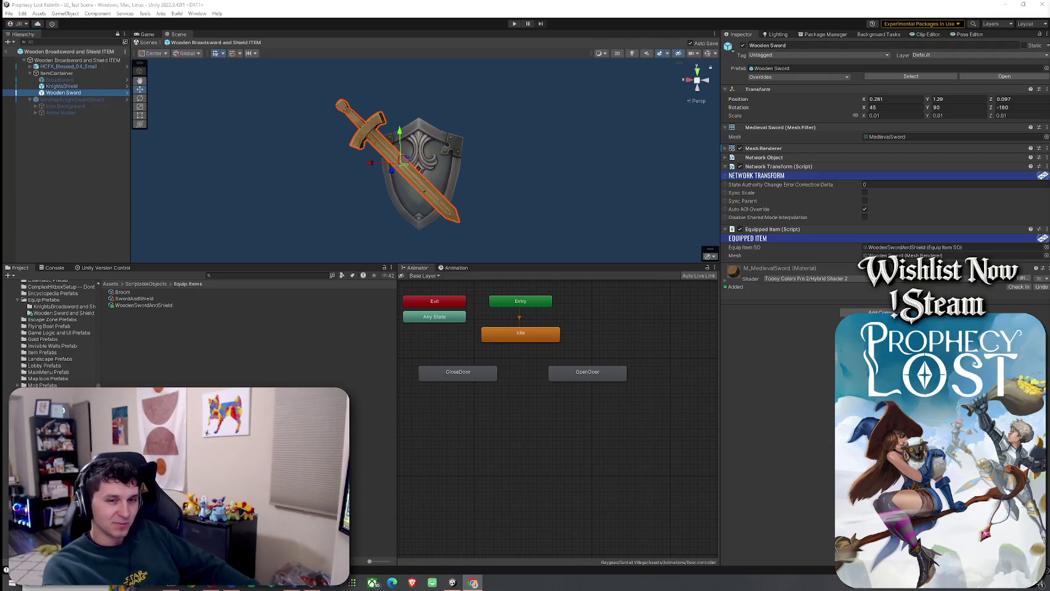
- Inspect the existing Broadsword, Wooden Sword and KnightsShield objects in the item prefab
left_click(69, 80)
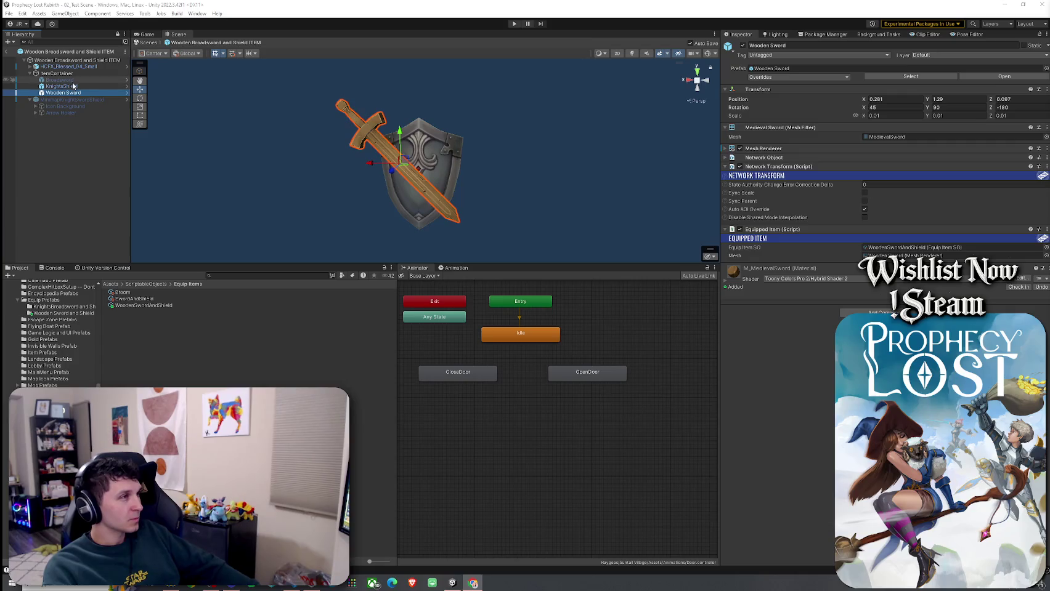
left_click(74, 93)
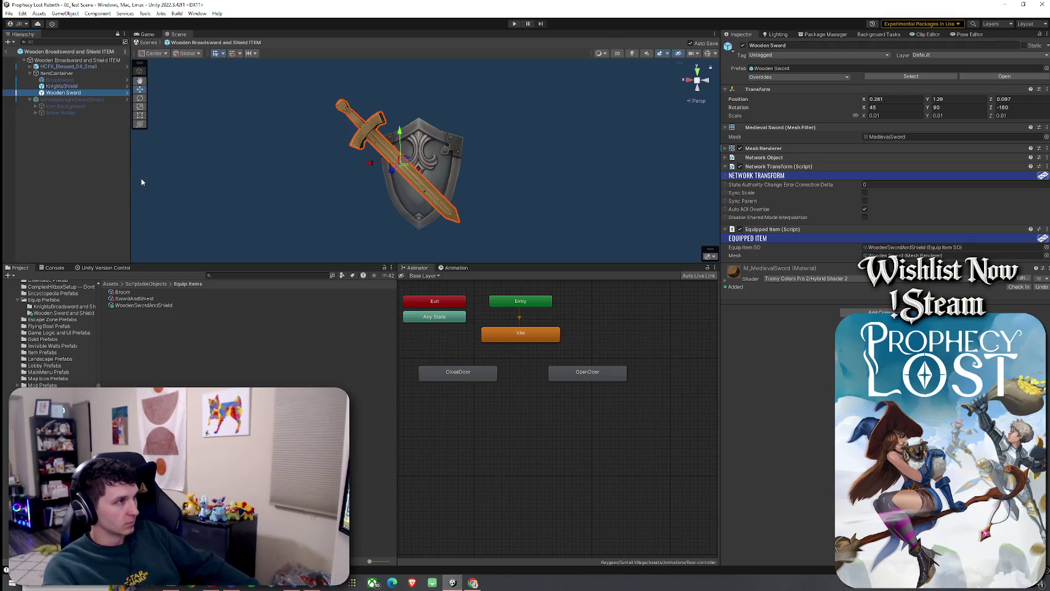
left_click(65, 86)
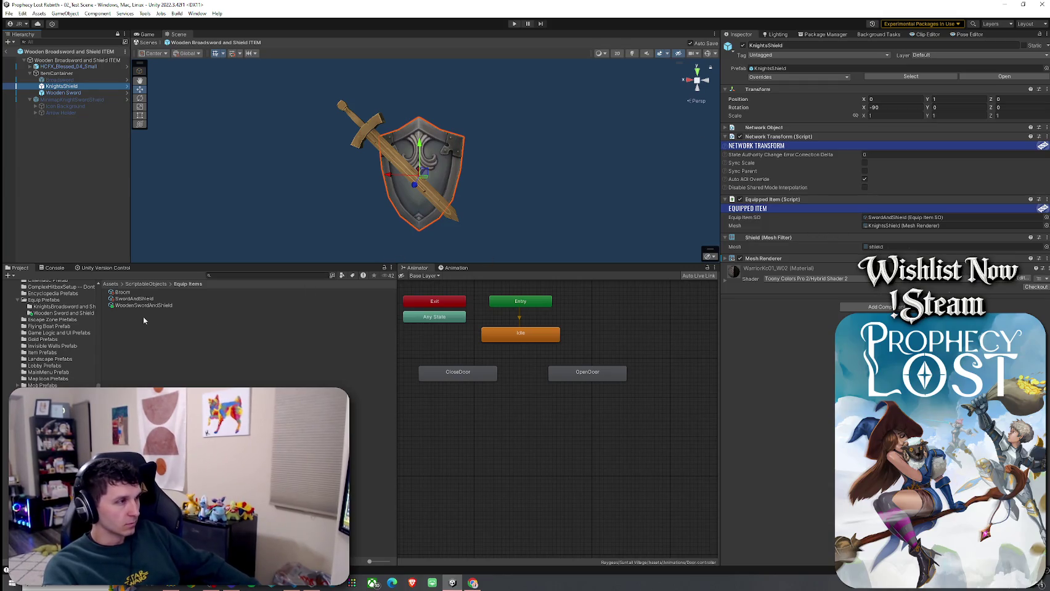
- Search the project for 'wooden' and drag the Wooden Shield prefab into the ItemContainer
left_click(235, 276)
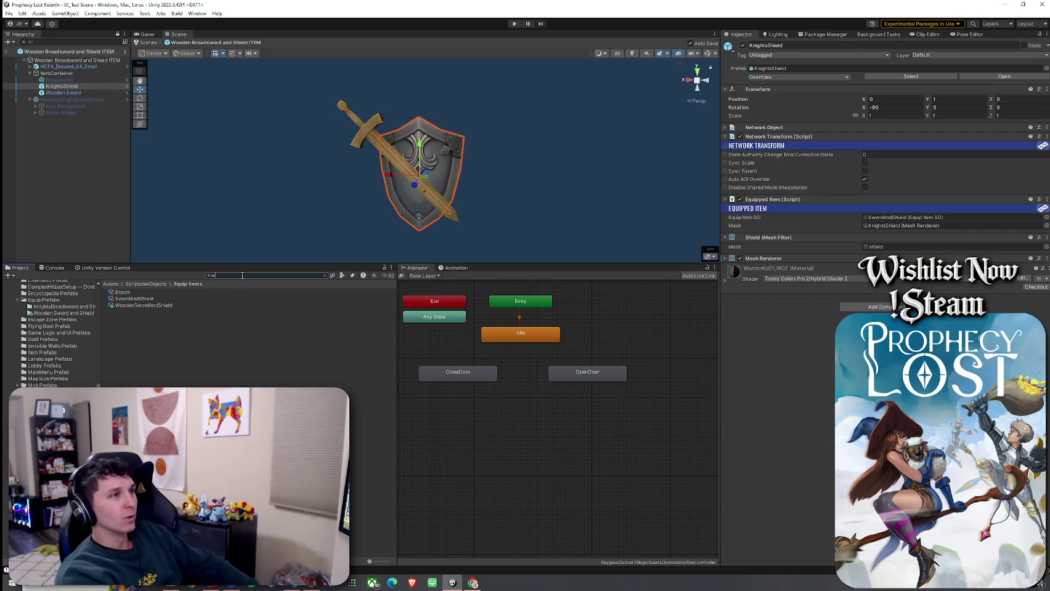
type("ooden")
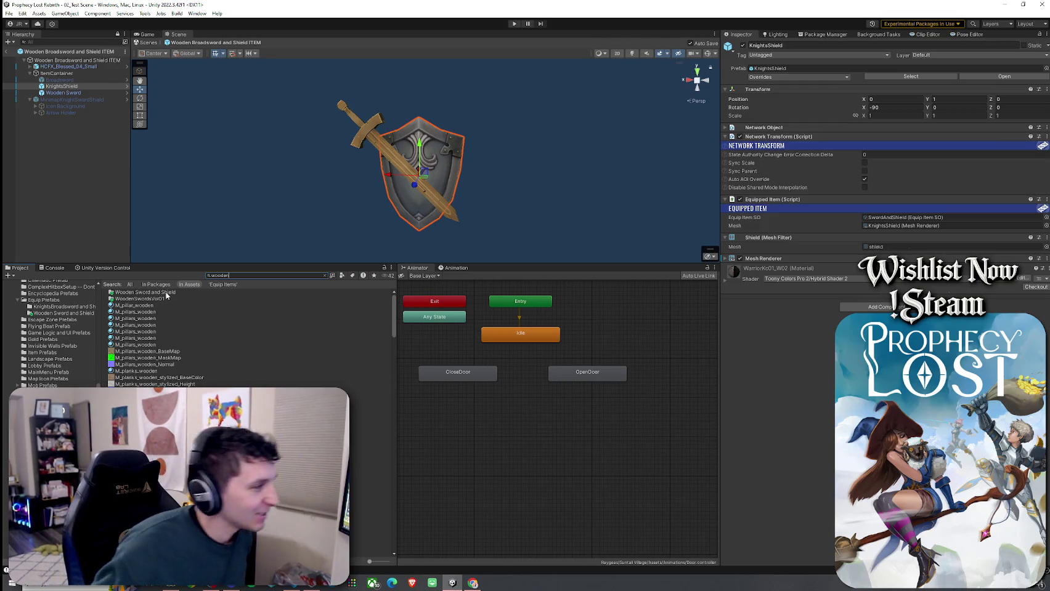
double_click(166, 293)
left_click(157, 293)
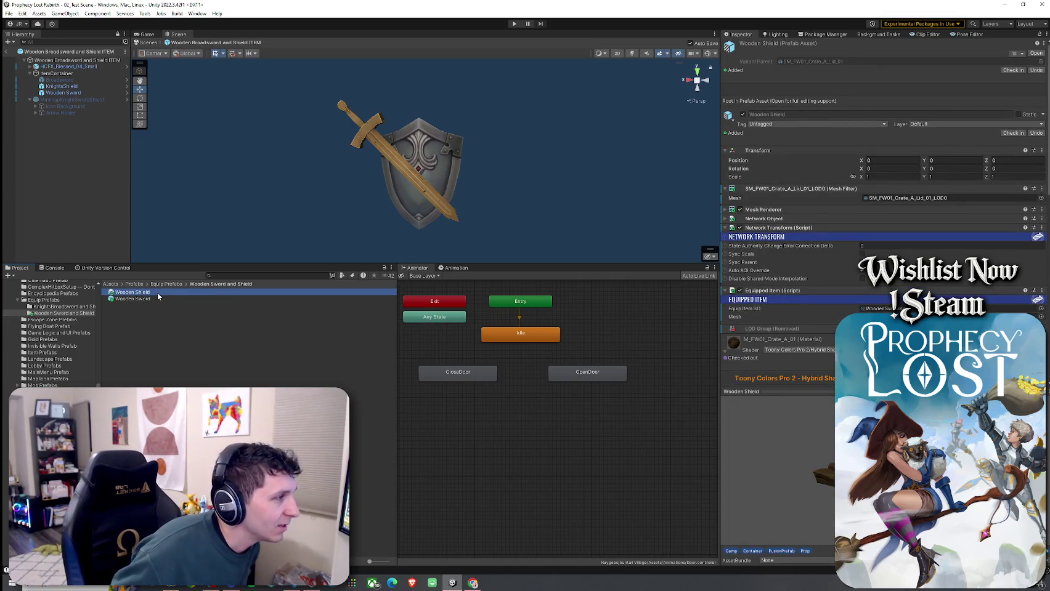
mouse_move(158, 292)
left_mouse_down()
mouse_move(145, 130)
mouse_move(84, 97)
left_mouse_up()
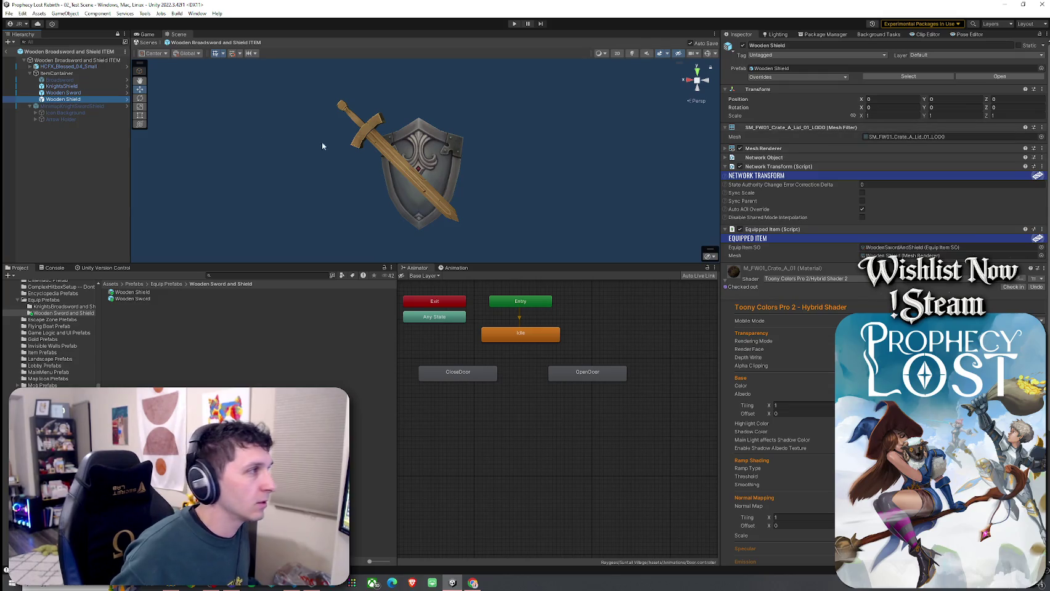
- Frame the new Wooden Shield and orbit the view around it, undoing an accidental tilt
key("f")
mouse_move(356, 153)
left_mouse_down()
mouse_move(394, 86)
mouse_move(370, 117)
mouse_move(296, 123)
mouse_move(157, 108)
mouse_move(276, 173)
mouse_move(234, 157)
mouse_move(321, 164)
mouse_move(364, 191)
left_mouse_up()
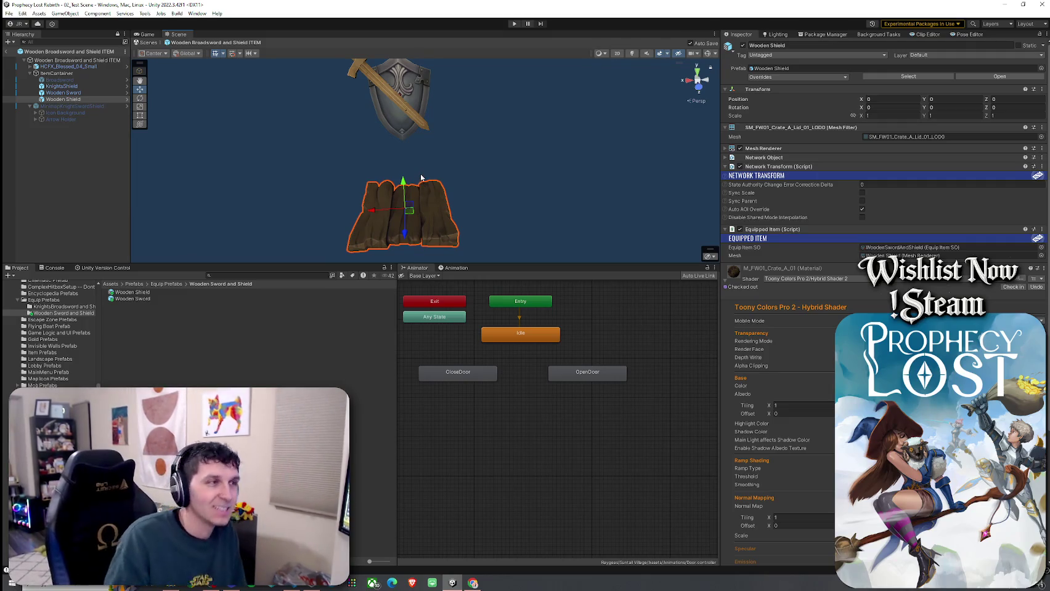
mouse_move(442, 188)
left_mouse_down()
mouse_move(383, 209)
mouse_move(525, 182)
mouse_move(528, 195)
left_mouse_up()
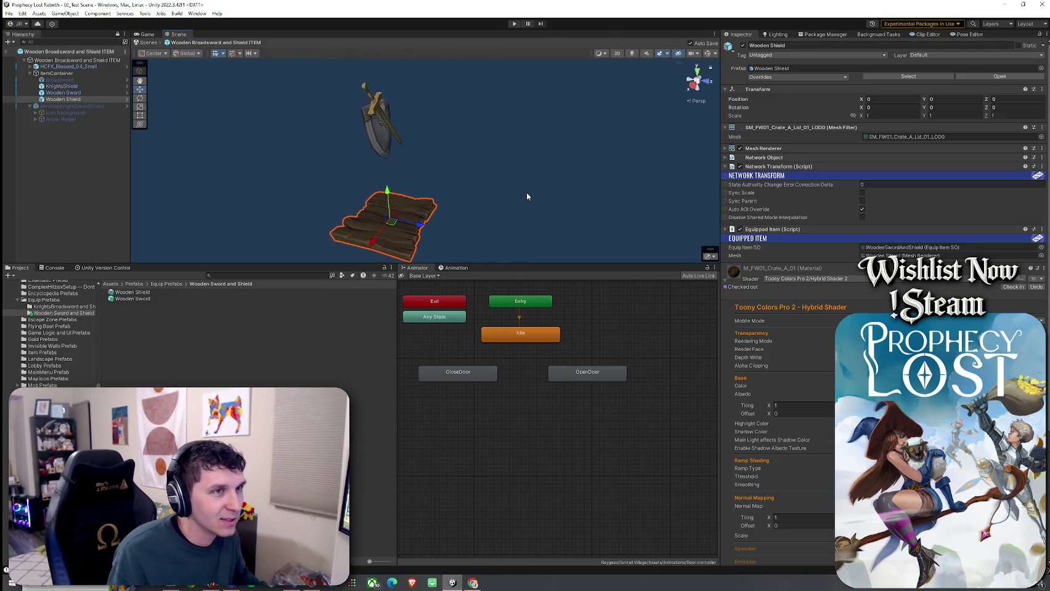
left_click_drag(985, 107, 1025, 108)
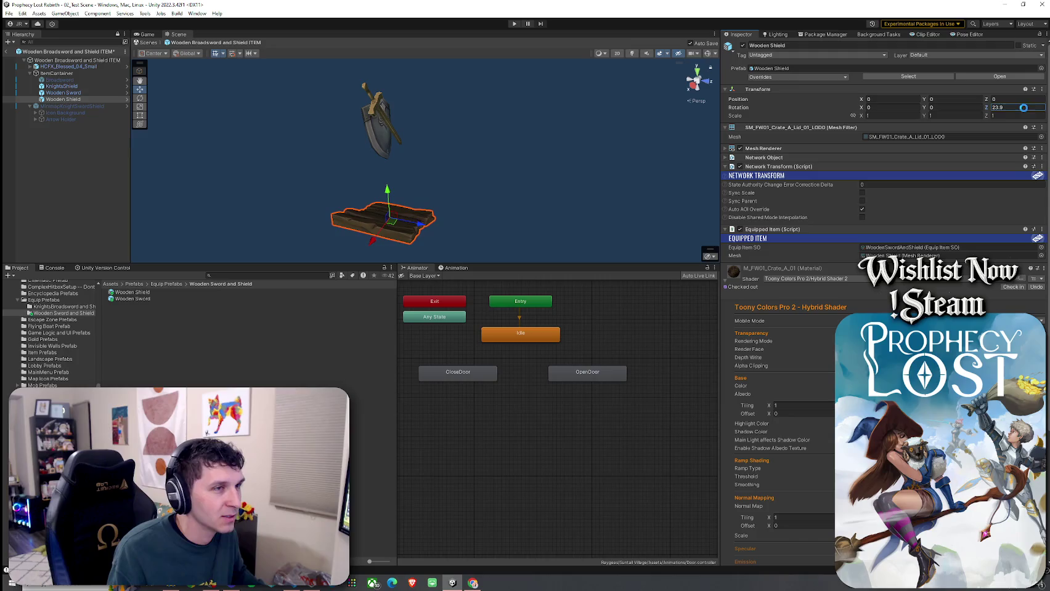
key("ctrl+z")
- Stand the Wooden Shield upright at rotation X 90 and raise it to Y 0.951
left_click(928, 107)
type("1")
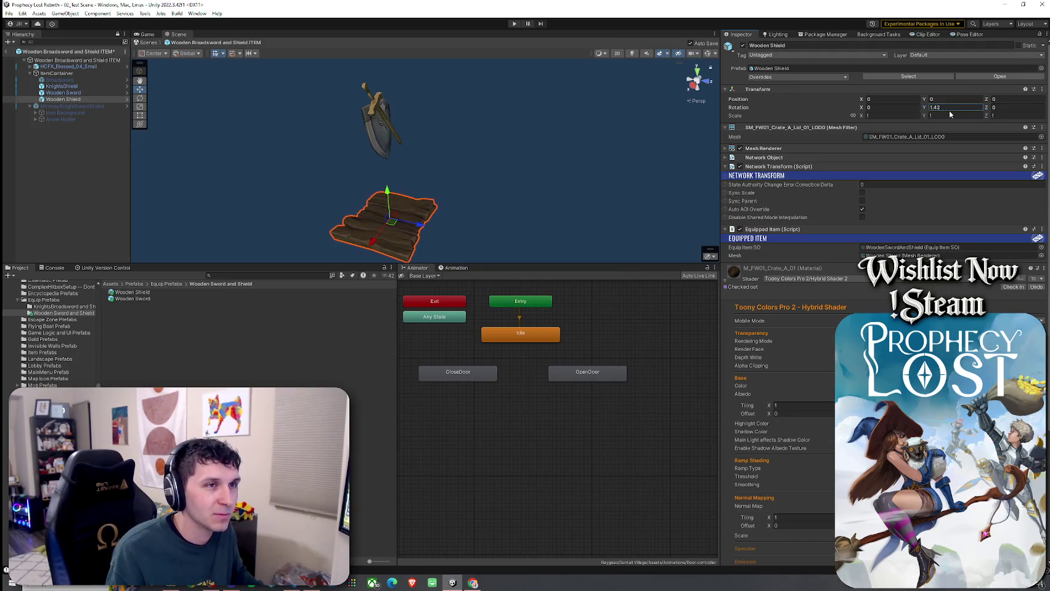
left_click(880, 108)
type("2.01")
key("ctrl+z")
mouse_move(862, 109)
left_mouse_down()
mouse_move(940, 229)
mouse_move(998, 259)
left_mouse_up()
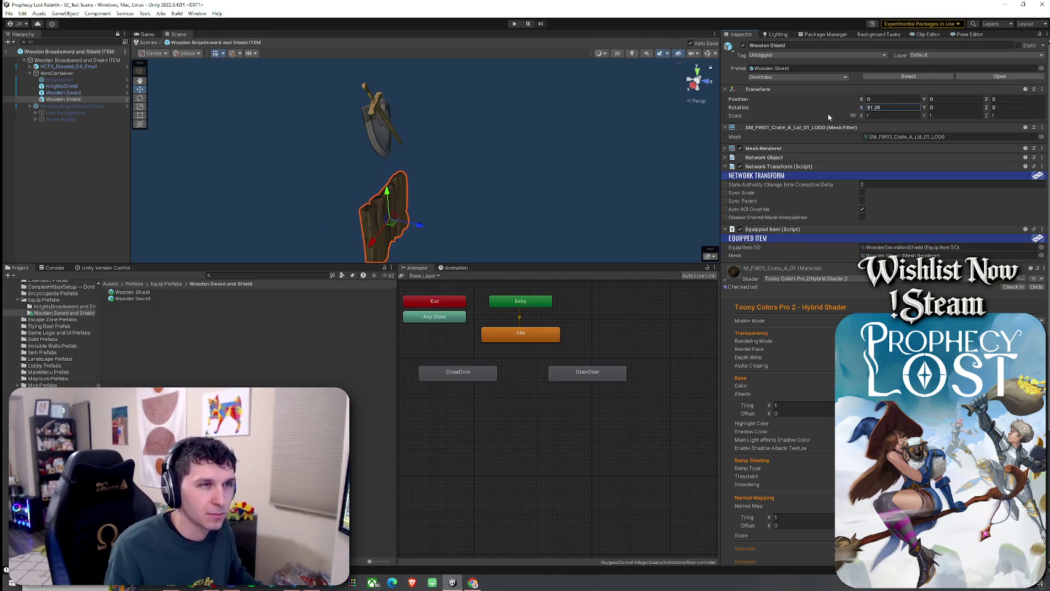
type("90")
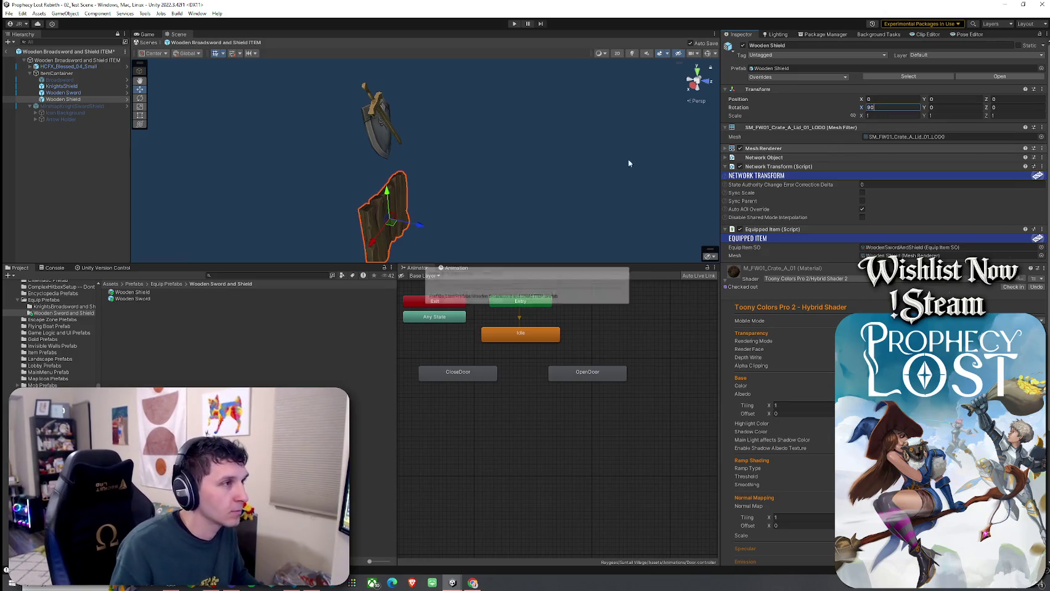
left_click_drag(388, 199, 387, 102)
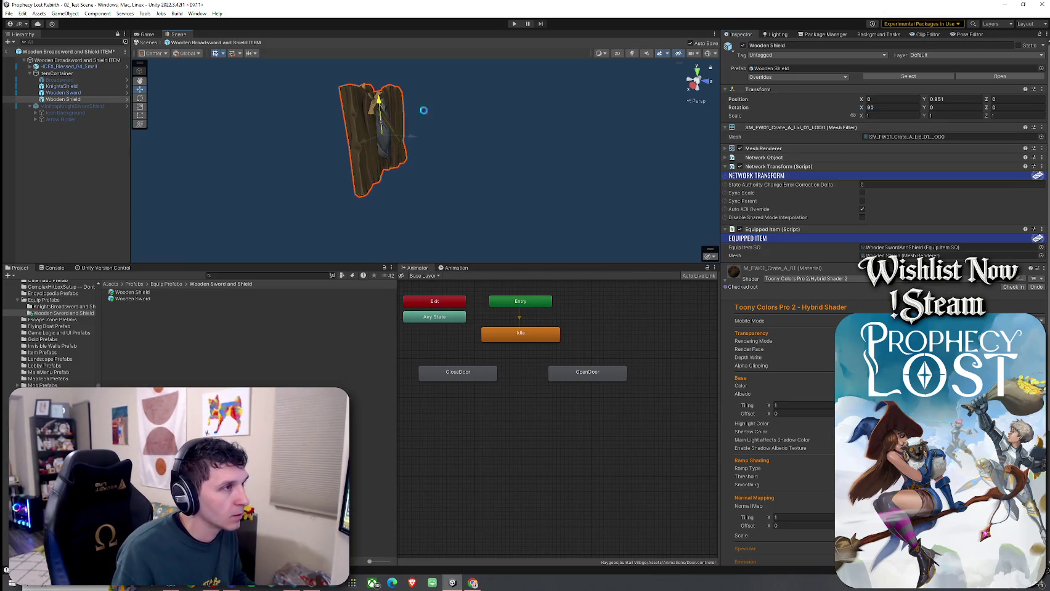
- From a front view, scale the Wooden Shield to X 0.6, Y 1, Z 0.9 and nudge it to Y 0.98
mouse_move(488, 181)
left_mouse_down()
mouse_move(394, 155)
mouse_move(344, 154)
mouse_move(339, 169)
mouse_move(228, 179)
left_mouse_up()
scroll(348, 137, "up", 3)
mouse_move(860, 116)
left_mouse_down()
mouse_move(875, 117)
mouse_move(857, 119)
left_mouse_up()
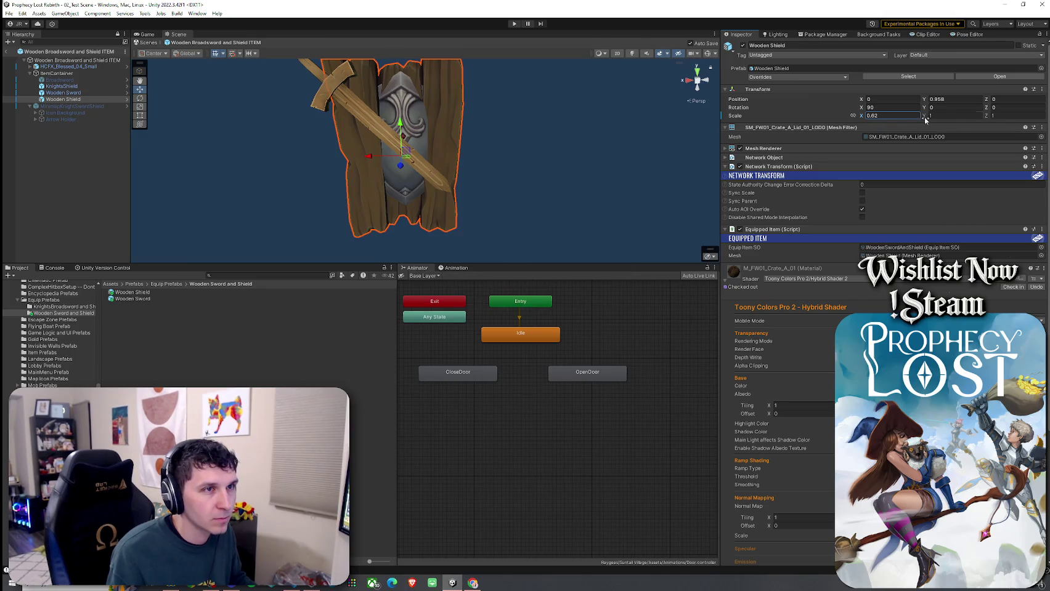
type("0.6")
left_click(964, 115)
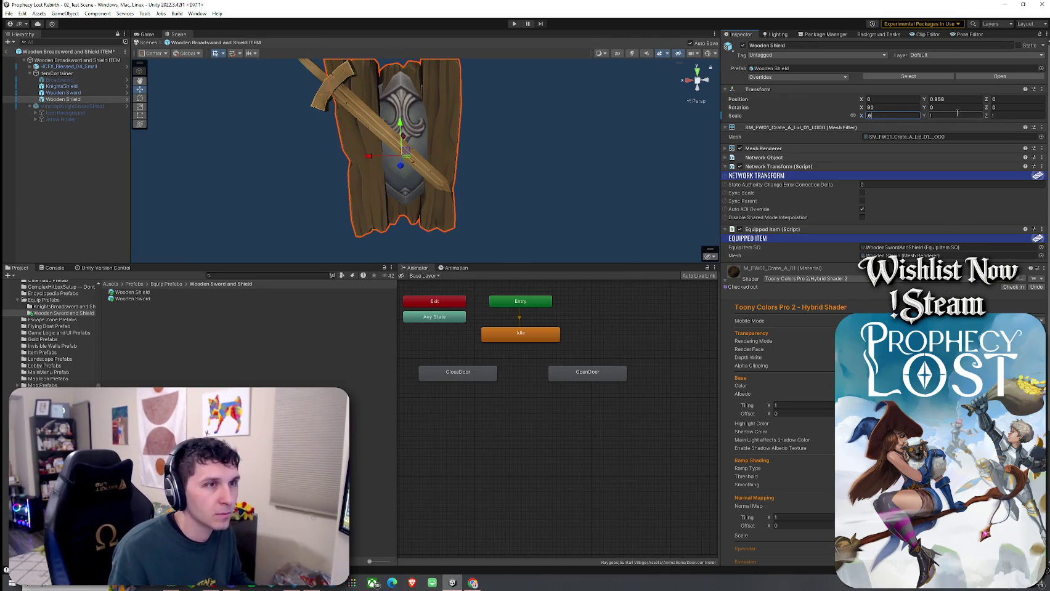
key("BackSpace")
type("1")
left_click(1006, 117)
type(".8")
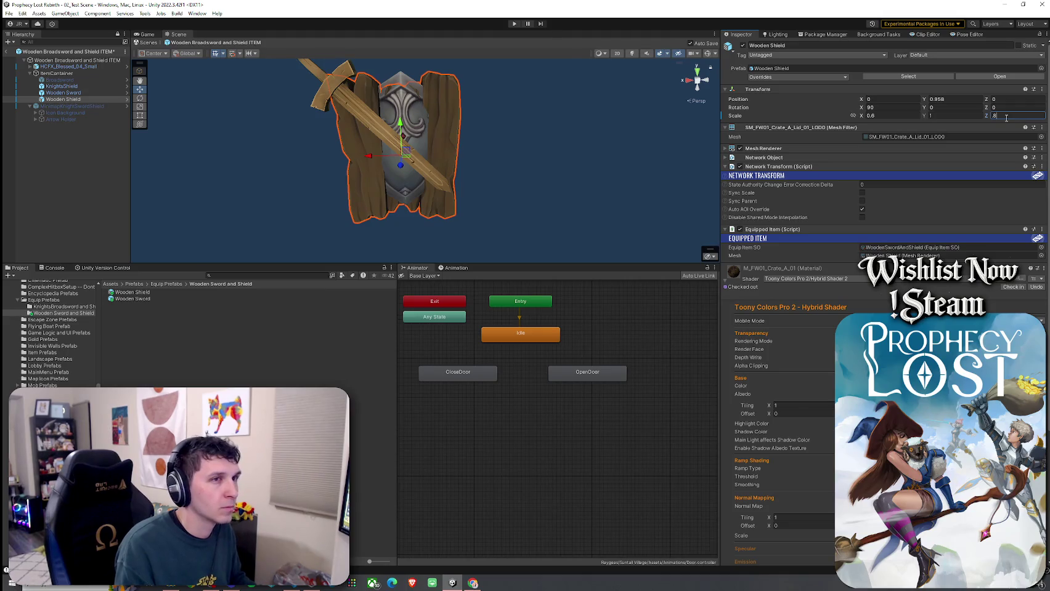
key("BackSpace")
key("BackSpace")
type("1")
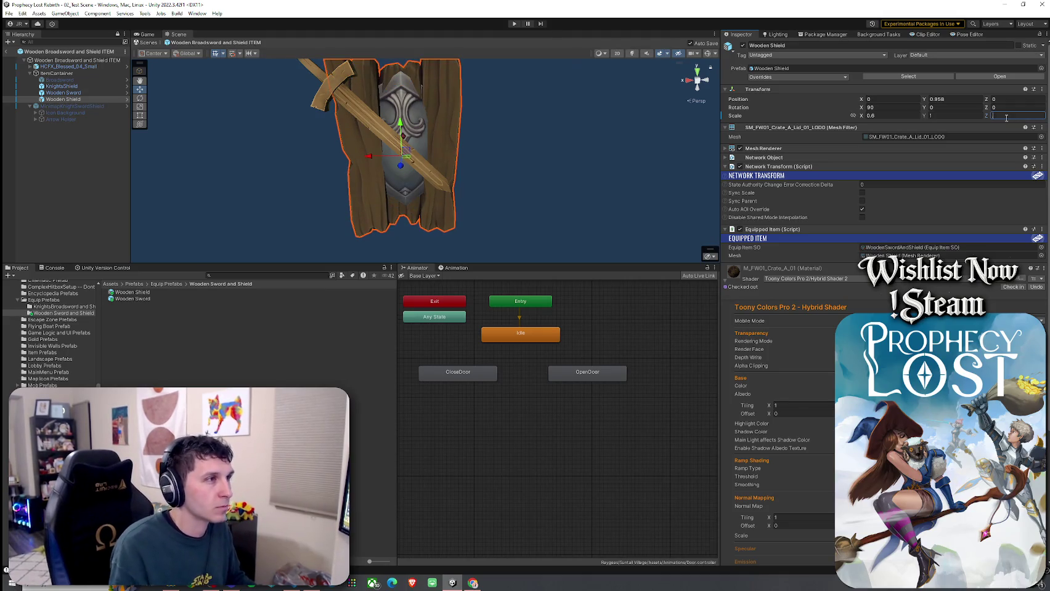
type(".9")
left_click_drag(401, 127, 401, 122)
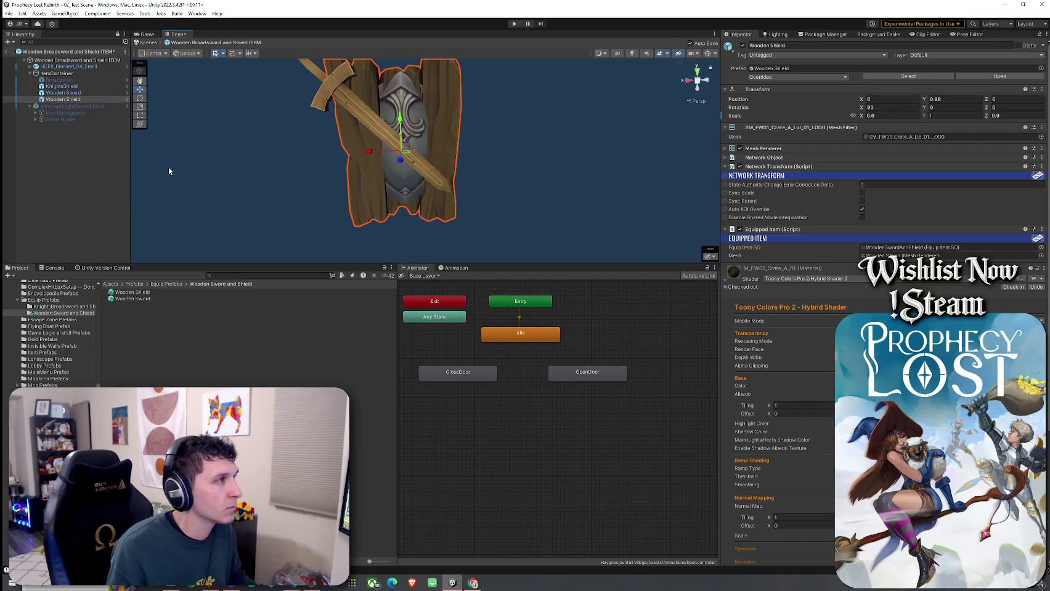
left_click(62, 87)
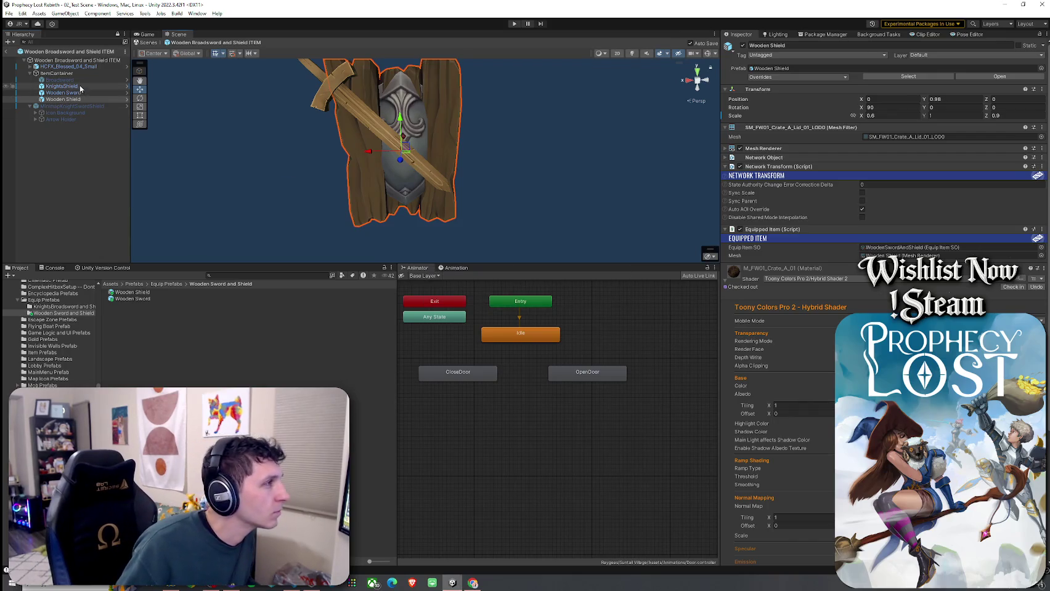
- Deactivate the old KnightsShield and look over the Wooden Sword in the scene
left_click(743, 45)
mouse_move(535, 175)
left_mouse_down()
mouse_move(431, 157)
mouse_move(562, 155)
mouse_move(610, 172)
mouse_move(447, 171)
mouse_move(459, 175)
left_mouse_up()
scroll(459, 175, "up", 2)
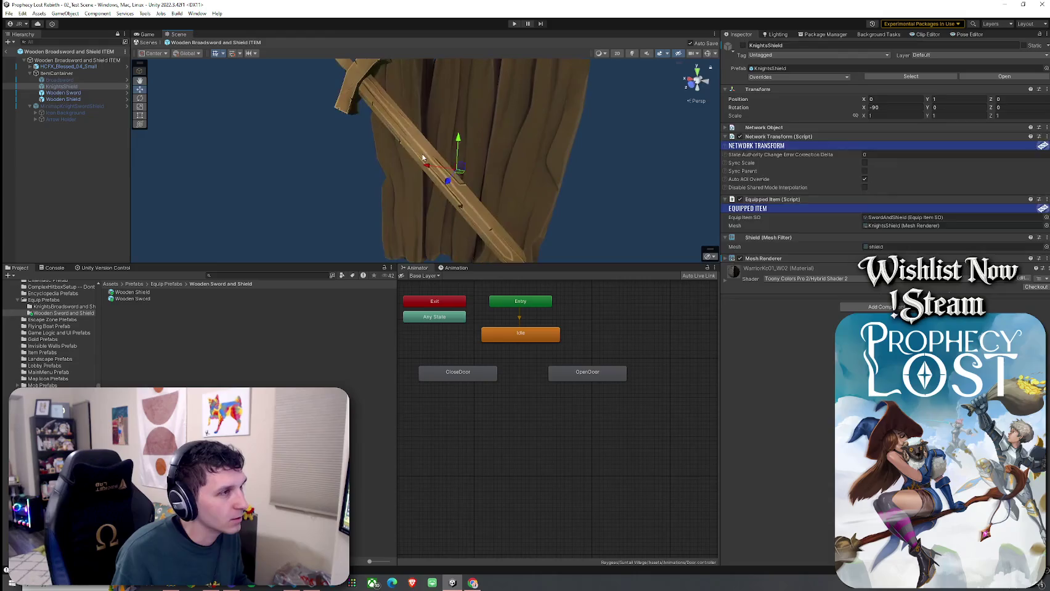
left_click(468, 203)
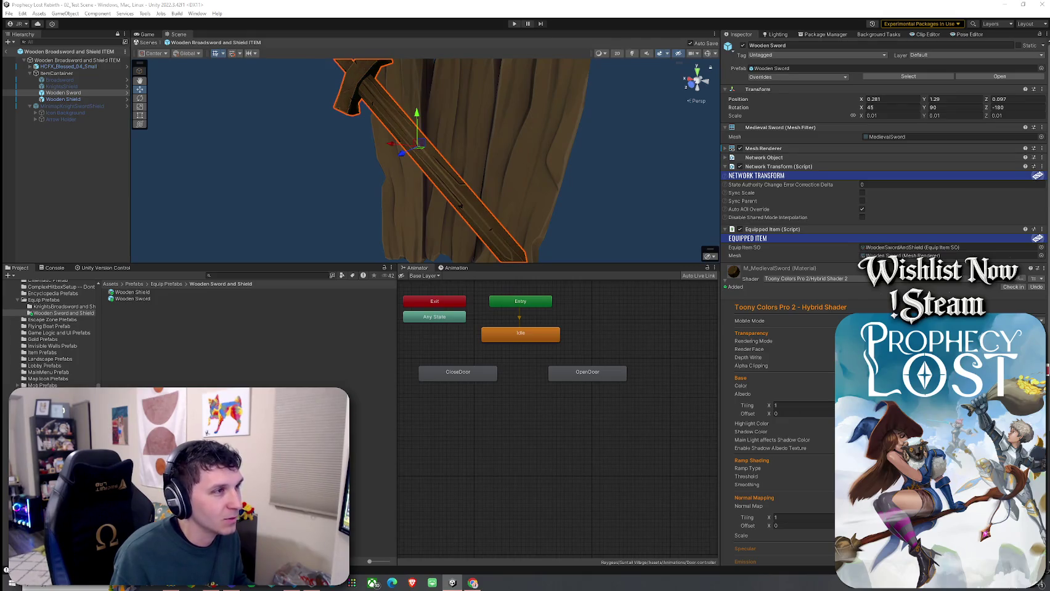
mouse_move(520, 213)
left_mouse_down()
mouse_move(524, 188)
mouse_move(628, 199)
mouse_move(505, 185)
mouse_move(616, 202)
mouse_move(780, 202)
mouse_move(651, 197)
left_mouse_up()
left_click(627, 199)
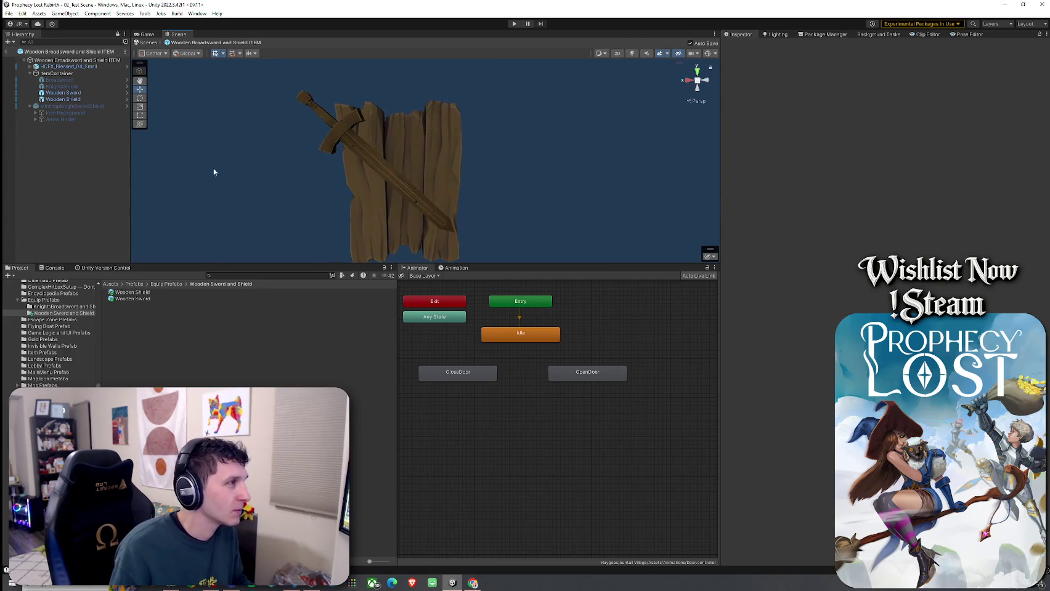
- Scrub the Wooden Shield's scale down proportionally to 0.48, 0.8, 0.72
left_click(105, 99)
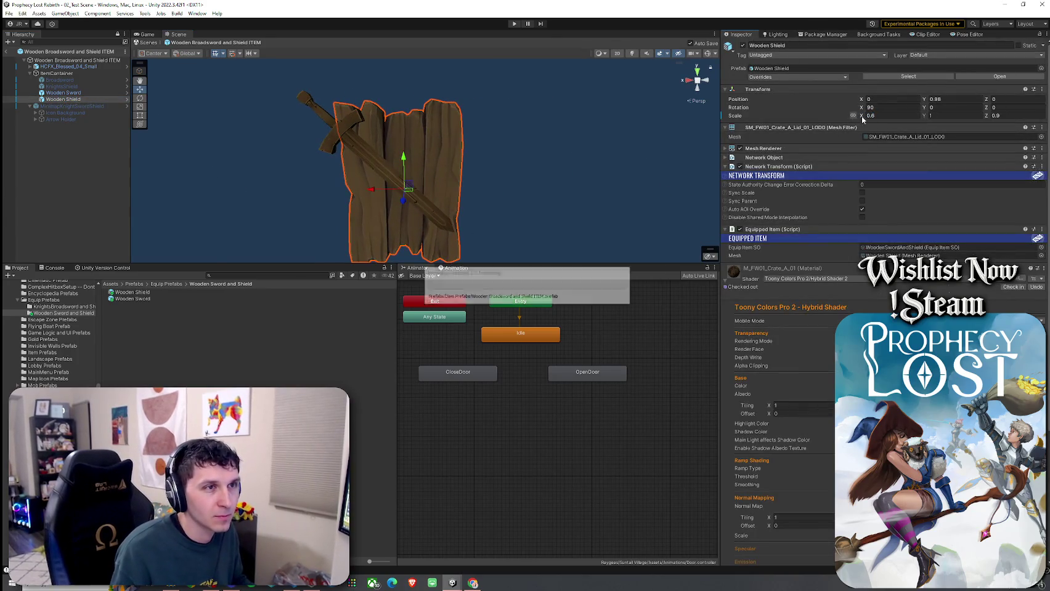
left_click_drag(863, 120, 859, 120)
left_click(505, 133)
mouse_move(513, 135)
left_mouse_down()
mouse_move(417, 134)
mouse_move(375, 154)
left_mouse_up()
left_click(375, 154)
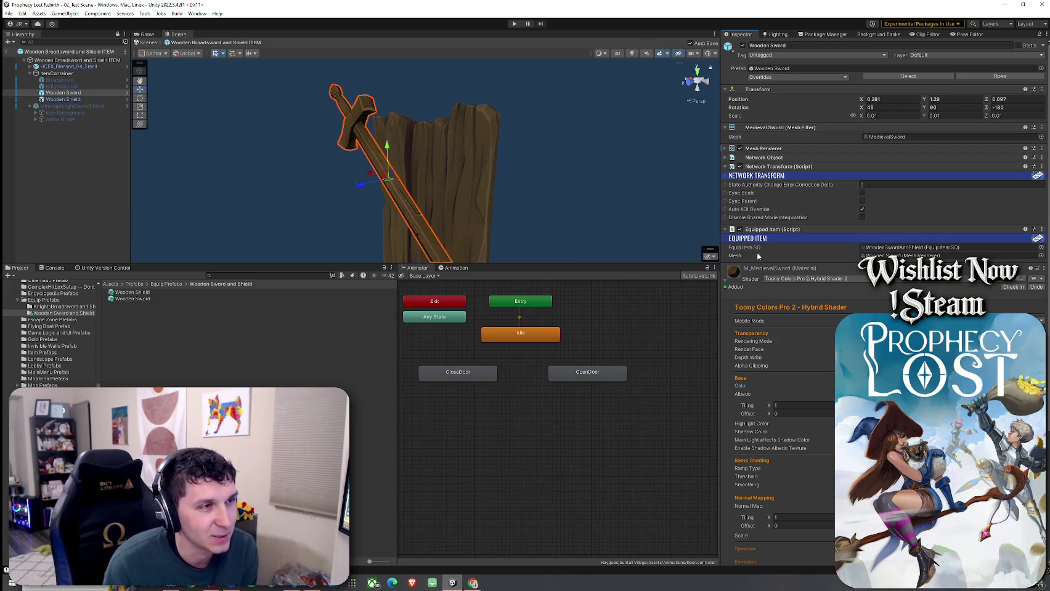
- Compare the item's shield and sword objects, then delete the old Broadsword and KnightsShield
left_click(95, 87)
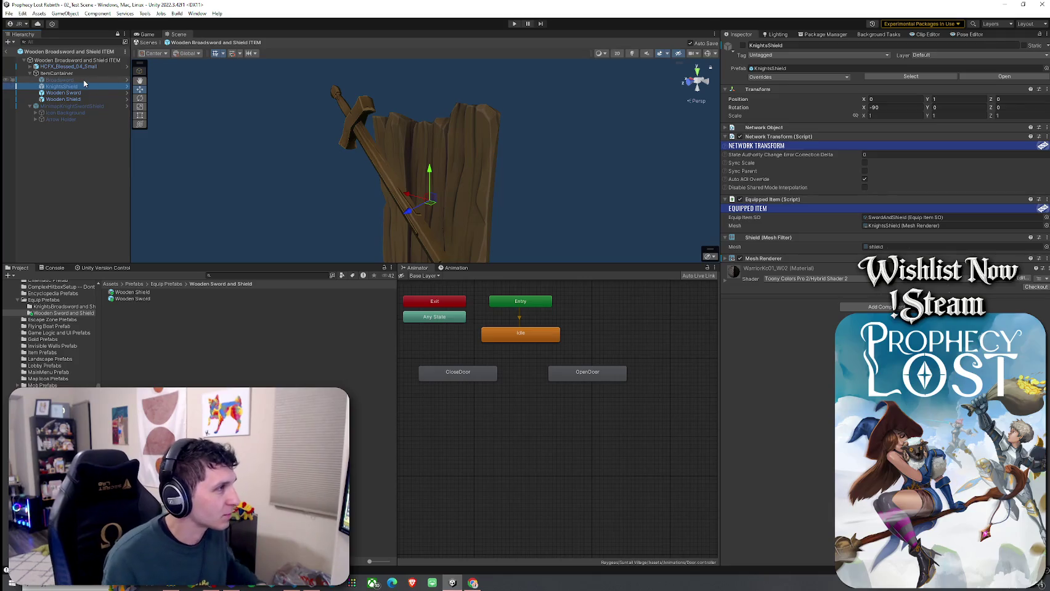
left_click(60, 80, "ctrl")
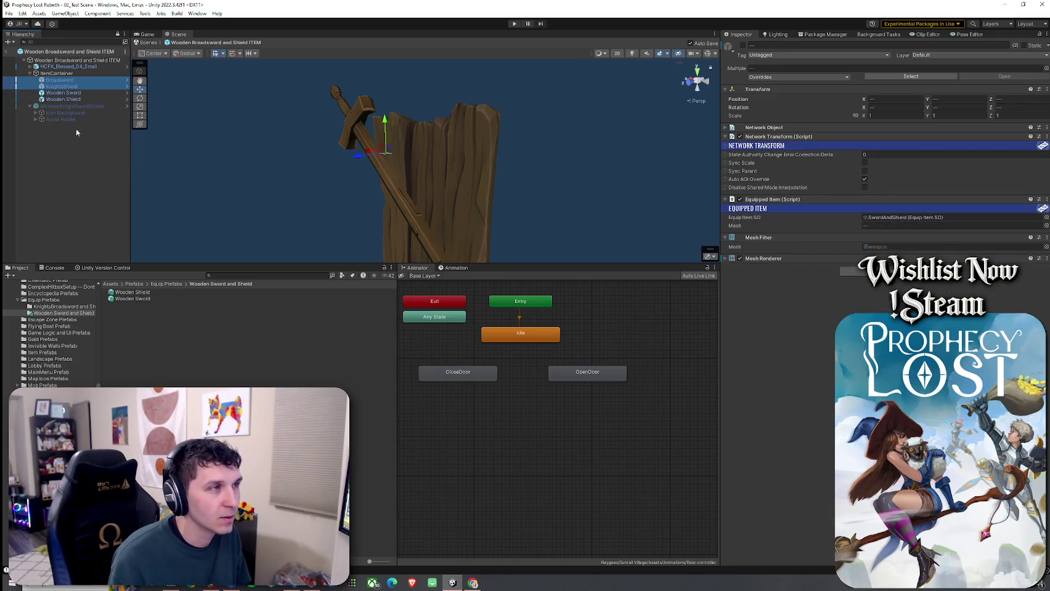
left_click(71, 99)
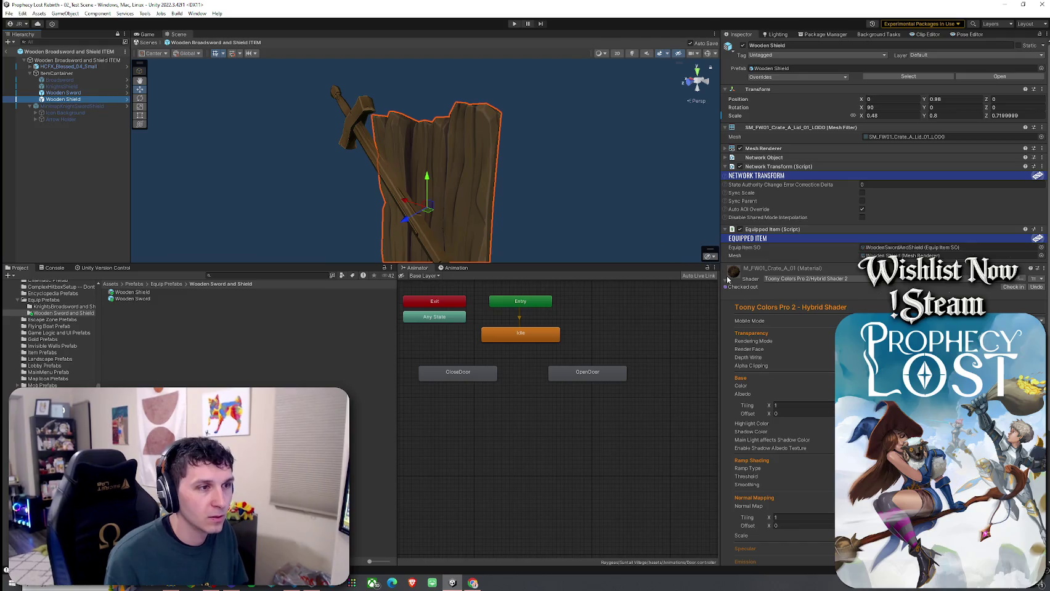
left_click(727, 280)
left_click(64, 93)
left_click(65, 99)
left_click(60, 80)
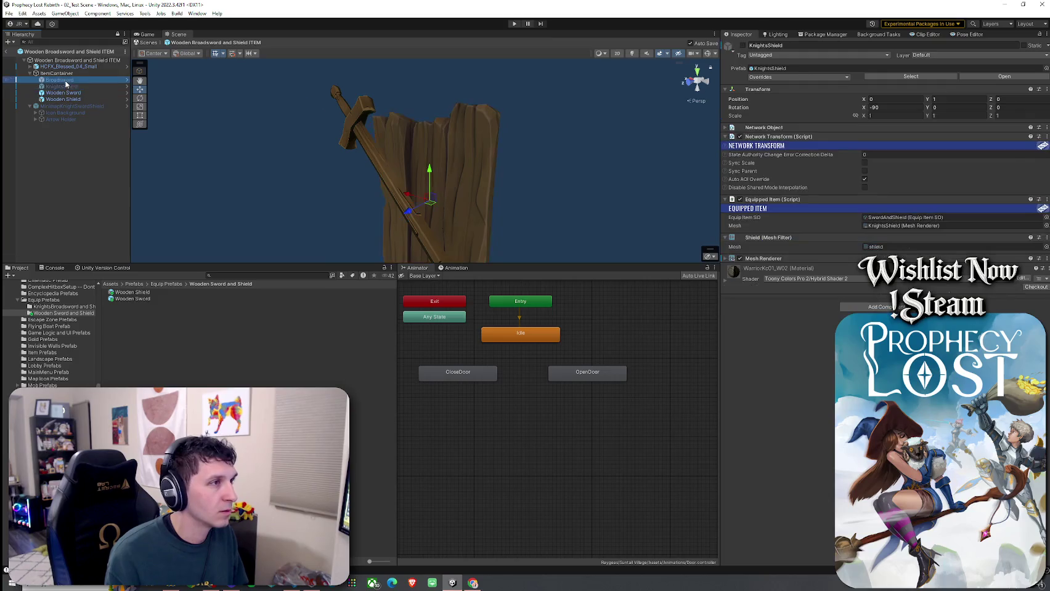
mouse_move(382, 154)
left_mouse_down()
mouse_move(202, 151)
mouse_move(164, 170)
mouse_move(279, 227)
mouse_move(404, 237)
mouse_move(443, 229)
mouse_move(398, 171)
mouse_move(447, 140)
mouse_move(440, 163)
left_mouse_up()
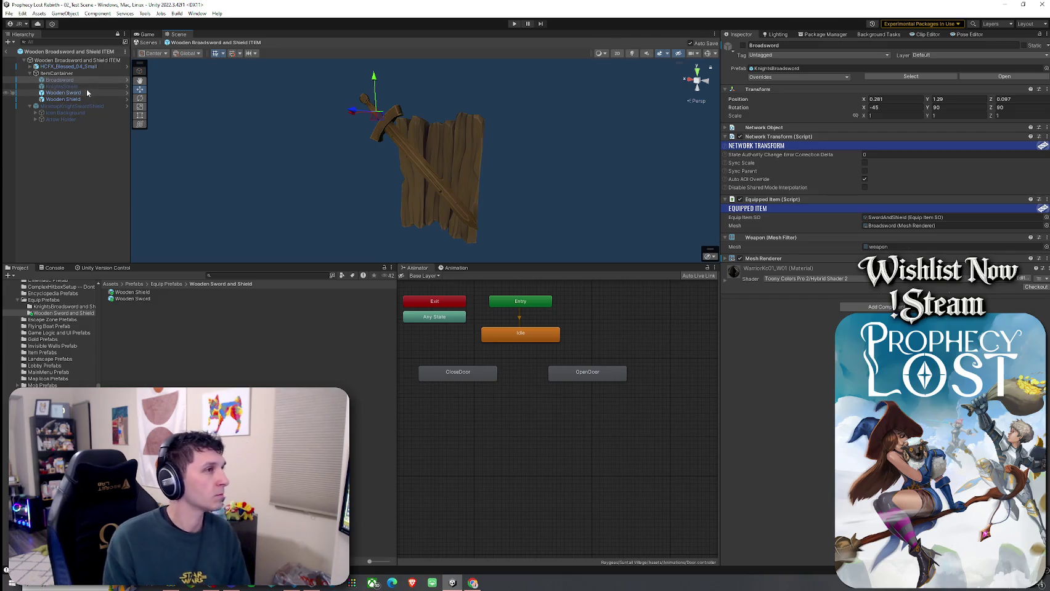
left_click(84, 87, "ctrl")
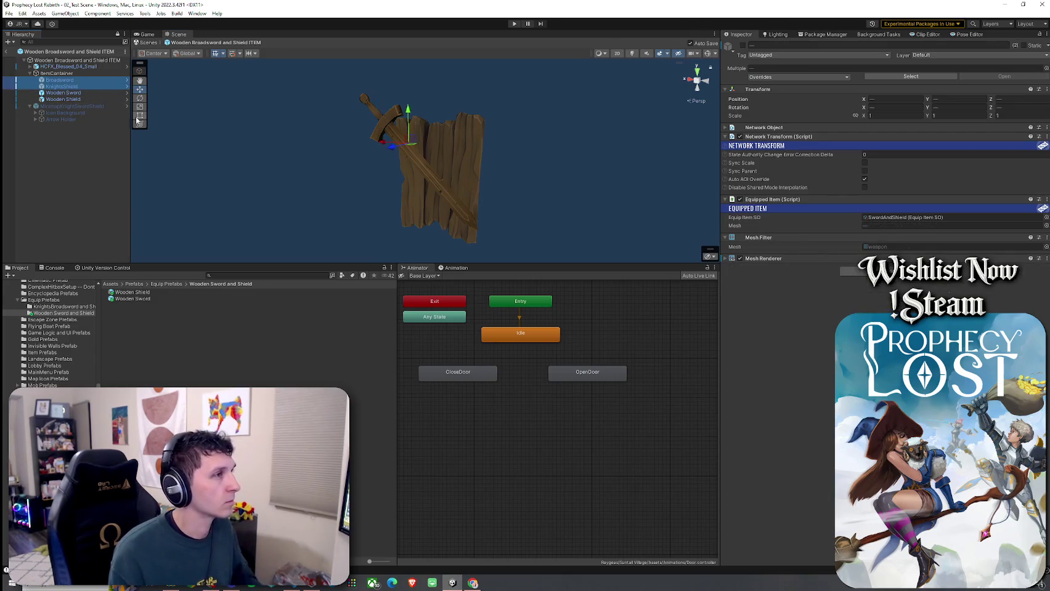
key("Delete")
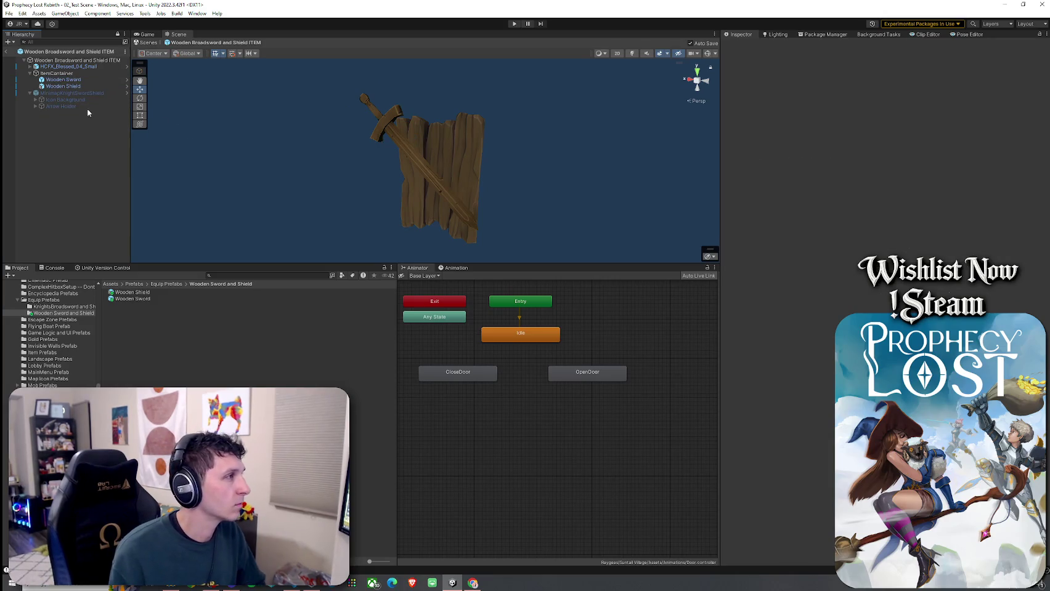
- Check the root and blessed particle effect, save the prefab, and return to the level
left_click(68, 60)
left_click(69, 66)
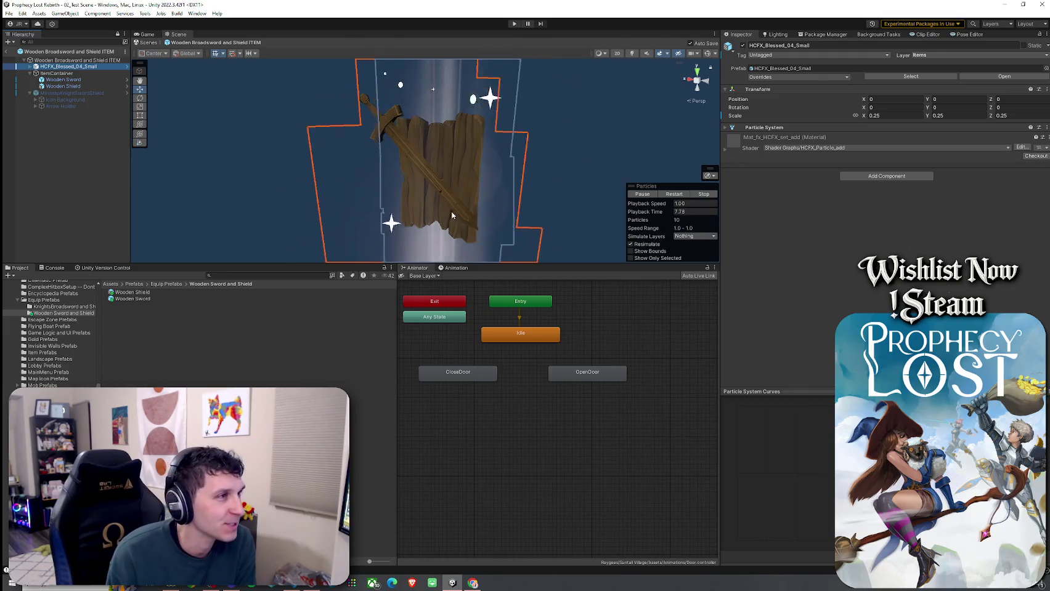
left_click(8, 13)
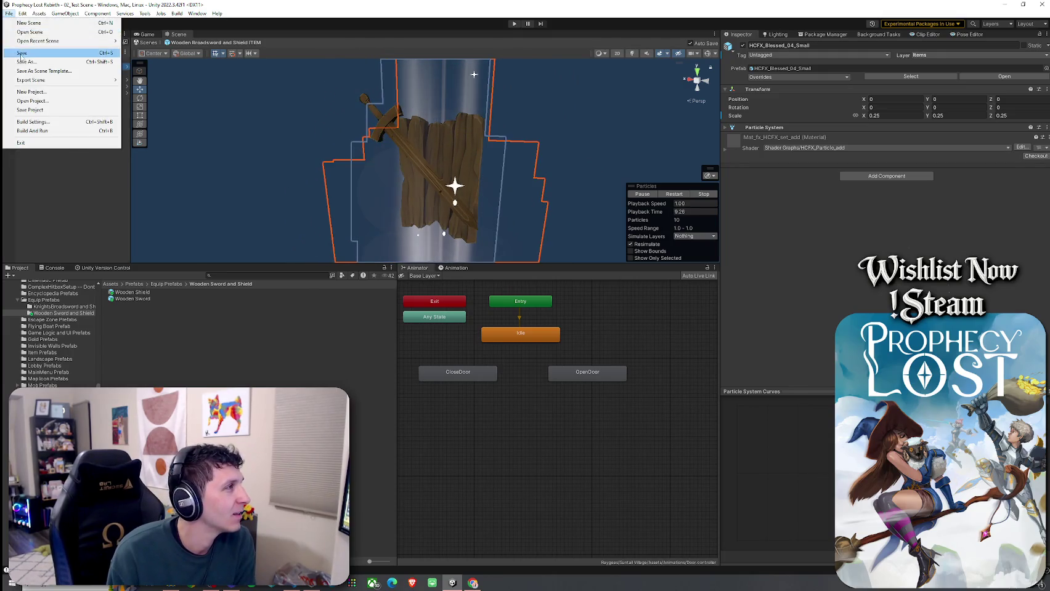
left_click(14, 54)
left_click(13, 55)
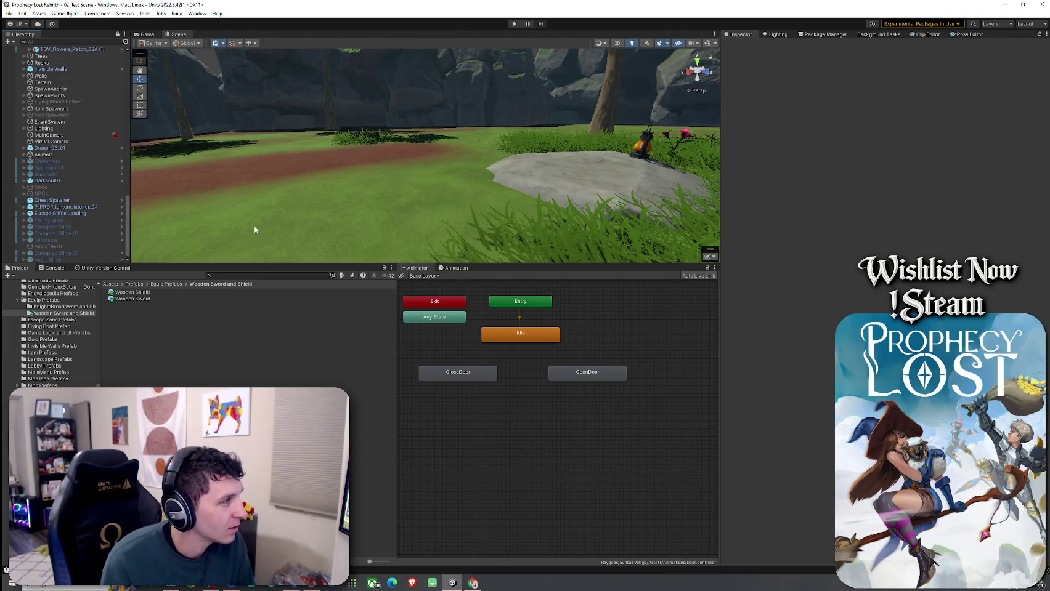
- Drop a Champion Minotaurus into the level and maximize the Game view showing the title screen
scroll(253, 224, "down", 2)
left_click(8, 13)
left_click(37, 53)
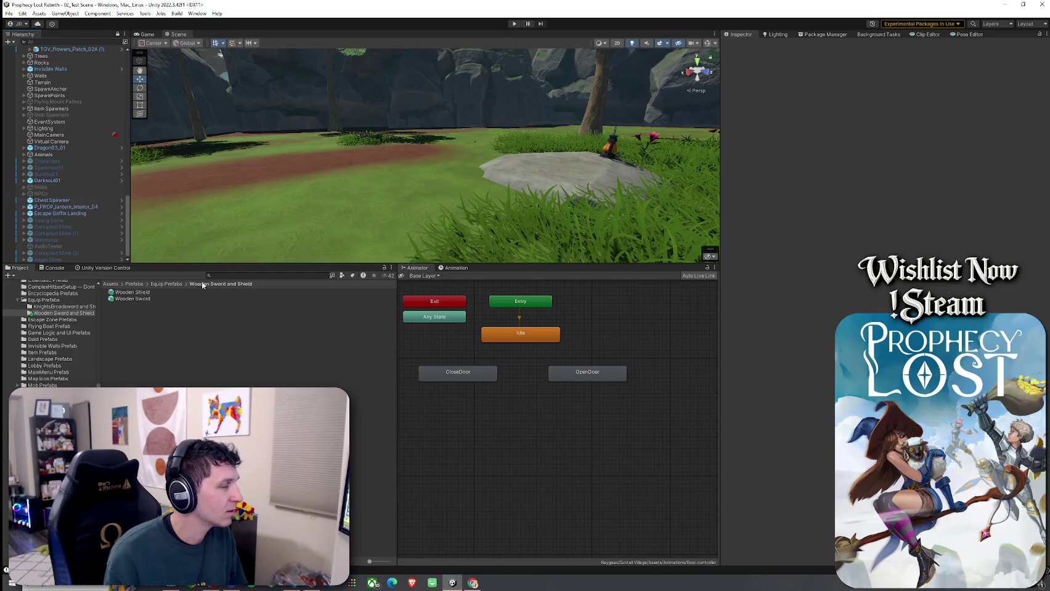
left_click(123, 285)
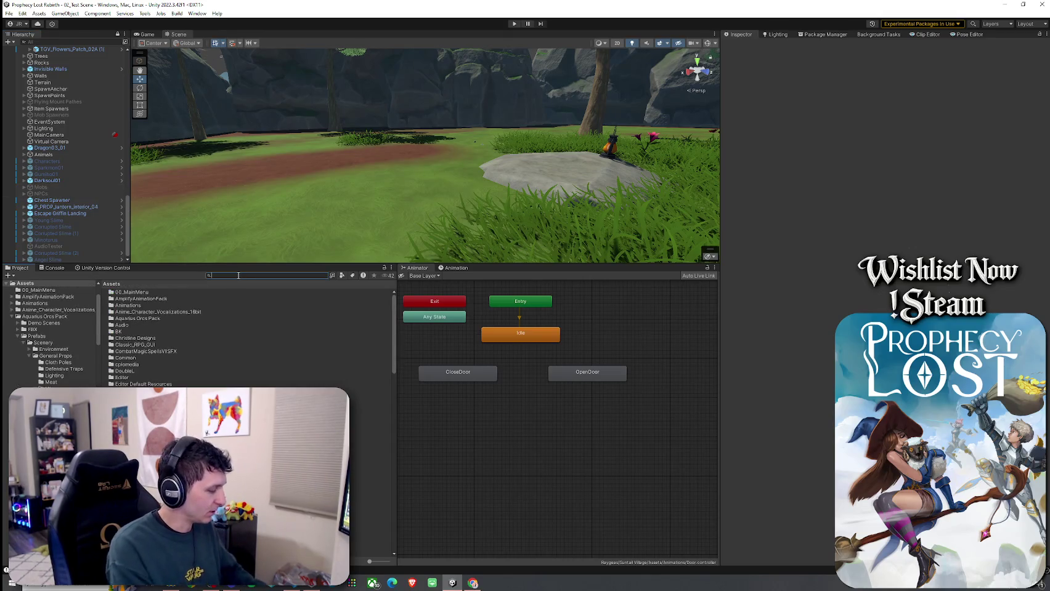
type("Champion")
mouse_move(136, 292)
left_mouse_down()
mouse_move(193, 290)
mouse_move(382, 179)
left_mouse_up()
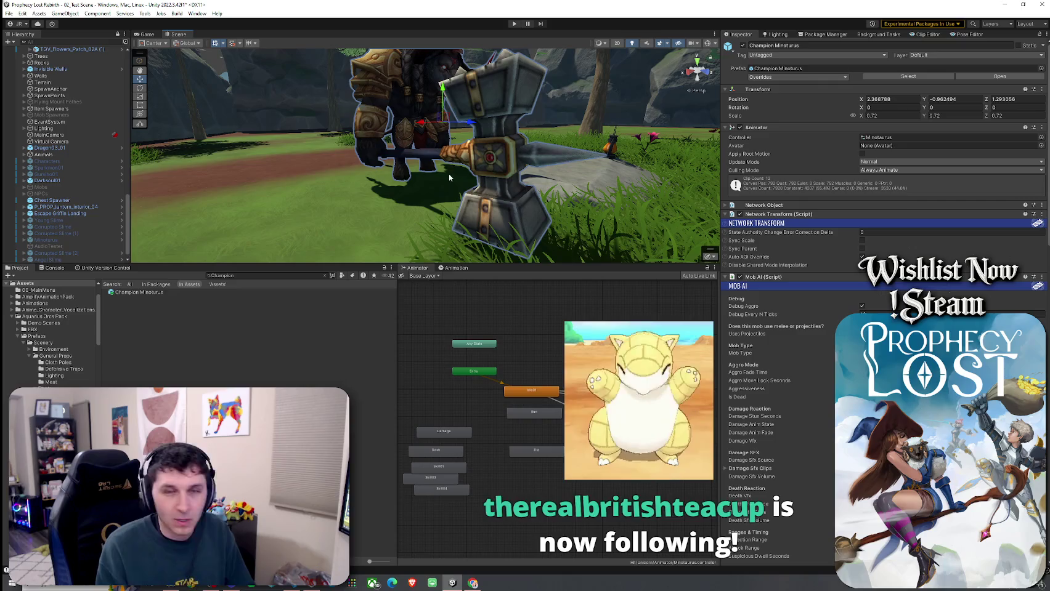
left_click(151, 35)
double_click(152, 36)
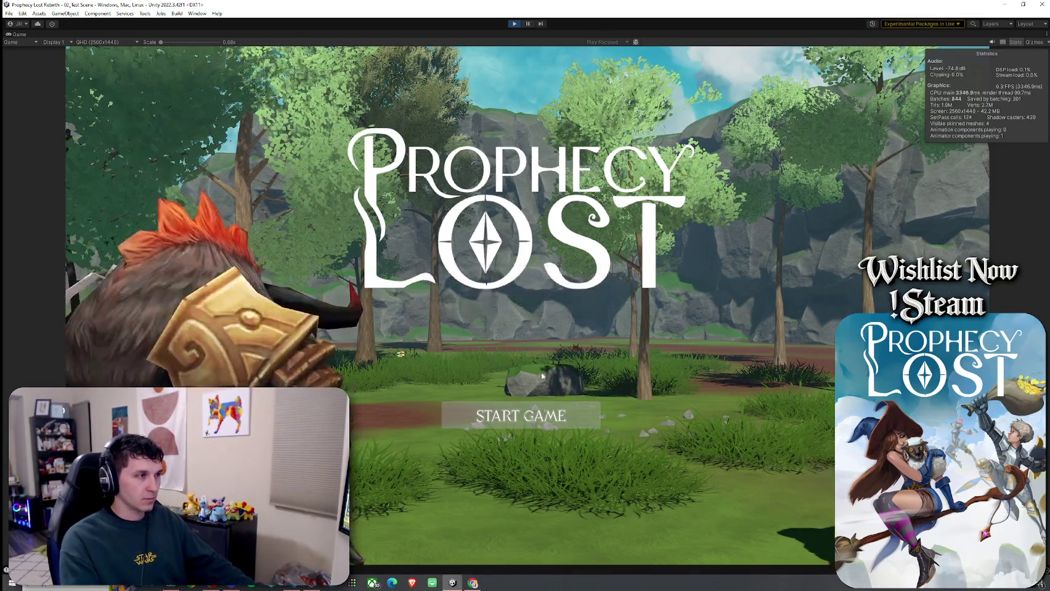
left_click(529, 409)
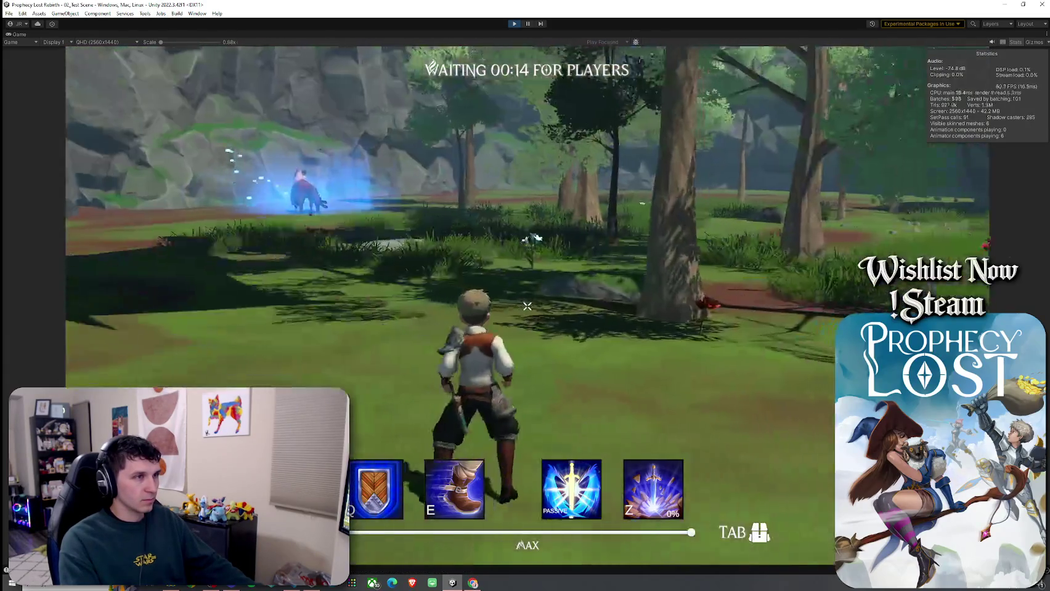
key("w")
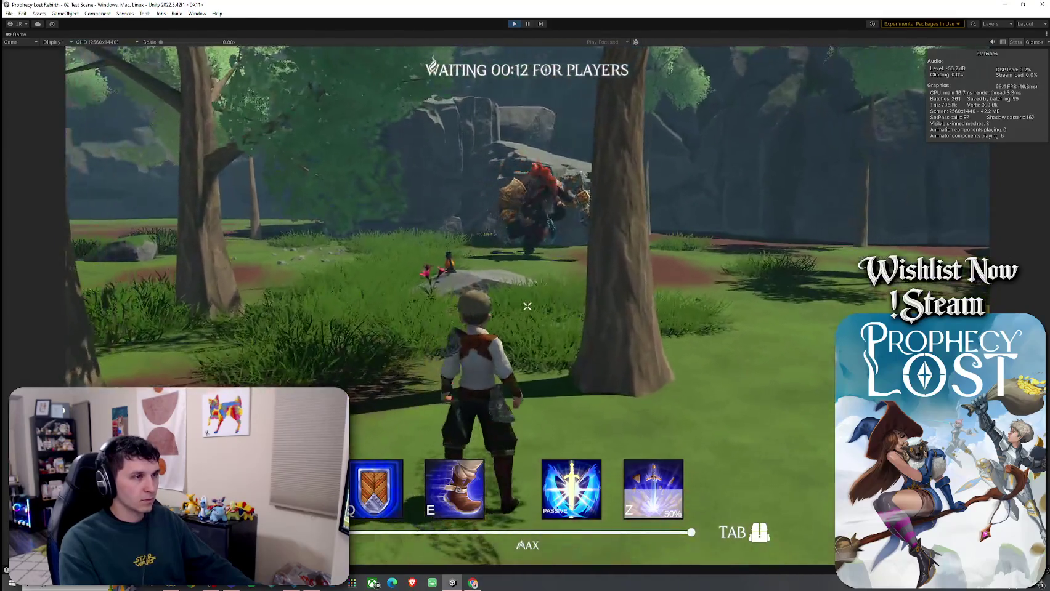
key("w")
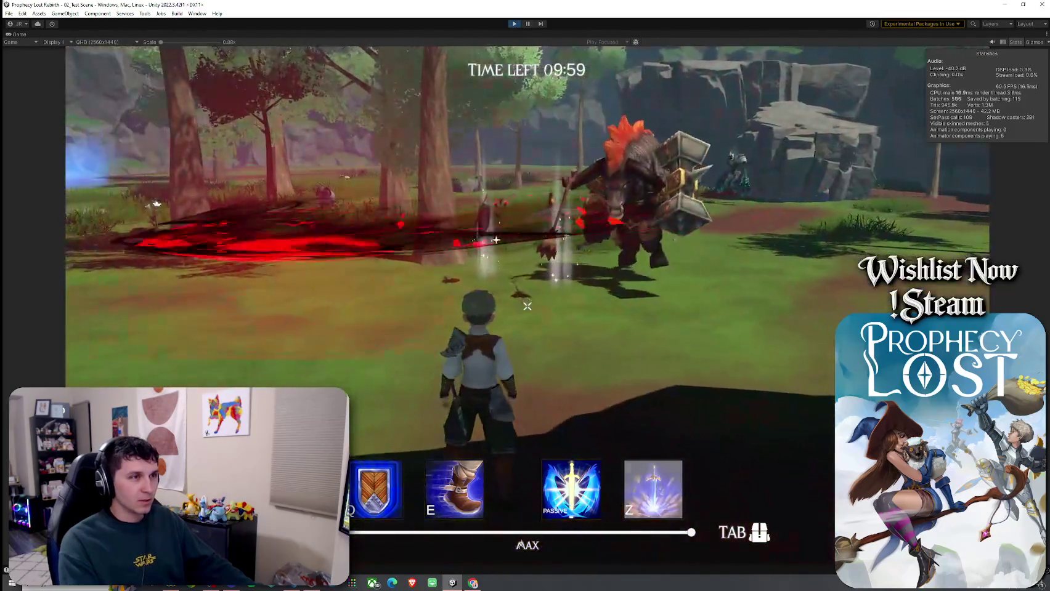
key("w")
key("w")
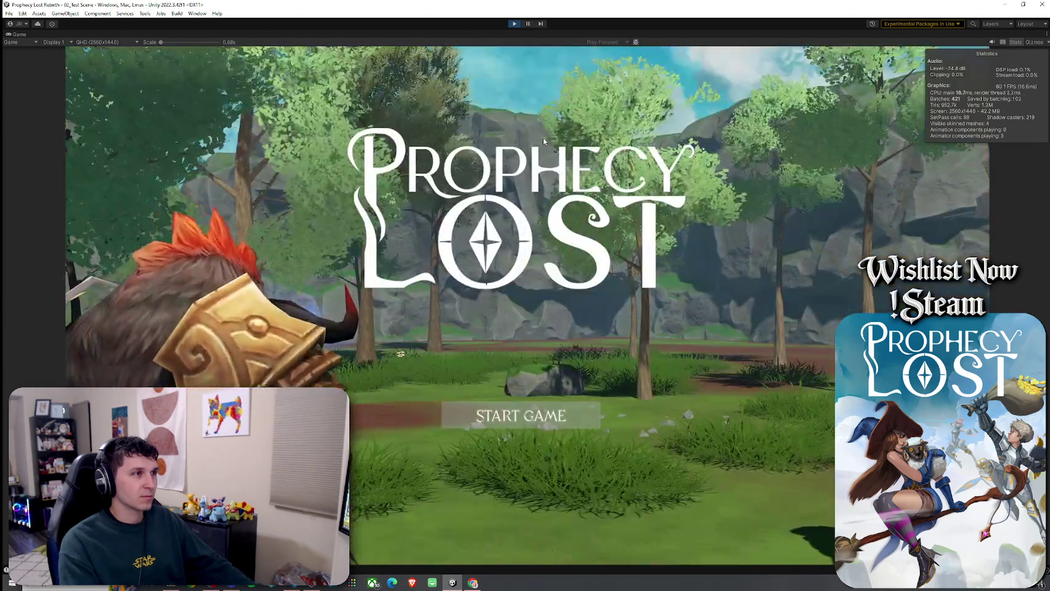
- Stop the playtest and return to the Scene view in the full editor layout
left_click(514, 23)
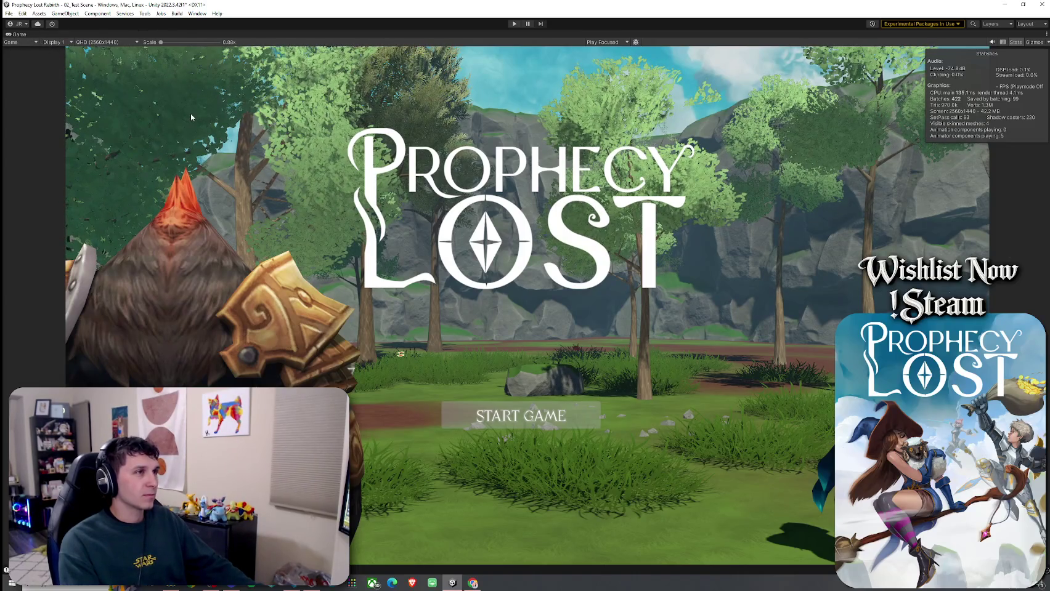
key("shift+space")
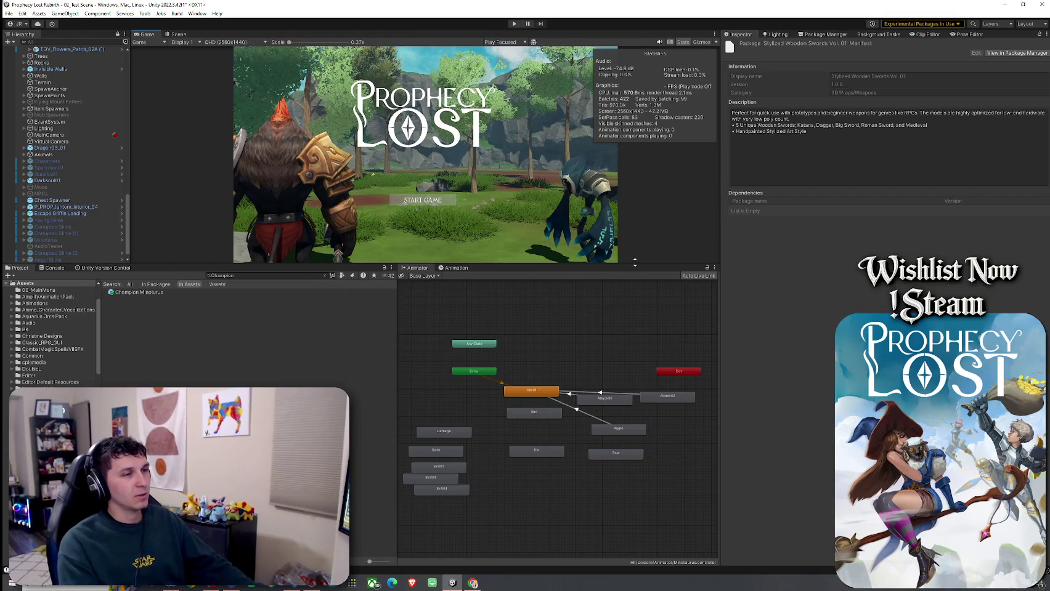
mouse_move(634, 263)
left_mouse_down()
mouse_move(647, 382)
mouse_move(650, 373)
left_mouse_up()
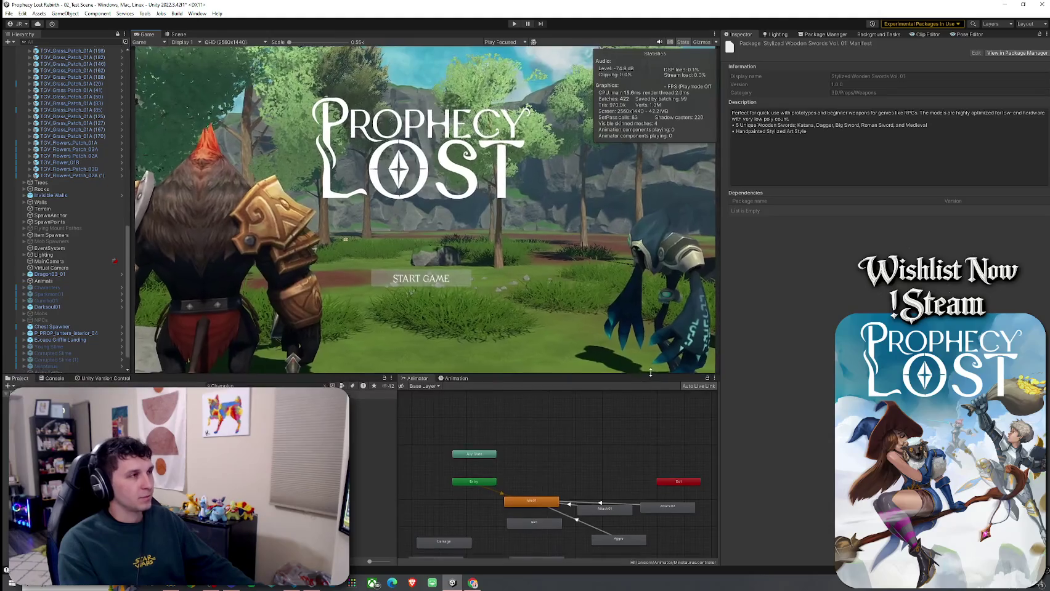
left_click(178, 34)
- Search the Project window for 'wooden sword'
left_click(9, 13)
left_click(9, 13)
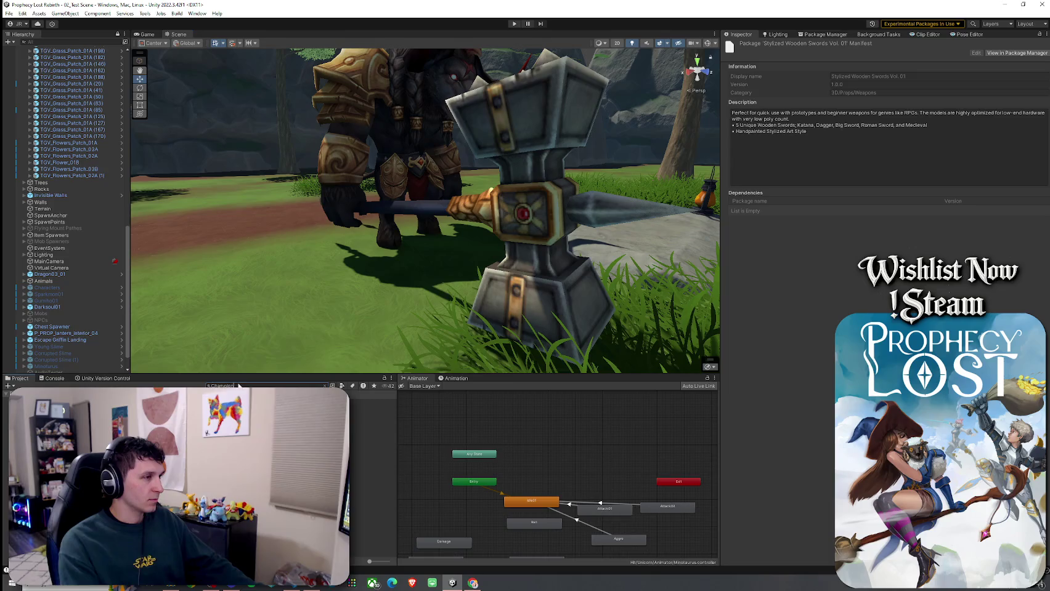
type("wooden")
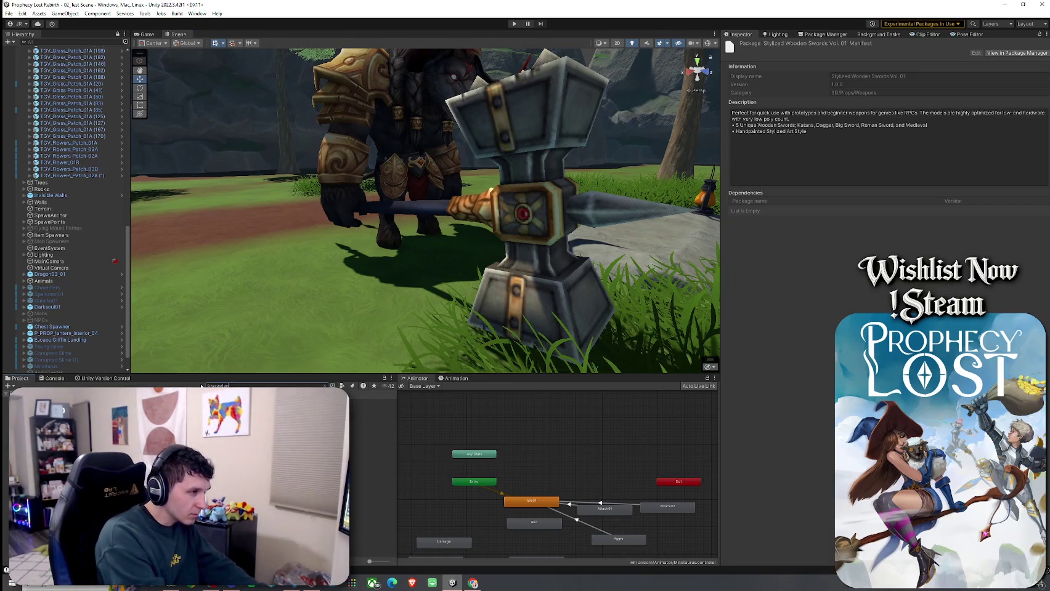
type(" sword")
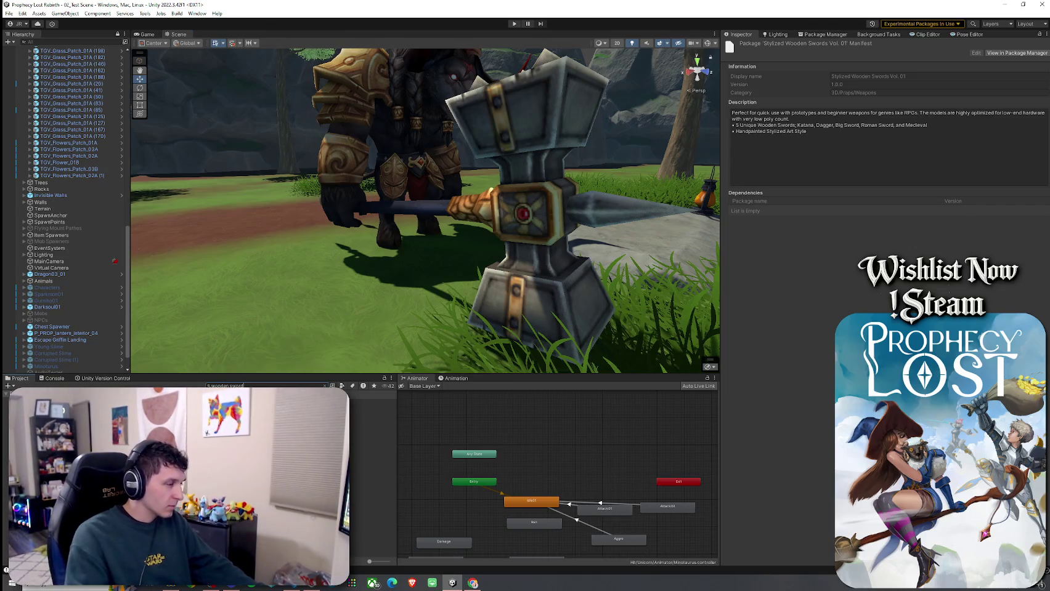
scroll(68, 184, "up", 10)
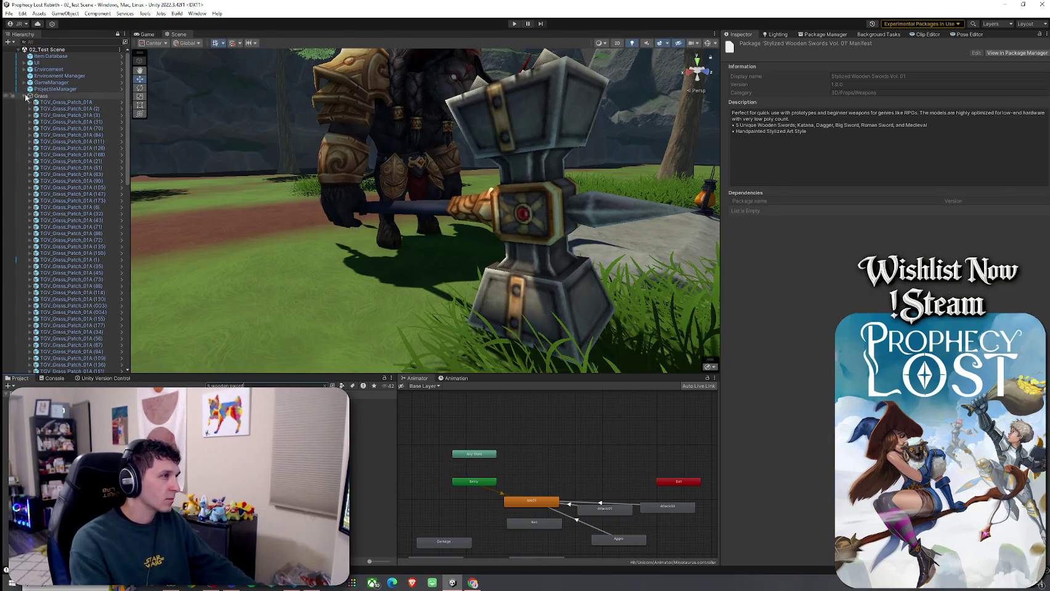
left_click(24, 96)
left_click(8, 13)
left_click(295, 162)
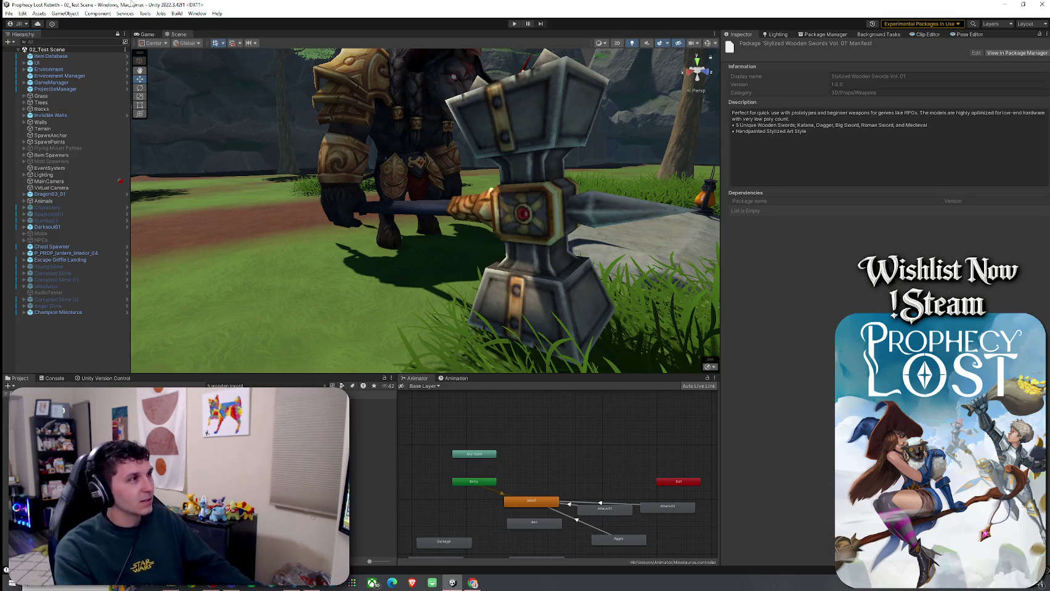
left_click(9, 13)
left_click(161, 66)
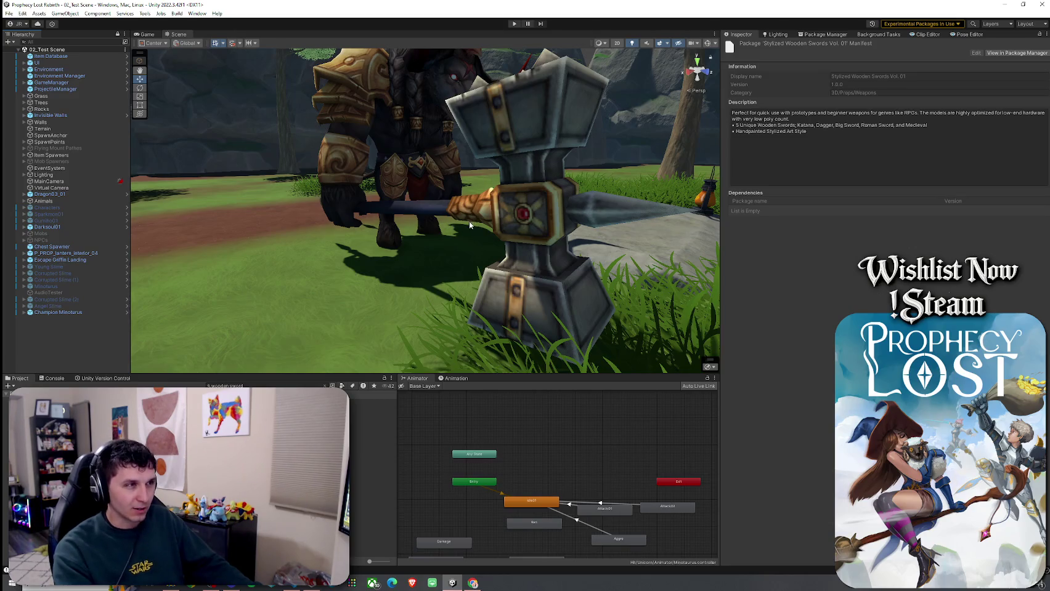
mouse_move(488, 196)
left_mouse_down()
mouse_move(369, 215)
mouse_move(519, 202)
mouse_move(522, 220)
left_mouse_up()
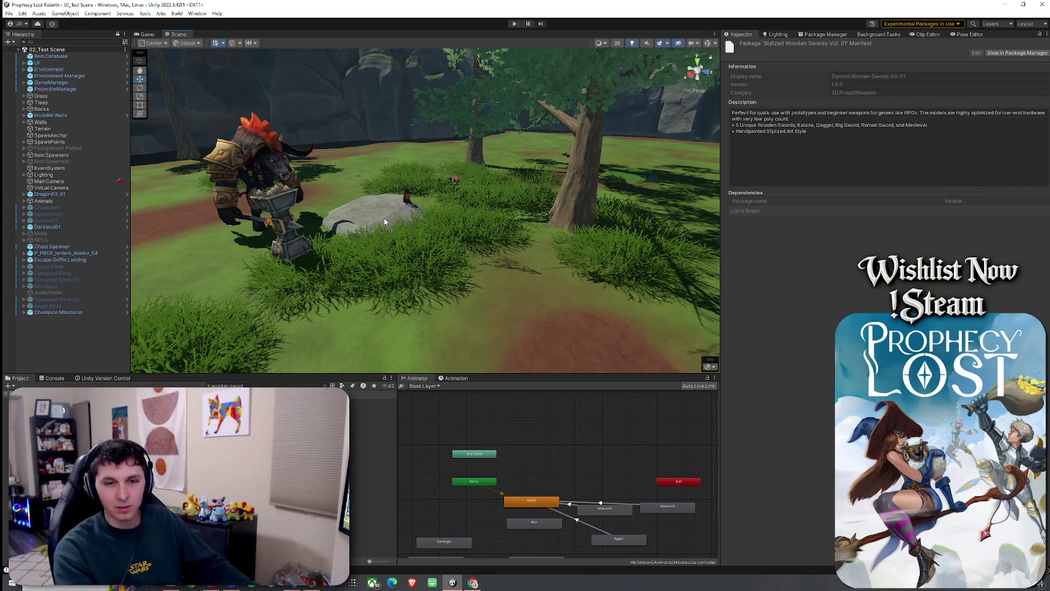
left_click_drag(307, 220, 315, 207)
- Orbit the Scene view around the minotaur, then show the Prophecy Lost title screen in the Game view
left_click(19, 13)
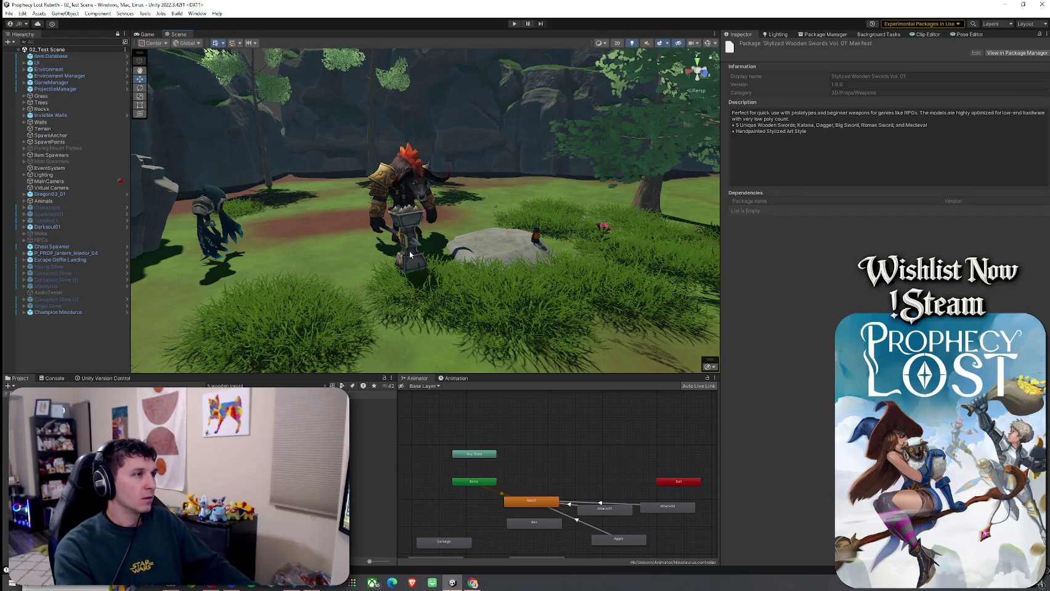
left_click(147, 33)
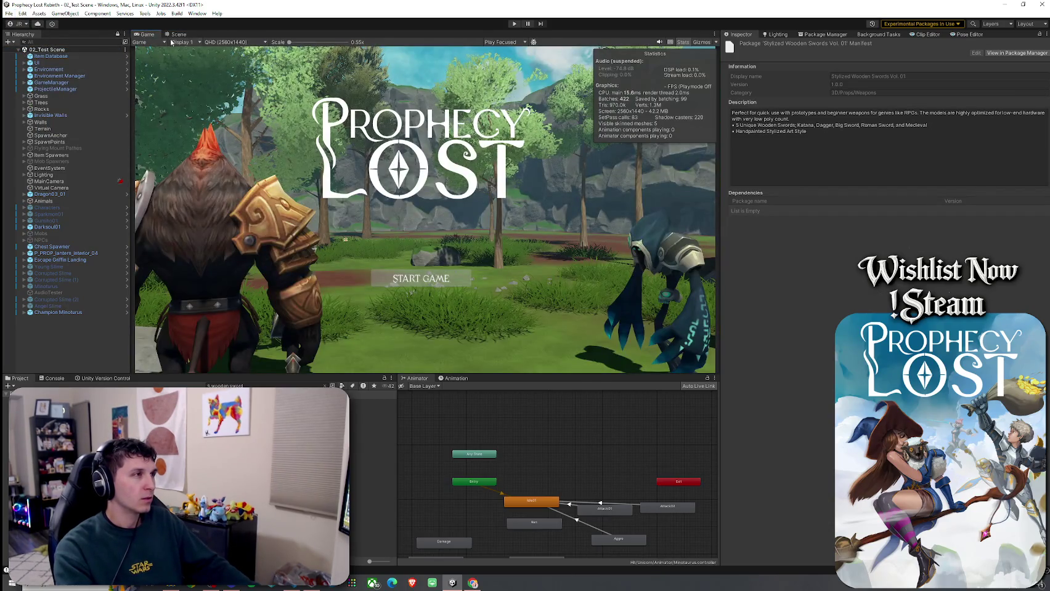
left_click(178, 34)
left_click(9, 12)
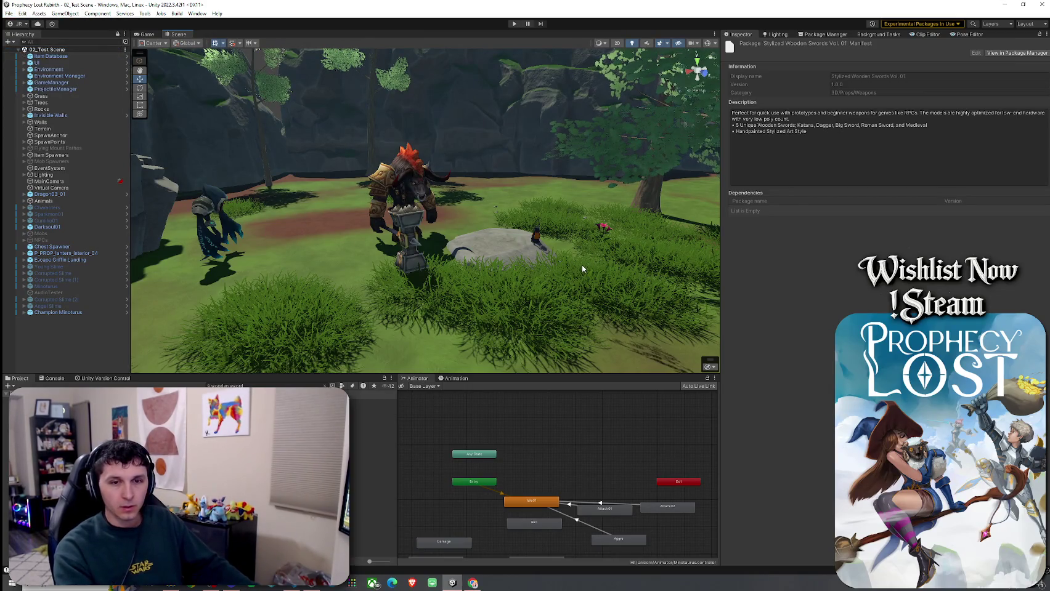
mouse_move(629, 264)
left_mouse_down()
mouse_move(490, 273)
mouse_move(339, 248)
left_mouse_up()
key("ctrl+2")
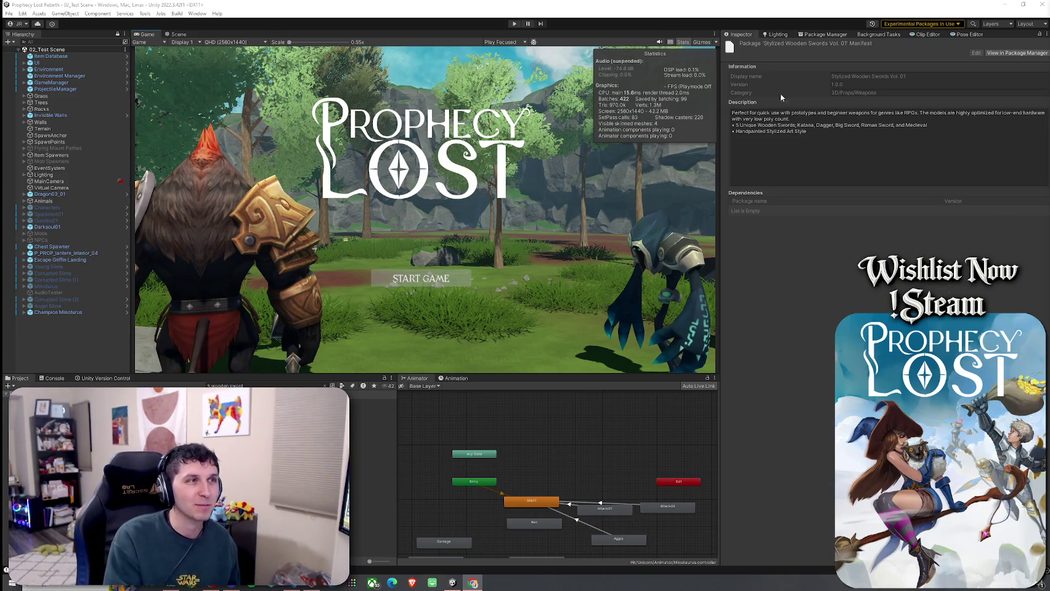
- Save the test scene via File > Save and select the wooden sword-and-shield prefab
left_click(8, 15)
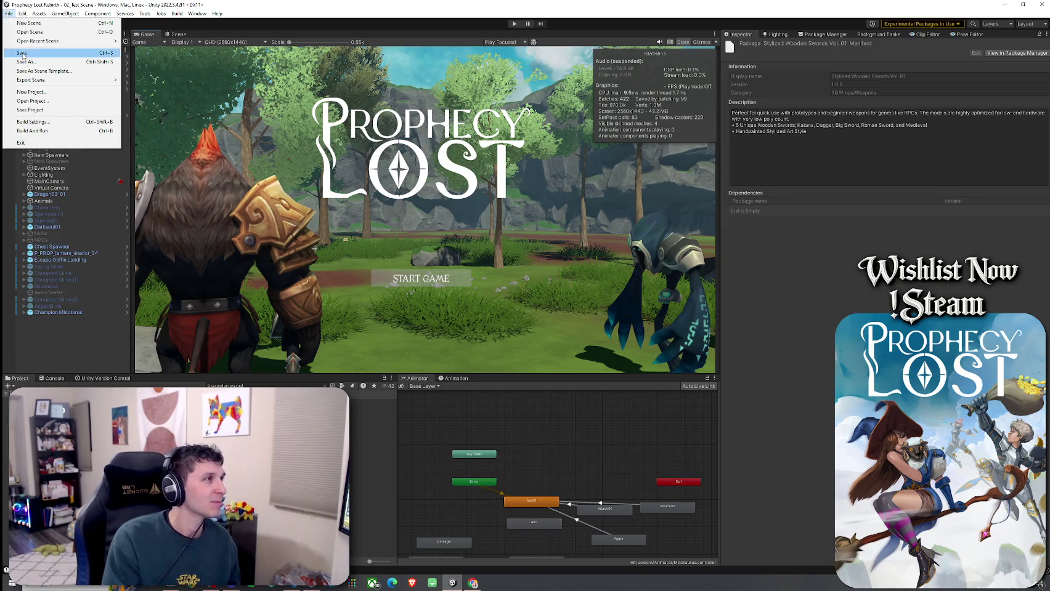
left_click(23, 53)
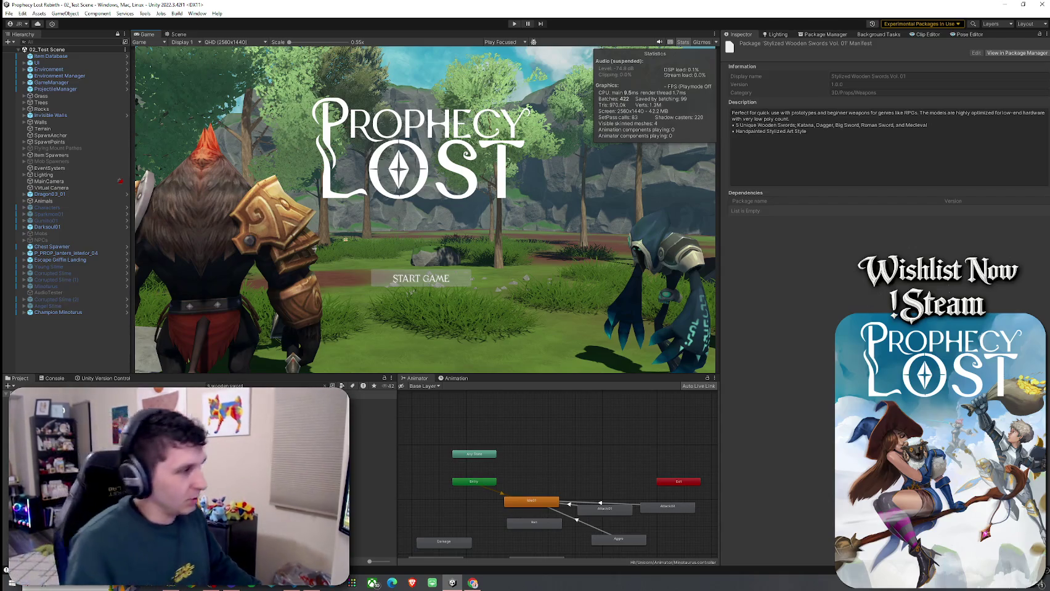
left_click(243, 415)
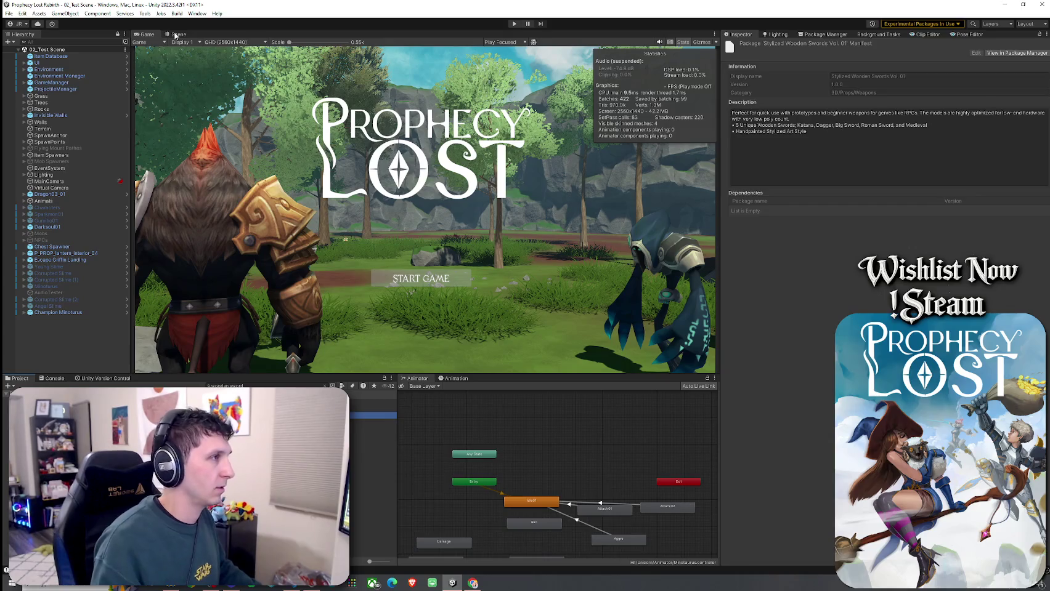
- Open the Wooden Broadsword and Shield ITEM prefab and inspect its shield, glow effect and root
double_click(244, 415)
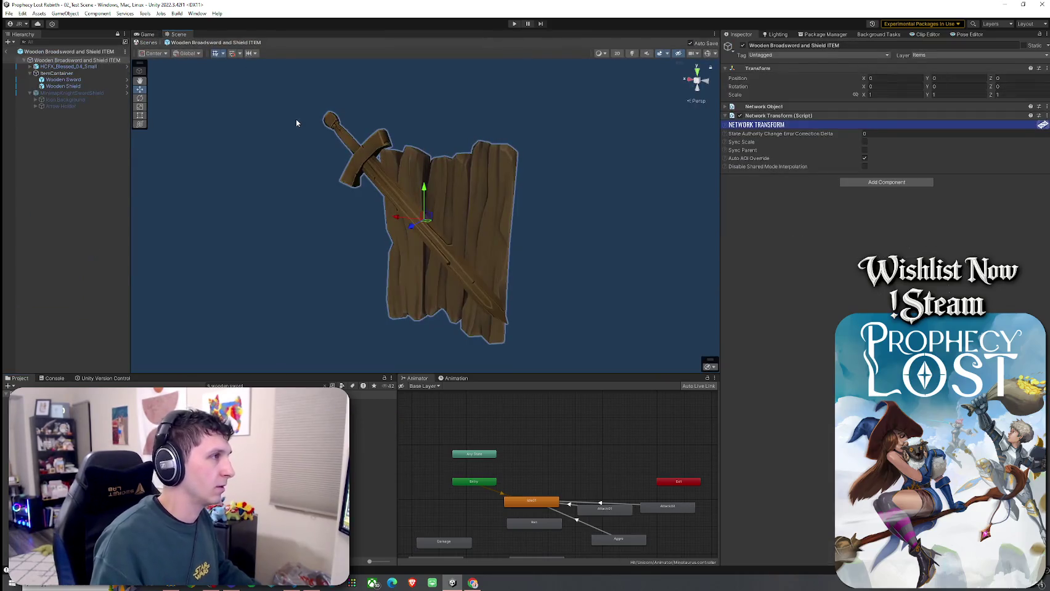
left_click(466, 204)
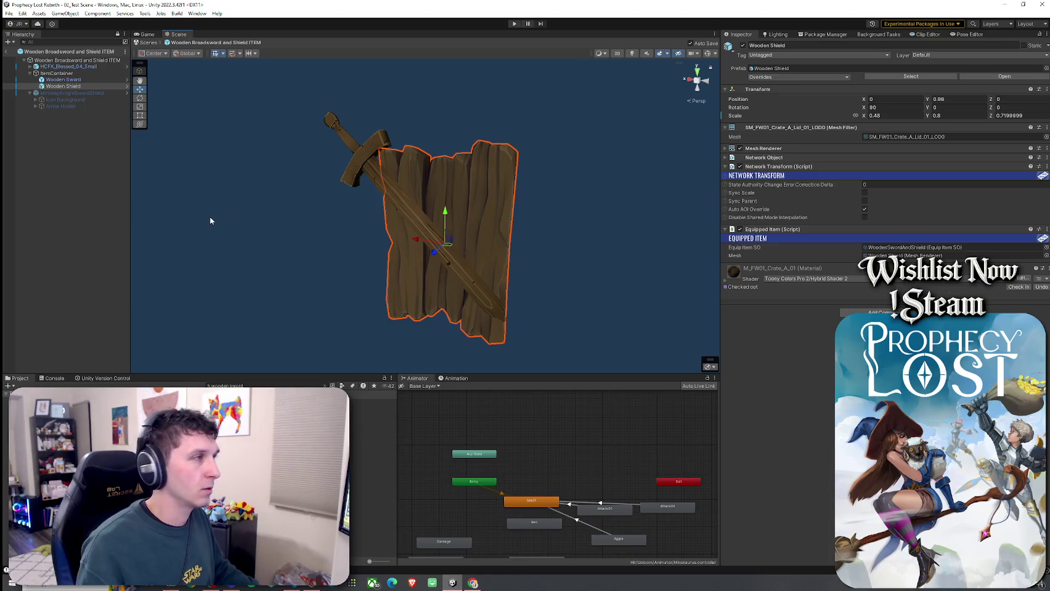
left_click(93, 66)
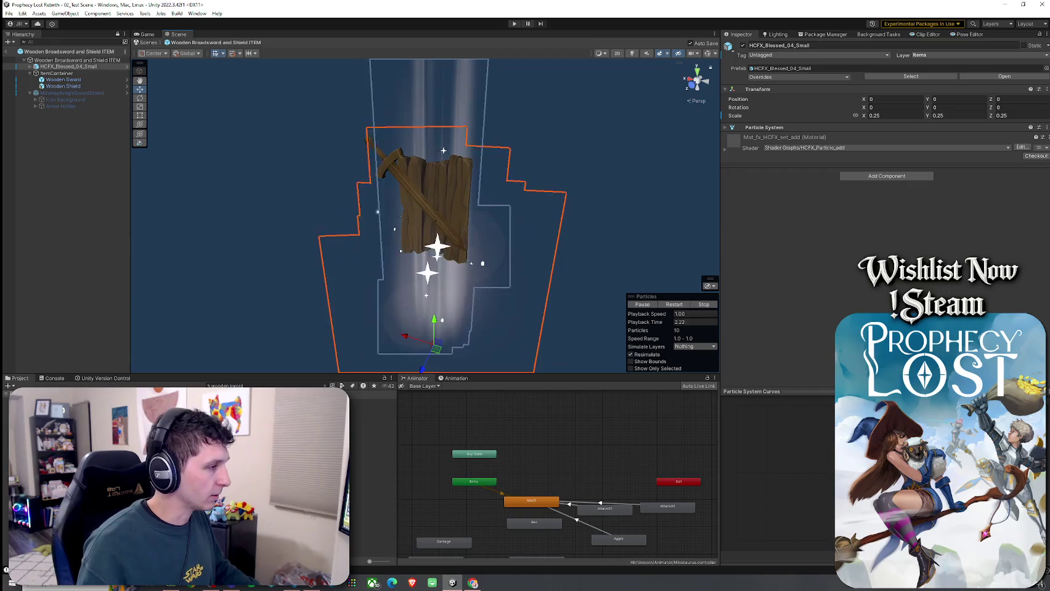
left_click(228, 386)
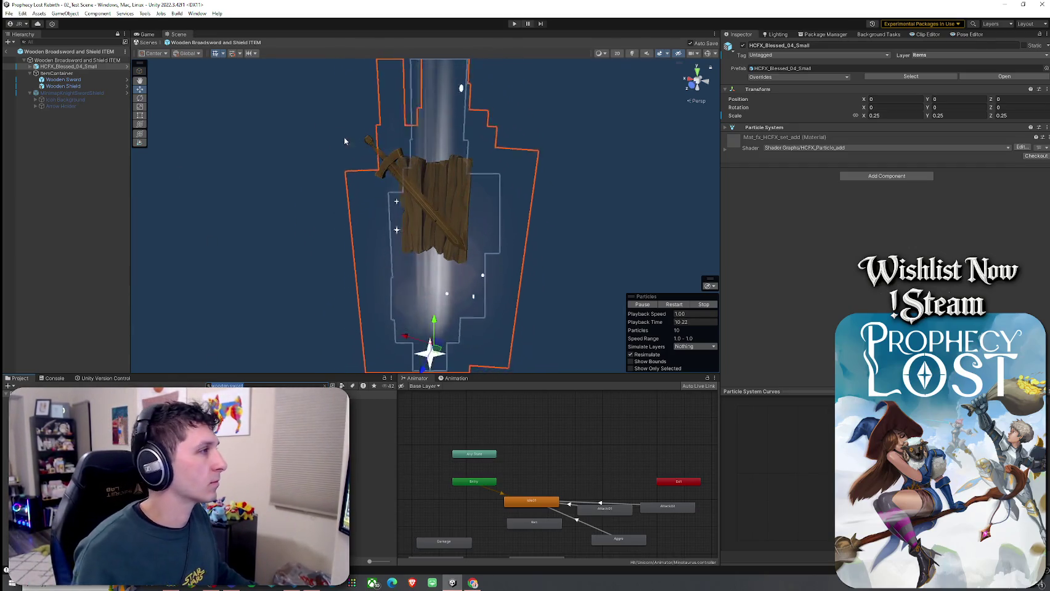
left_click(367, 157)
left_click(93, 86)
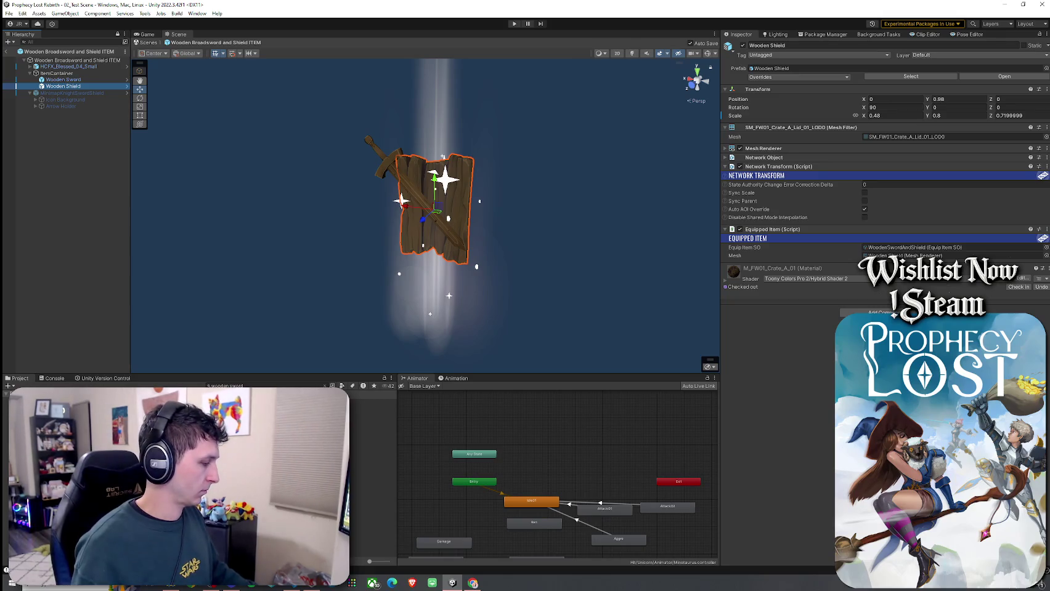
- Search the project for 'sword ITEM' and open the Knights Broadsword and Shield ITEM prefab
left_click(230, 387)
key("BackSpace")
key("BackSpace")
key("BackSpace")
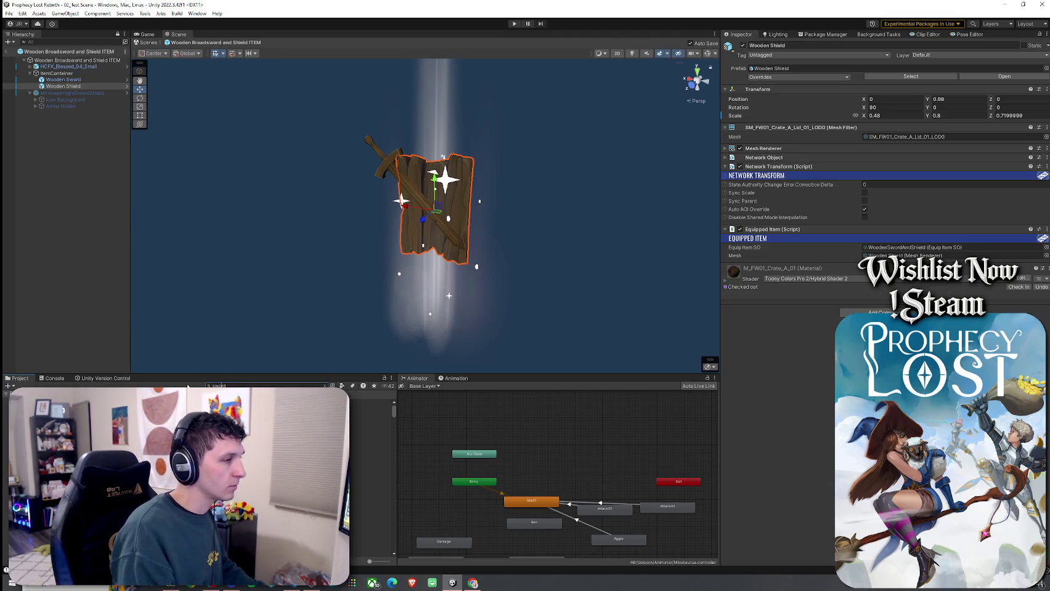
type("O")
key("BackSpace")
type("ITEM")
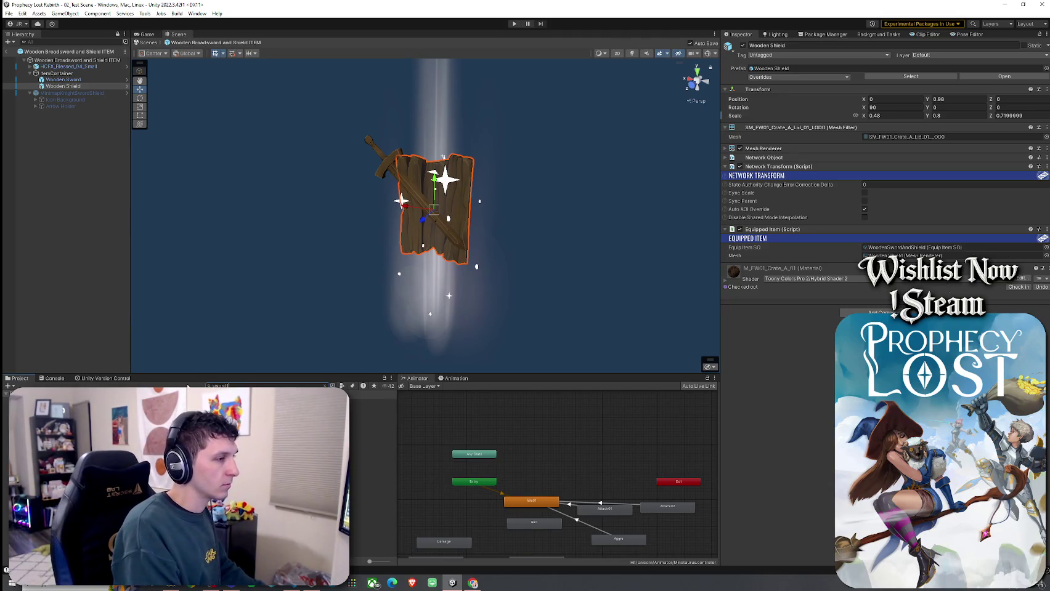
double_click(154, 422)
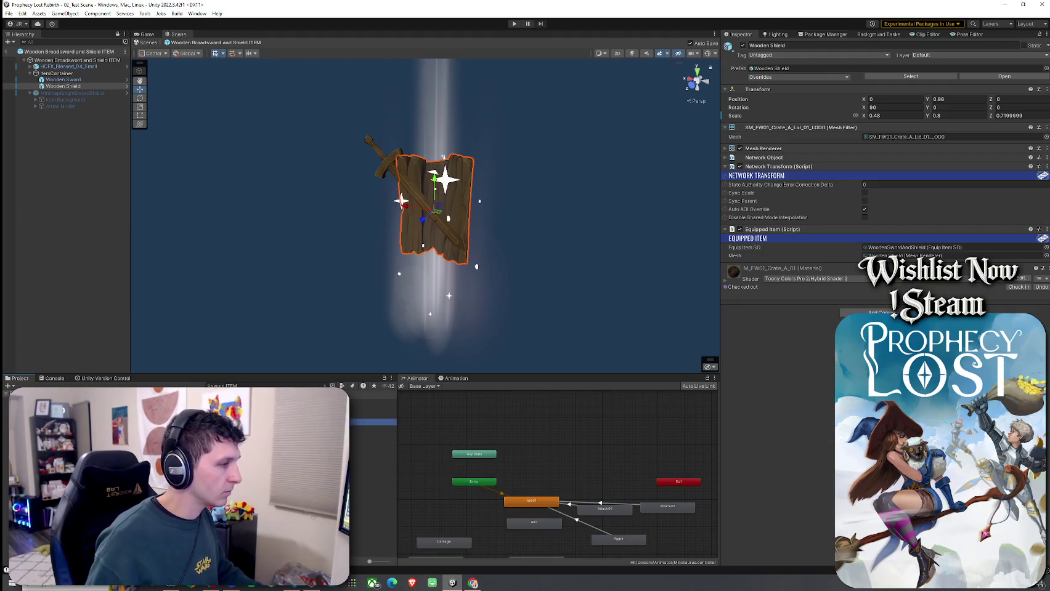
- Inspect the KnightsShield, MinimapKnightSwordShield and root objects, then switch to Chrome
left_click(69, 87)
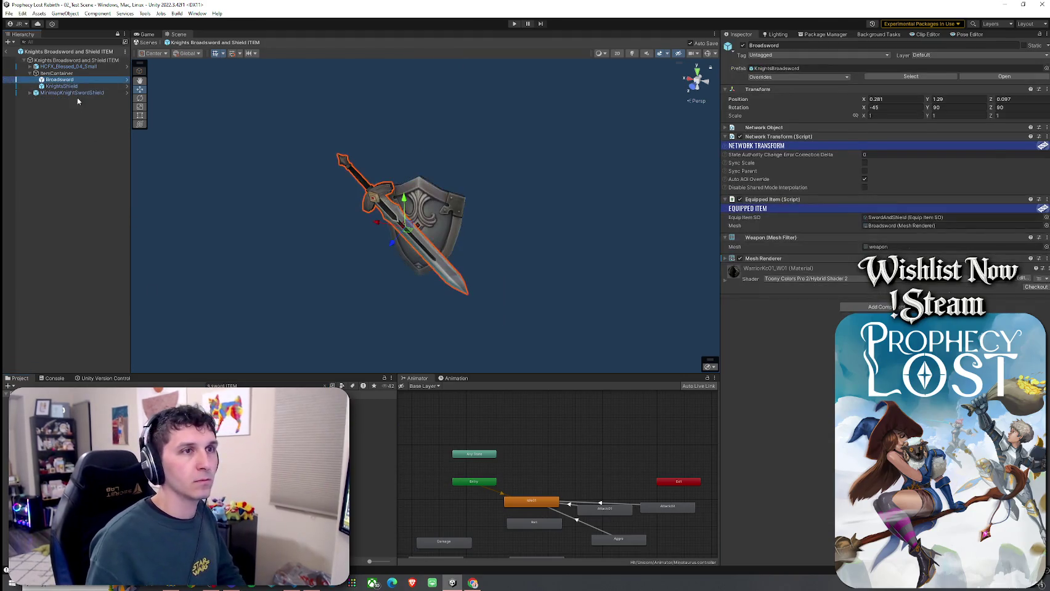
left_click(79, 103)
left_click(71, 93)
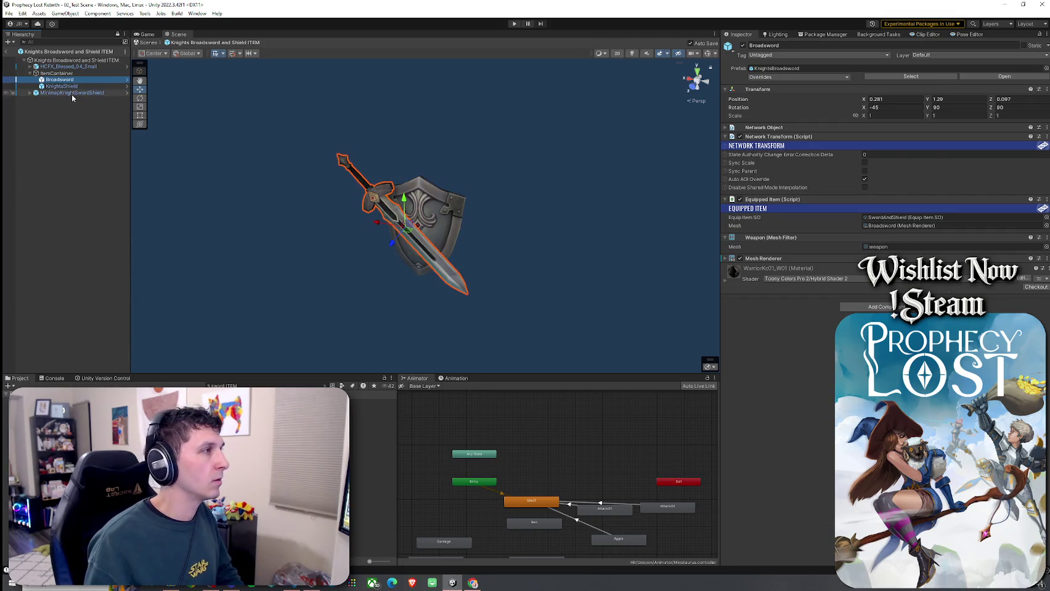
left_click(62, 74)
left_click(74, 60)
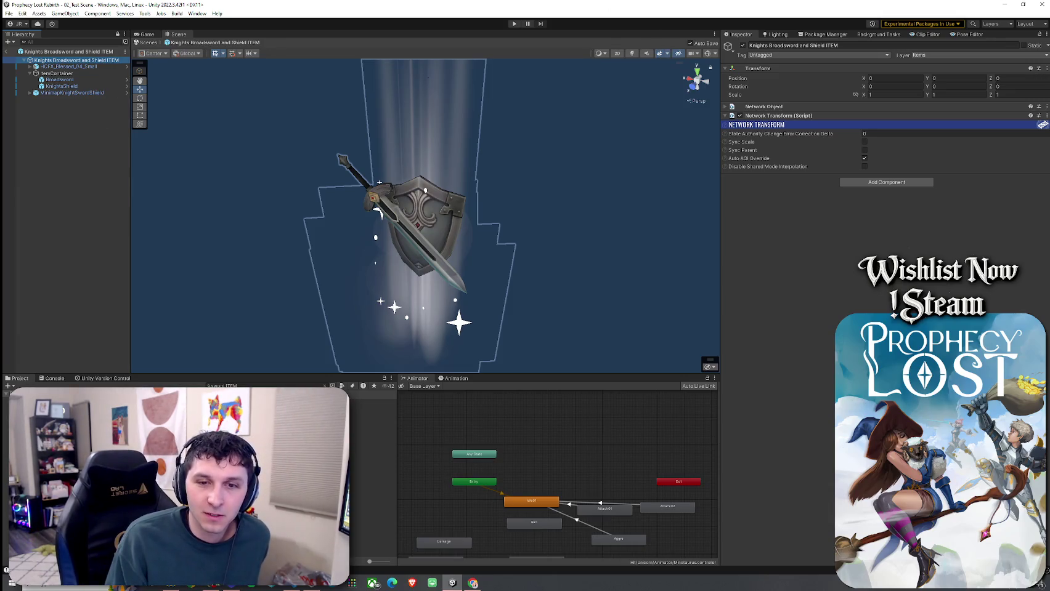
key("alt+Tab")
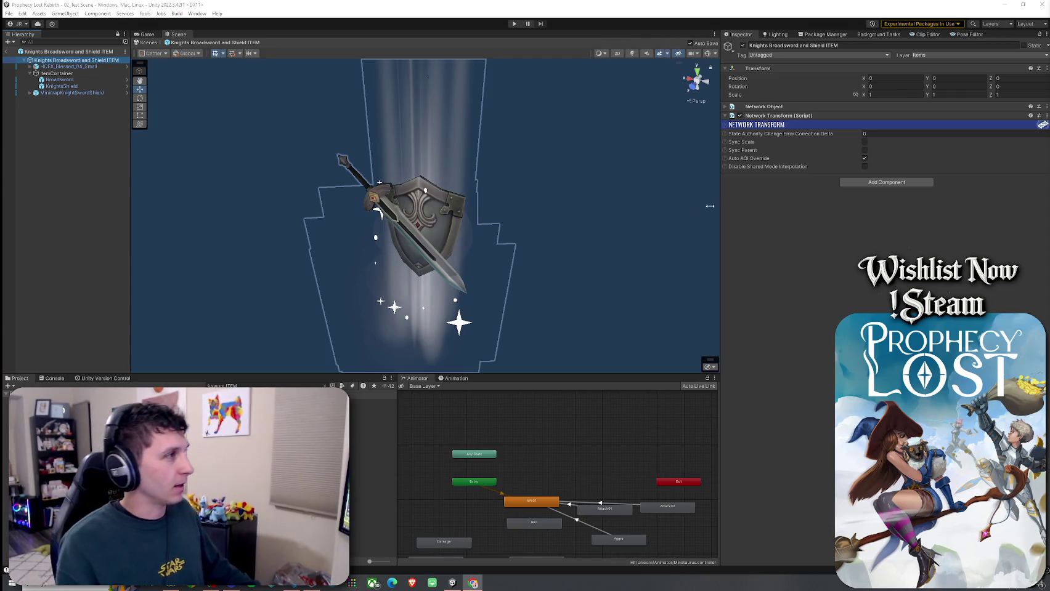
- Open the Wooden Broadsword and Shield ITEM prefab from the Project window
double_click(185, 410)
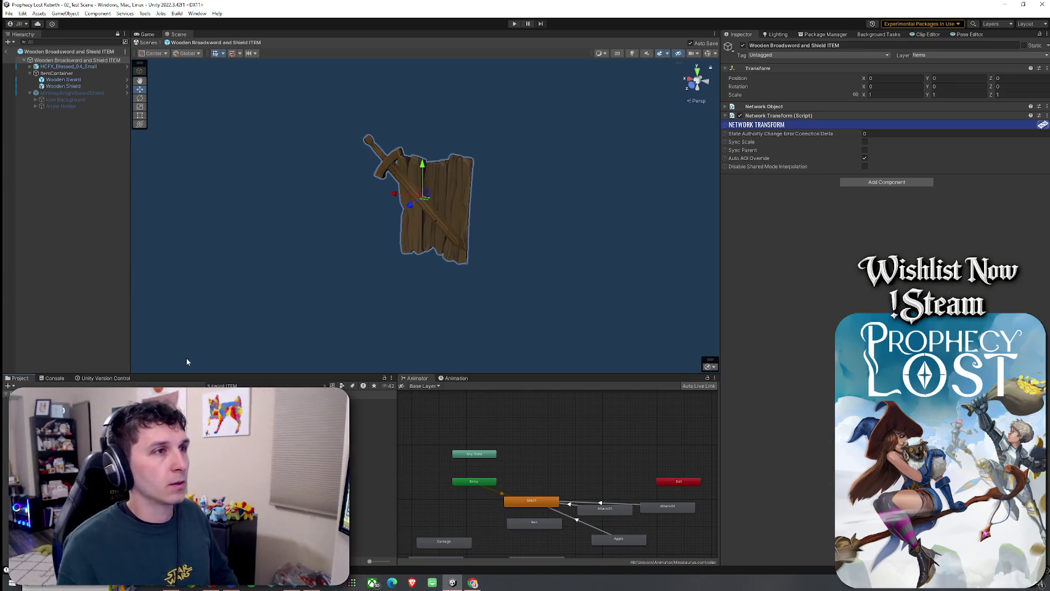
key("Up")
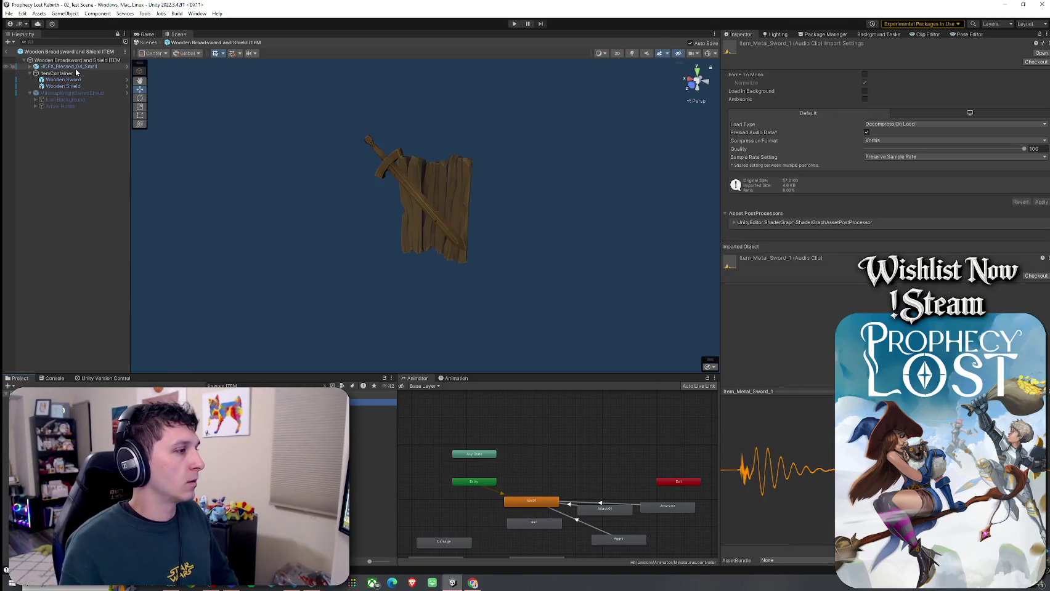
left_click(68, 66)
key("Down")
key("Down")
key("Down")
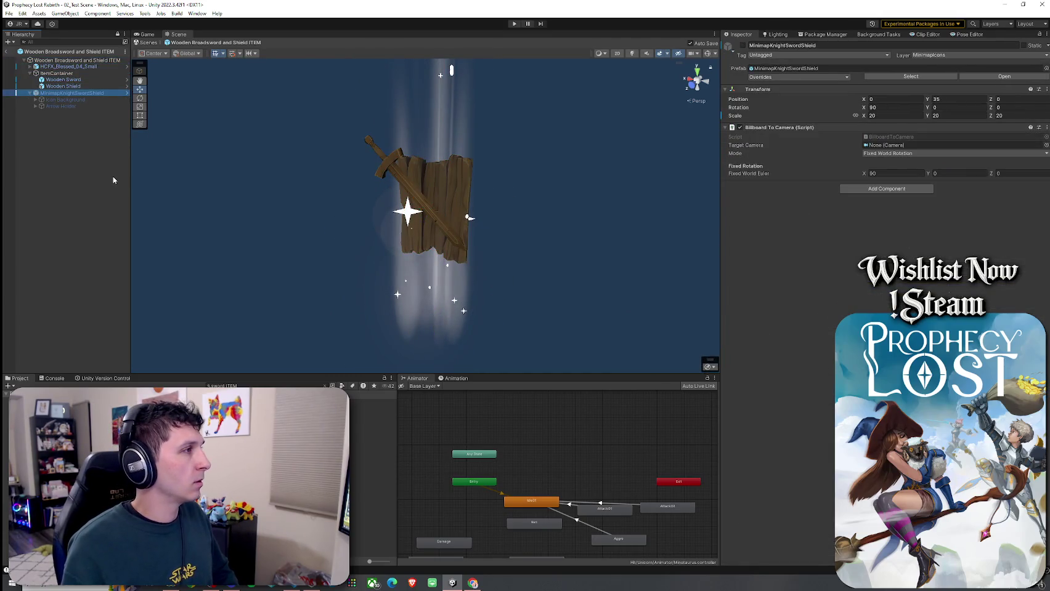
key("Up")
key("Up")
key("Up")
key("Down")
key("Down")
key("Up")
key("Down")
key("Up")
key("Up")
key("Up")
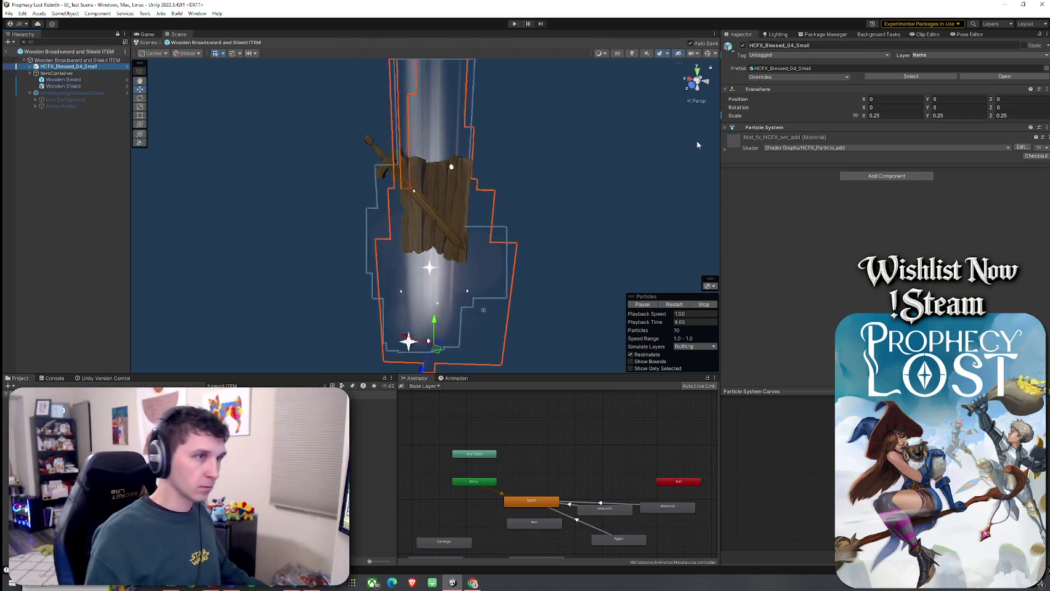
left_click(81, 73)
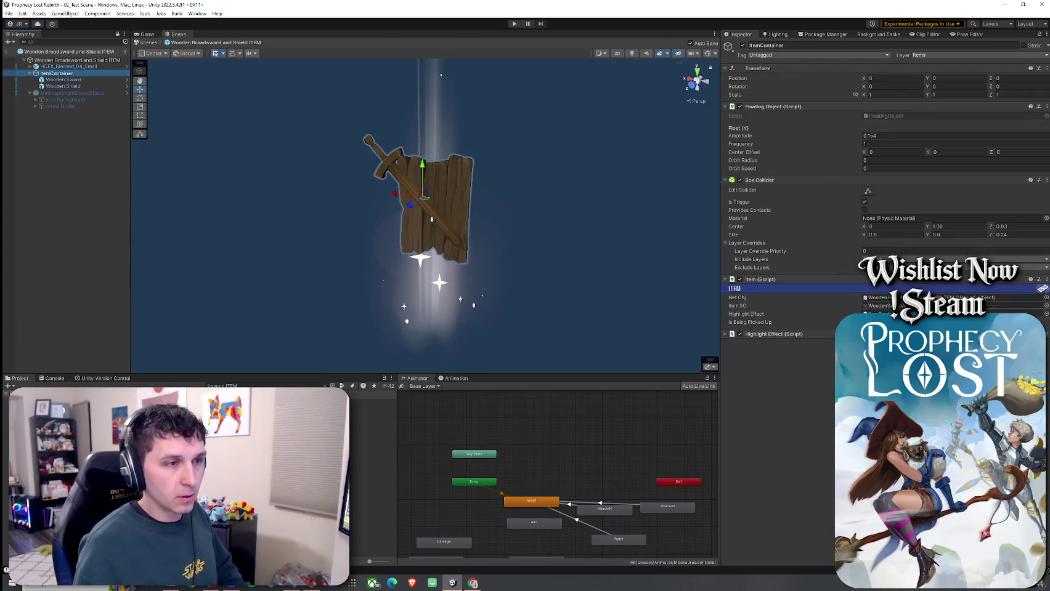
left_click(881, 305)
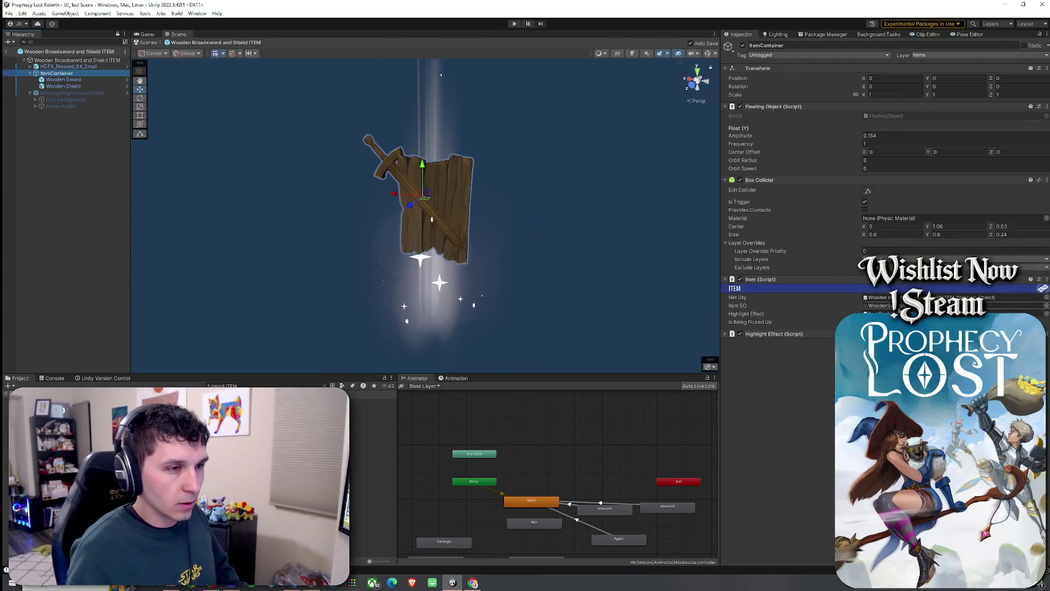
double_click(881, 306)
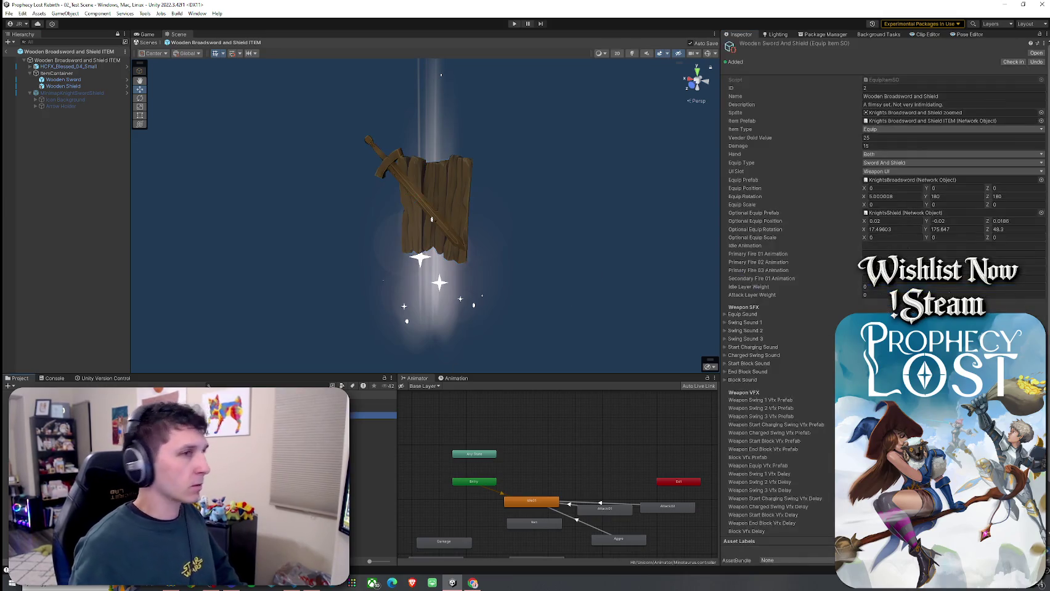
left_click(910, 113)
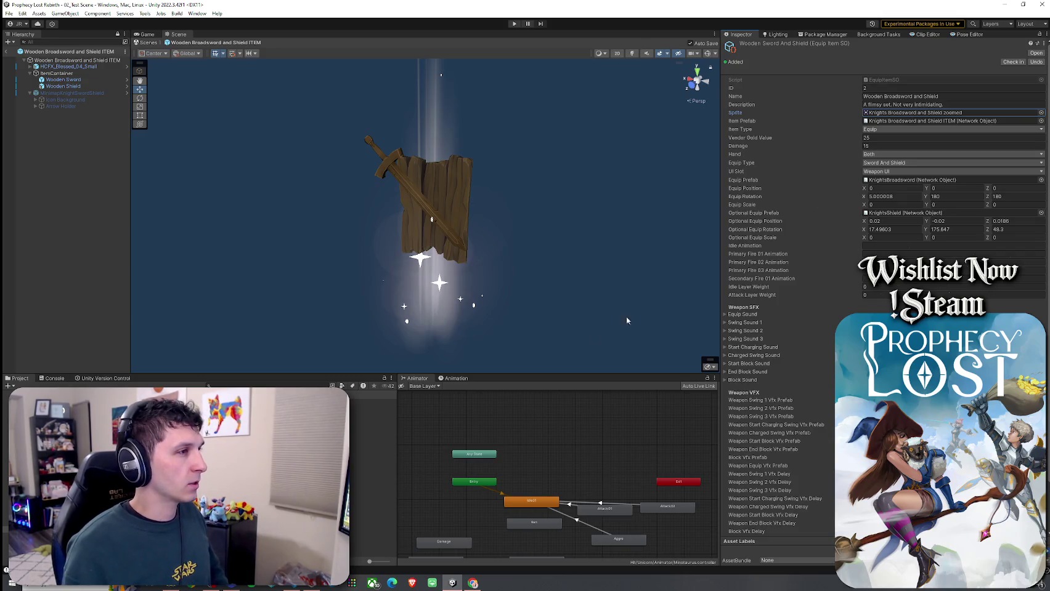
double_click(909, 114)
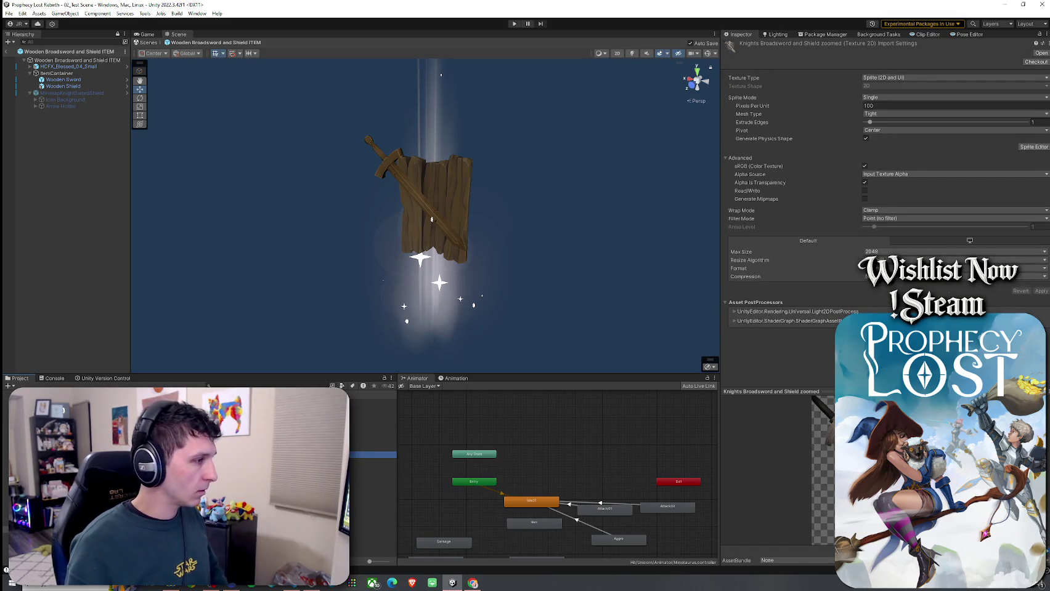
left_click(419, 220)
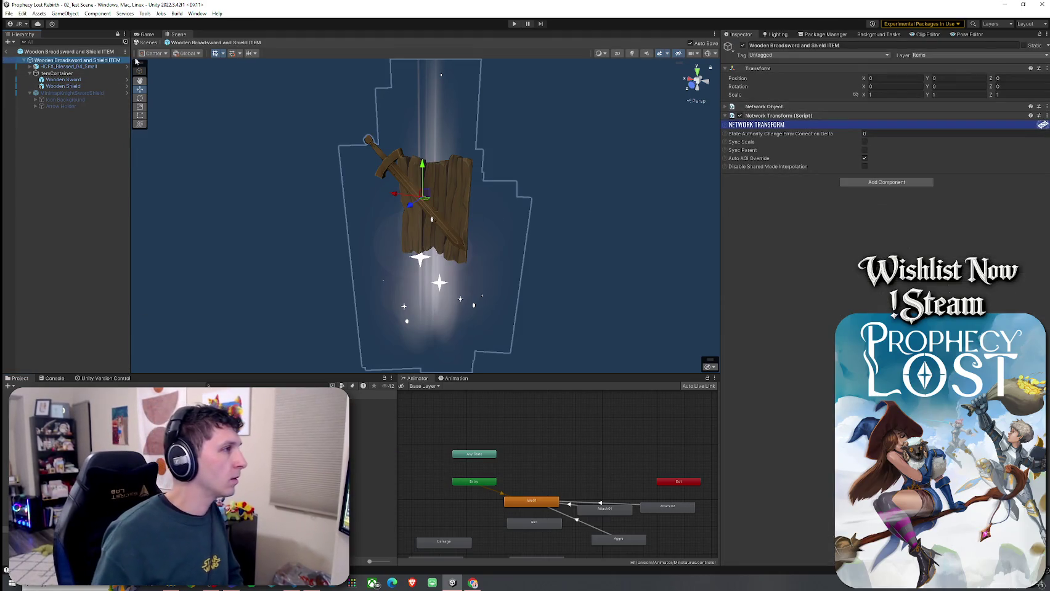
- Open RapidIcon from the Tools menu and close it after it shows render errors
left_click(161, 14)
mouse_move(154, 17)
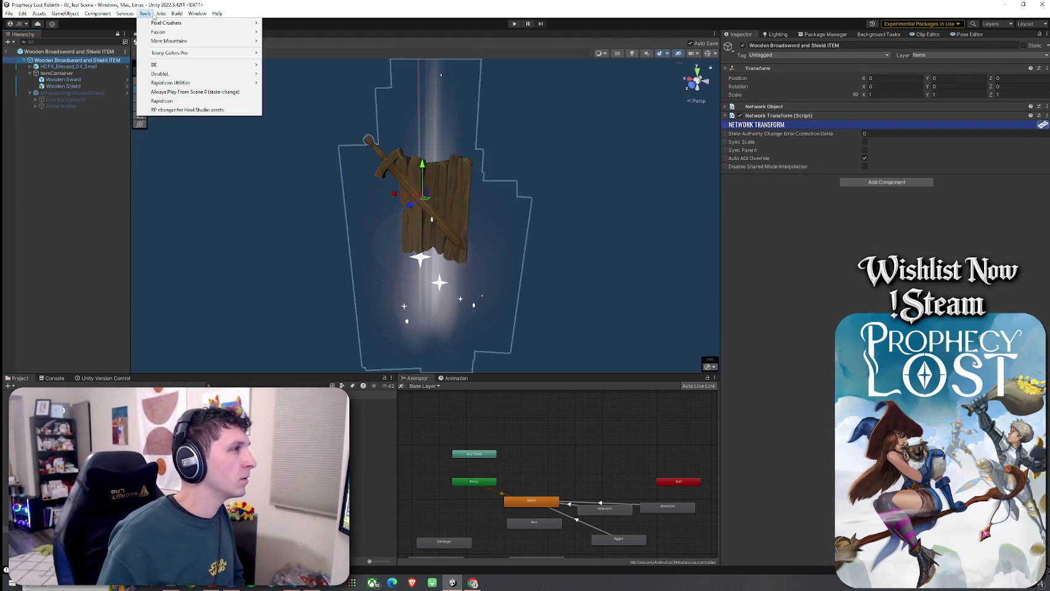
left_click(170, 100)
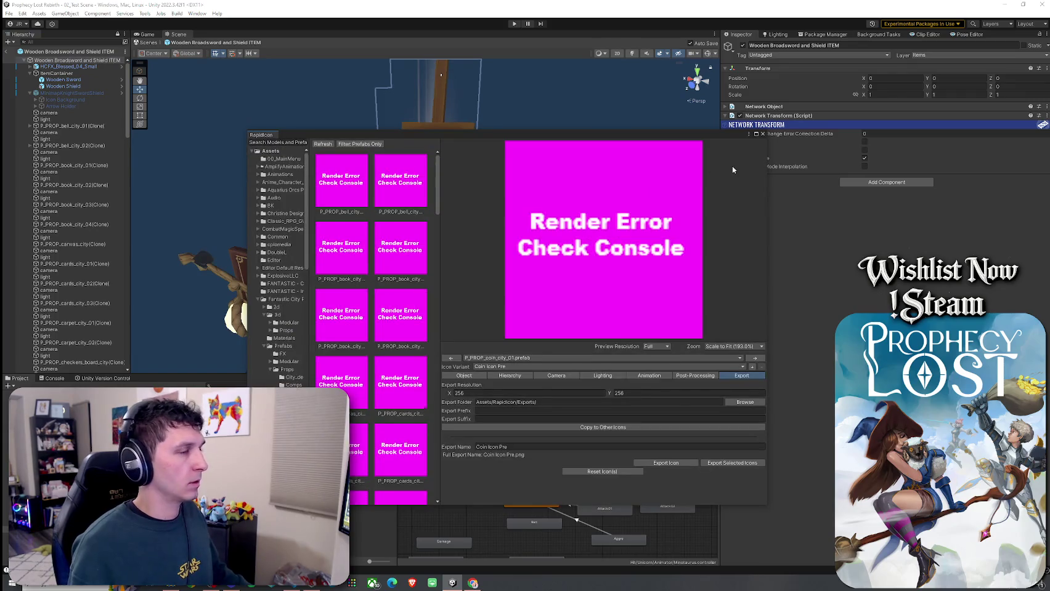
left_click(762, 134)
- Delete all stray spawned clones, cameras and lights, then return to 02_Test Scene
left_click(61, 110)
scroll(74, 217, "down", 10)
scroll(74, 216, "down", 15)
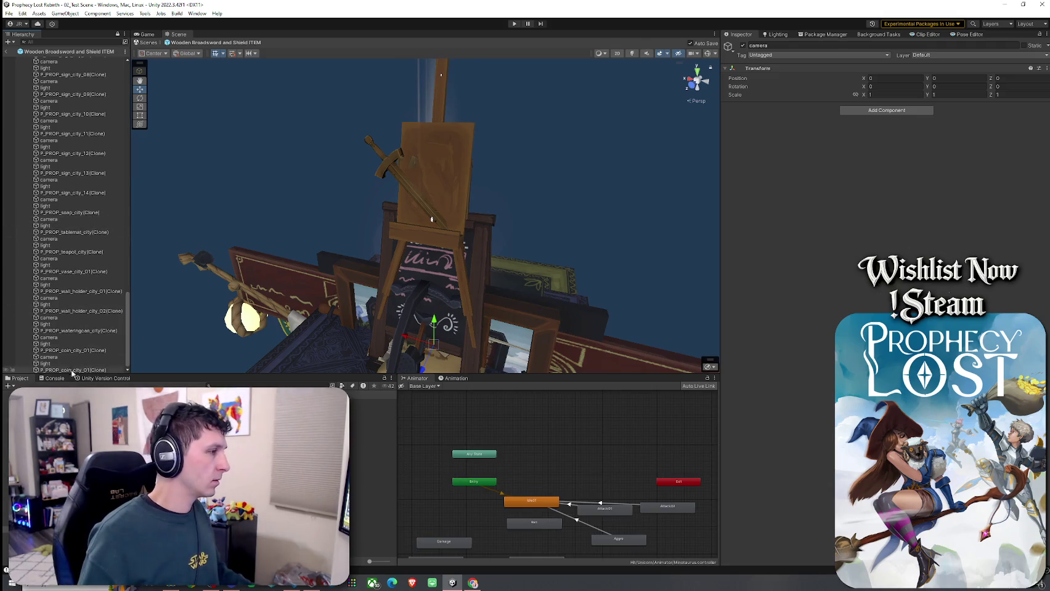
left_click(76, 371, "shift")
key("Delete")
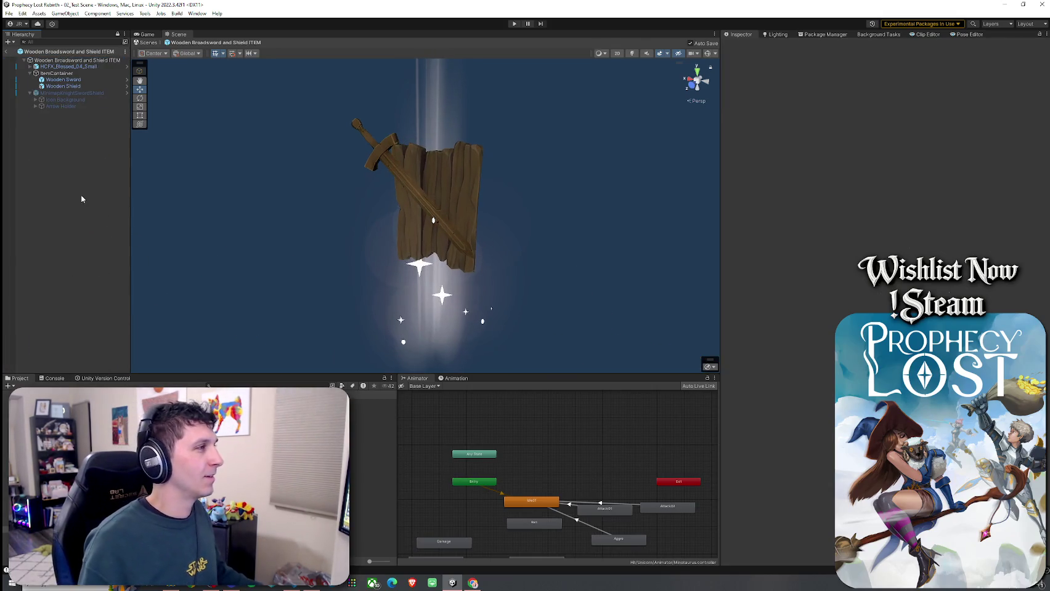
scroll(302, 154, "down", 3)
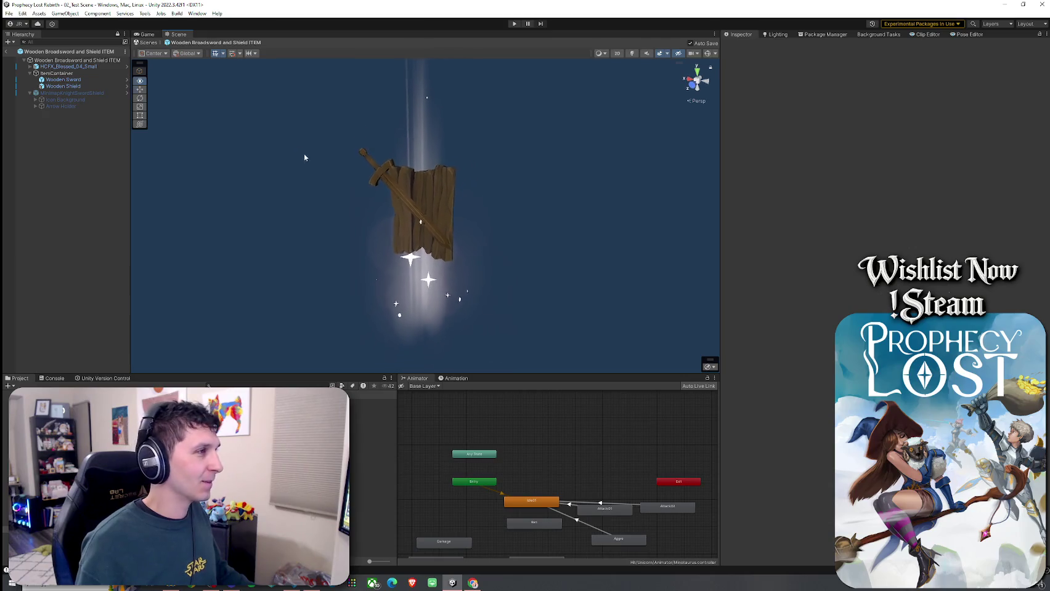
left_click(7, 53)
- Reopen the RapidIcon window from the Tools menu
left_click(8, 13)
left_click(160, 13)
left_click(145, 13)
left_click(144, 13)
mouse_move(170, 83)
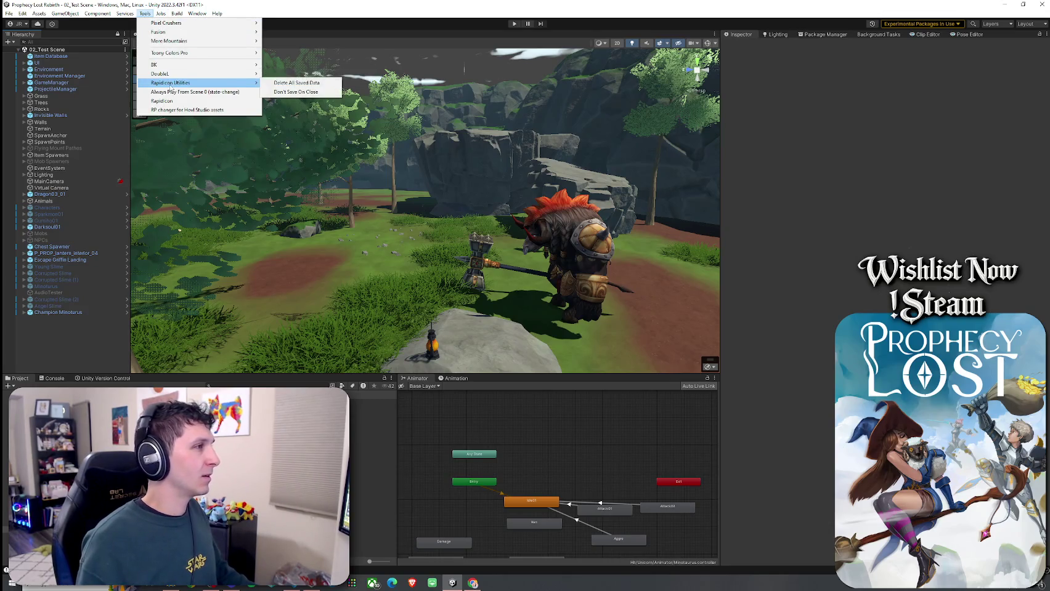
left_click(171, 101)
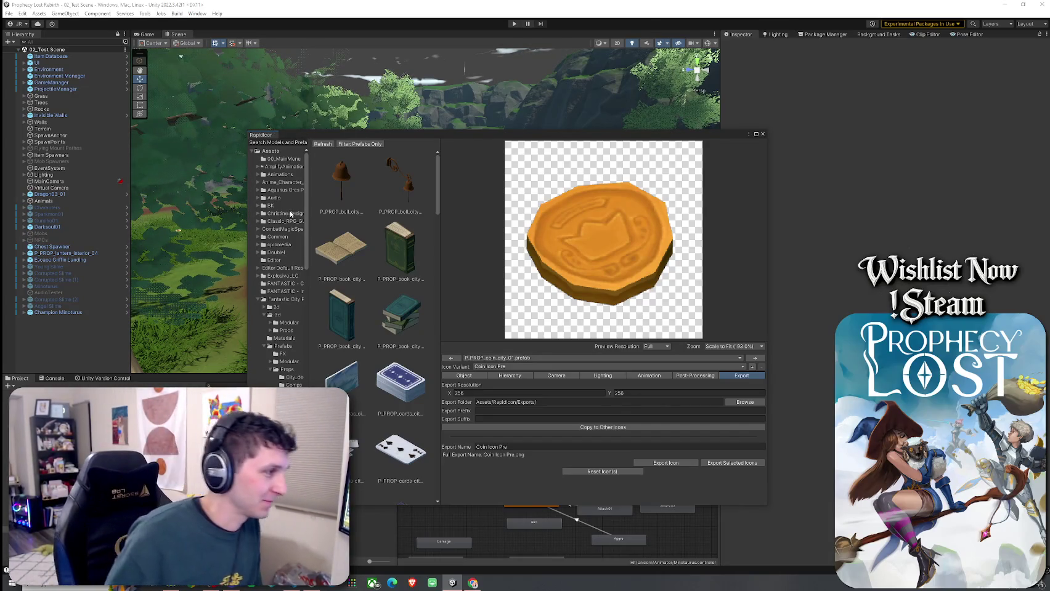
- Filter RapidIcon's assets by 'wooden' and expand Equip Prefabs > Wooden Sword
left_click(263, 346)
left_click(292, 142)
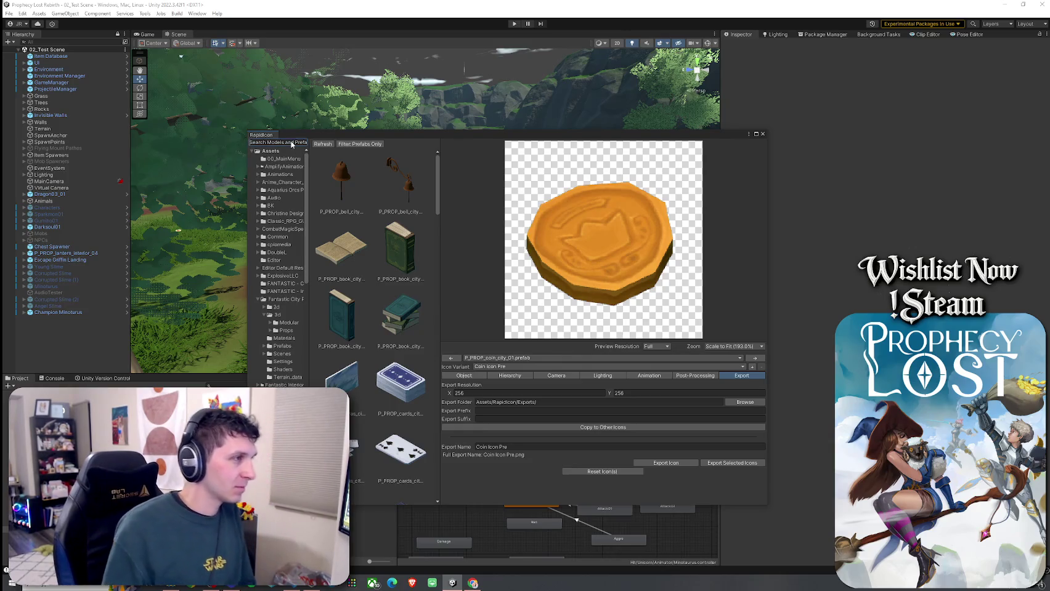
type("wooden")
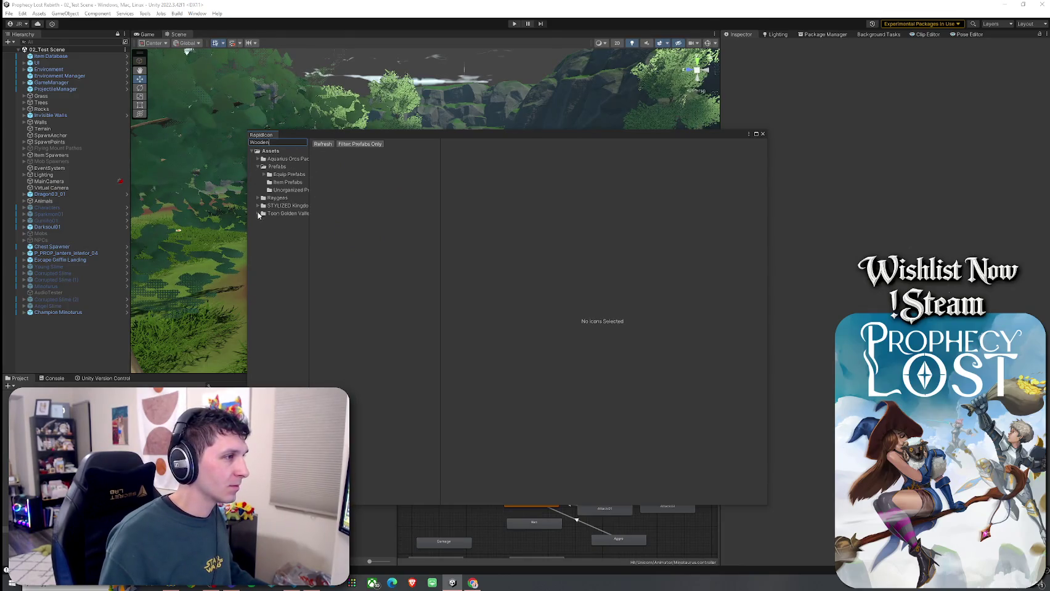
left_click(264, 174)
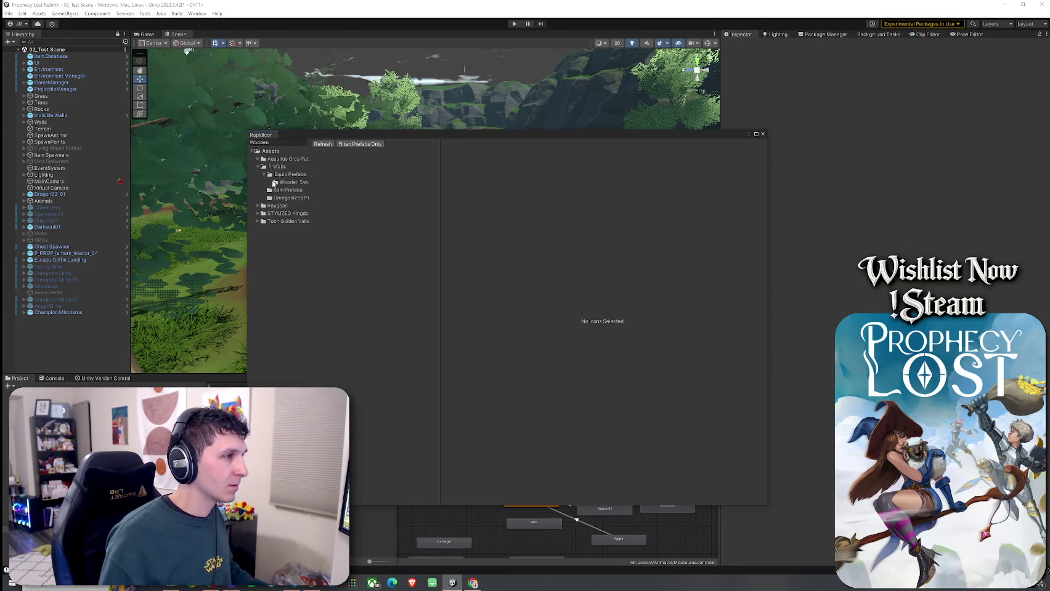
left_click(283, 183)
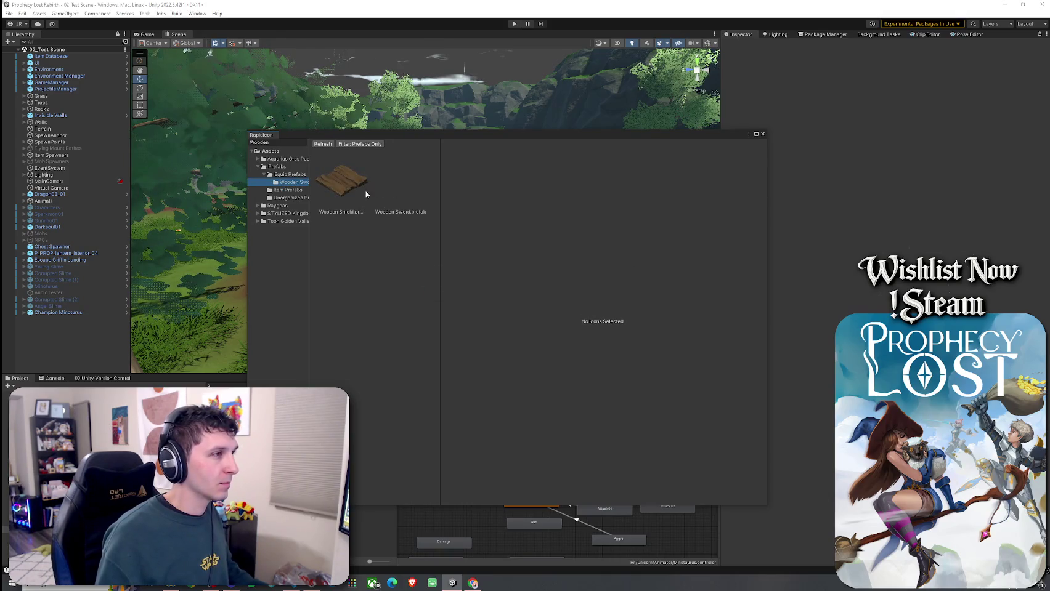
- Select the Wooden Broadsword item prefab and disable Auto positioning in the Object tab
left_click(287, 190)
left_click(345, 187)
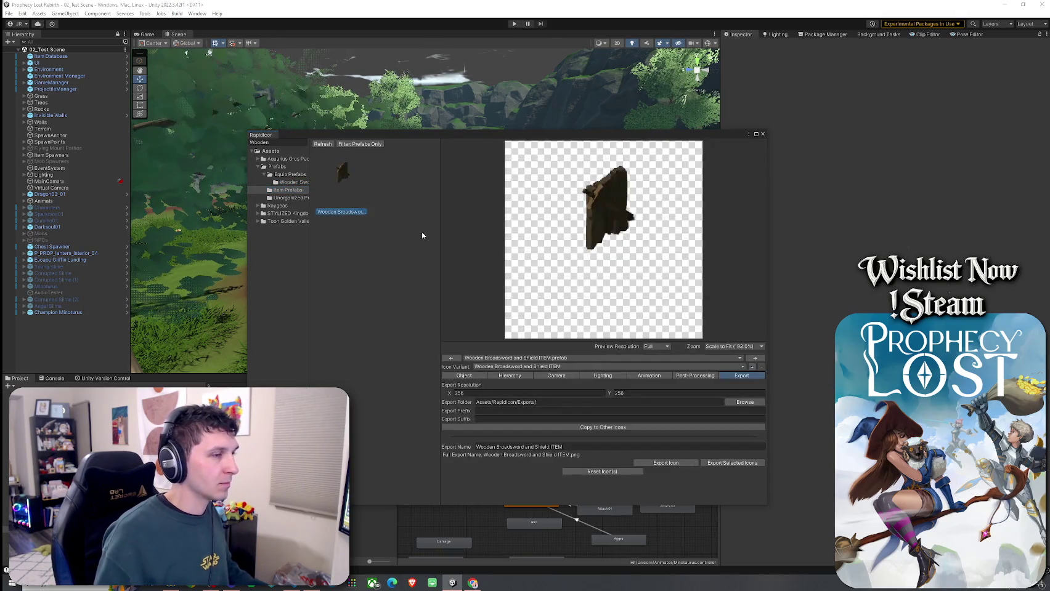
left_click(464, 375)
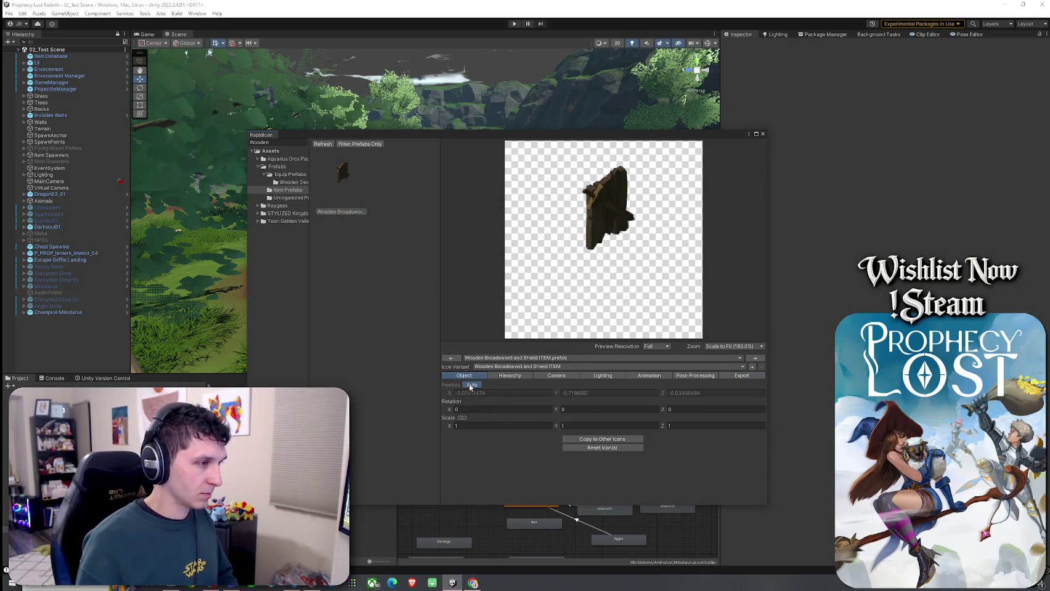
left_click(470, 385)
- Rotate the sword and shield to Y 42.83 and X -39.88 so they face the camera
left_click(446, 410)
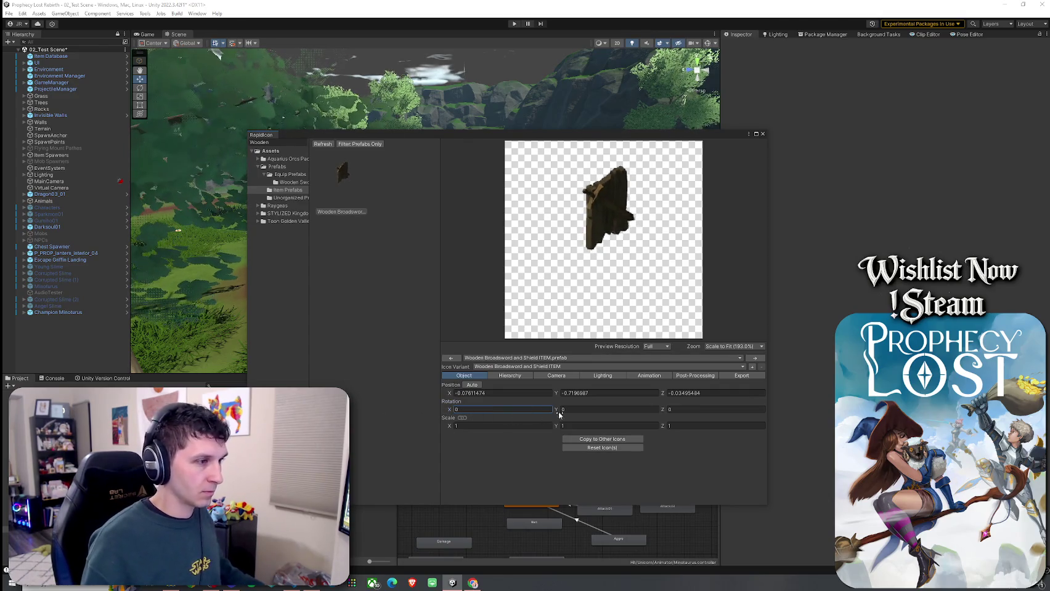
left_click_drag(557, 416, 832, 432)
left_click_drag(210, 52, 215, 52)
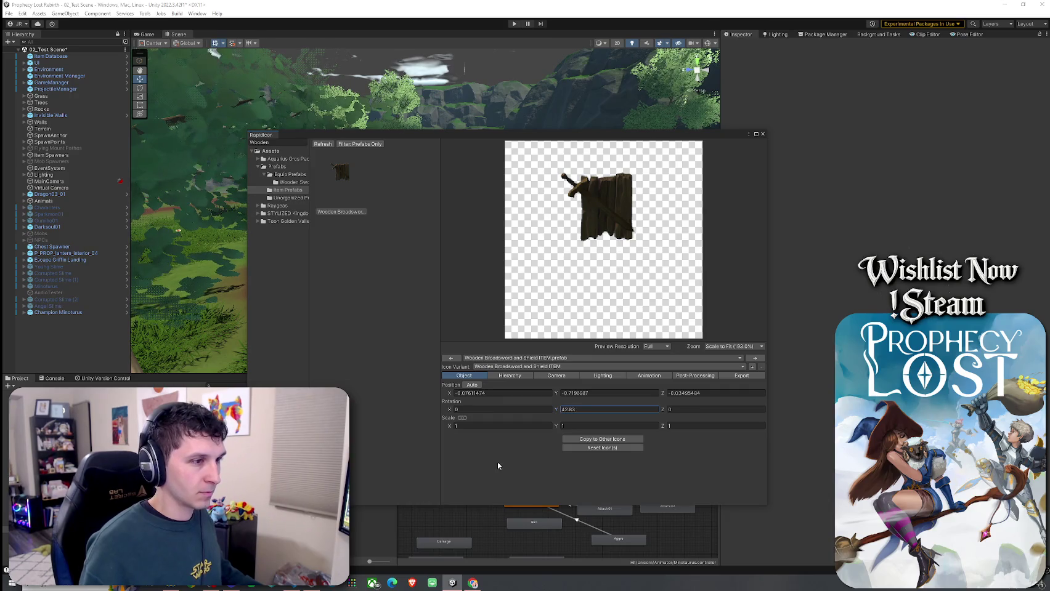
left_click(666, 410)
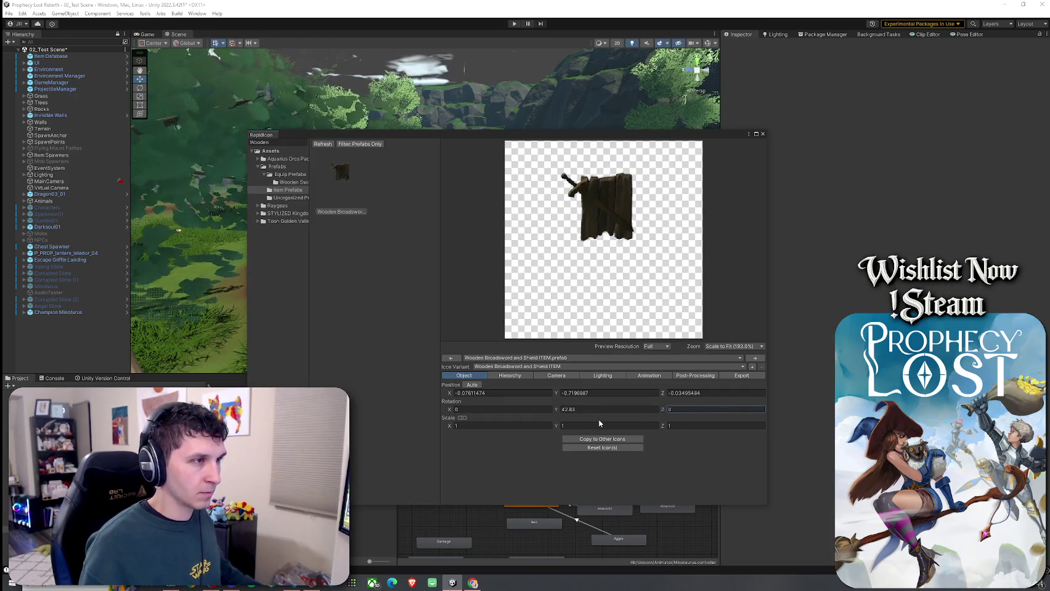
mouse_move(449, 411)
left_mouse_down()
mouse_move(497, 418)
mouse_move(427, 418)
left_mouse_up()
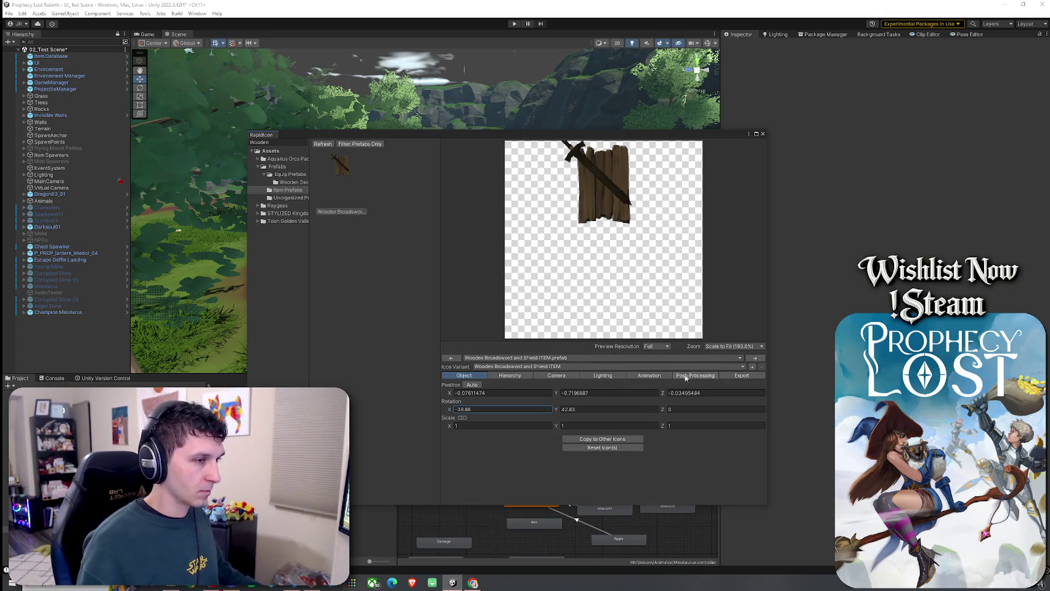
left_click(736, 375)
- Set the icon export resolution to 512 × 512, after briefly trying 1024 × 1024
key("ctrl+a")
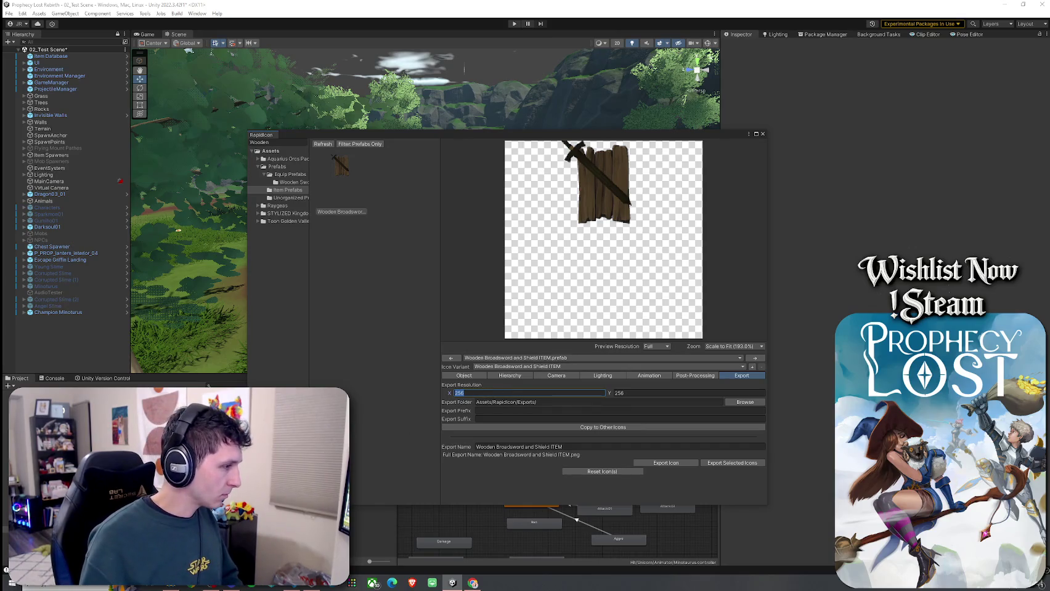
key("Return")
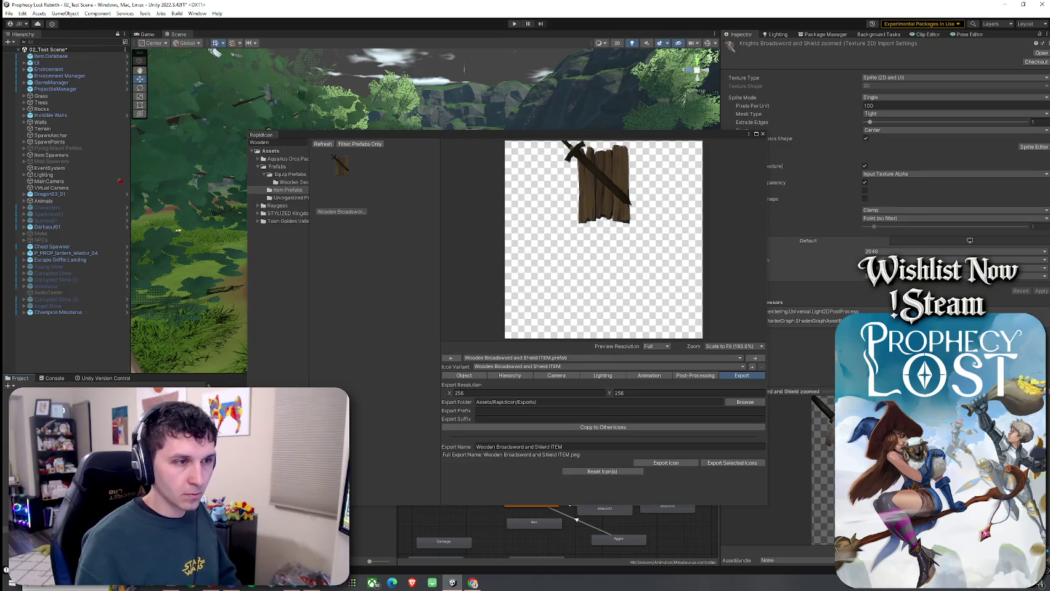
left_click(493, 393)
type("1024")
left_click(638, 393)
type("10")
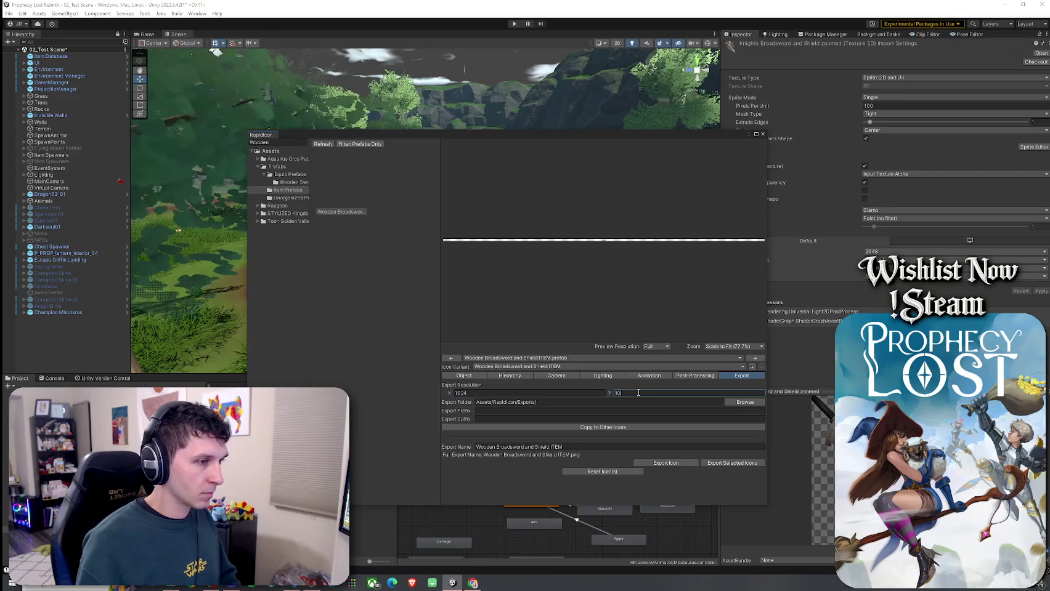
type("24")
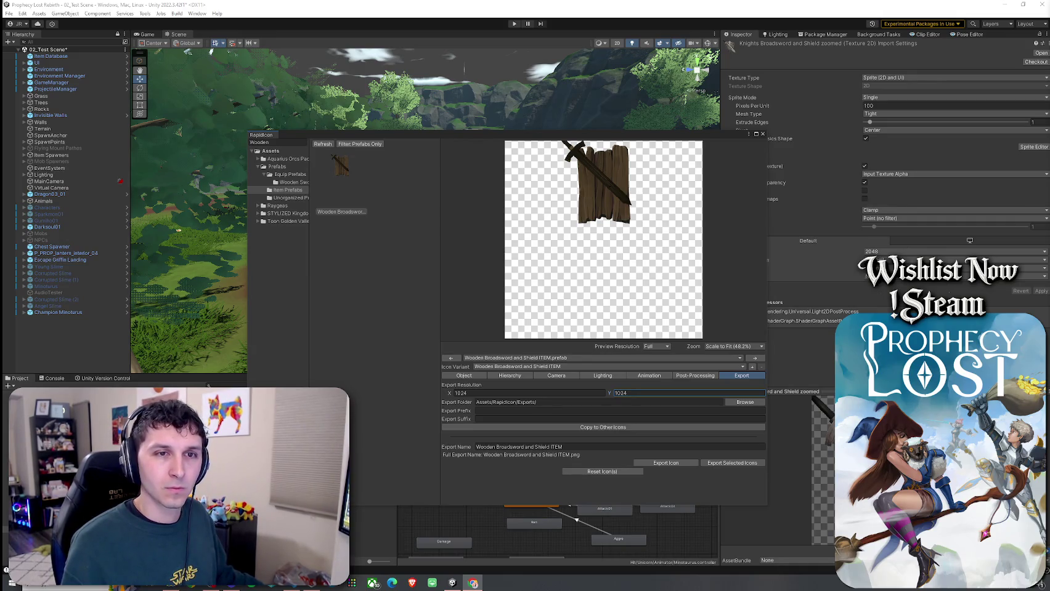
left_click(581, 389)
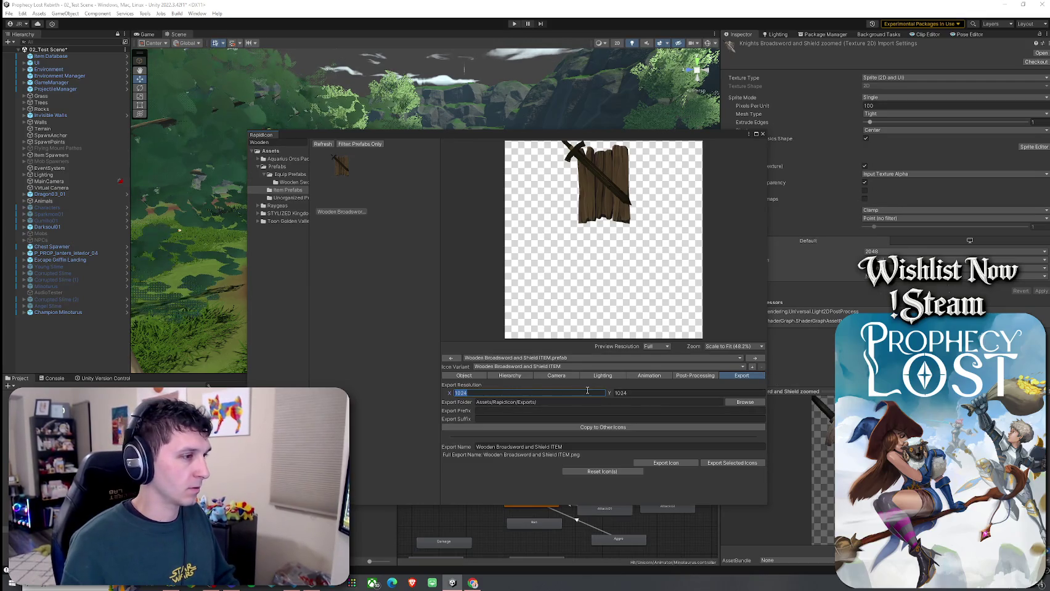
type("512")
left_click(663, 393)
type("512")
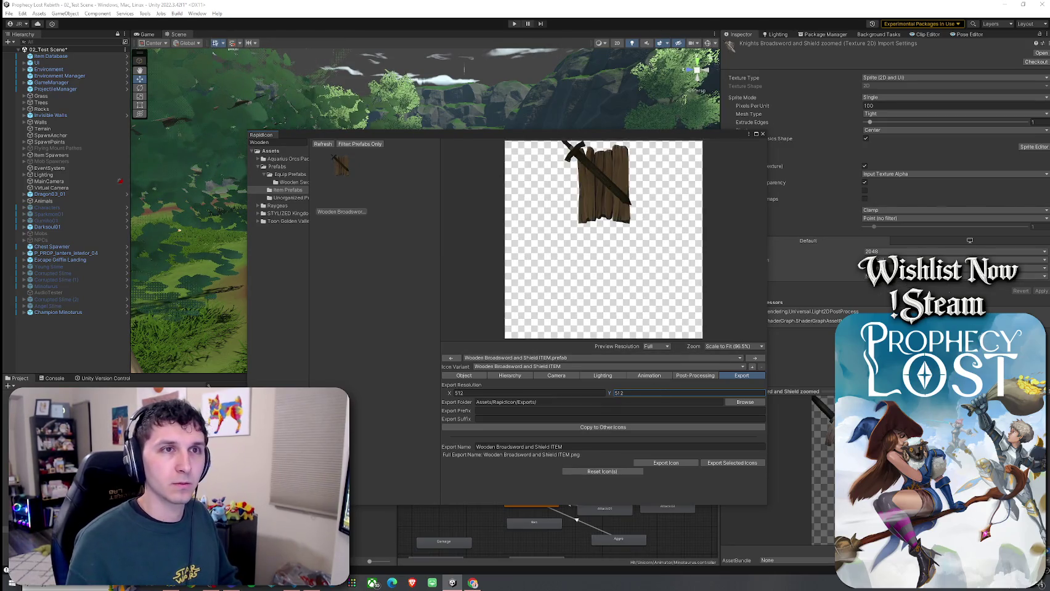
left_click(521, 376)
left_click(552, 377)
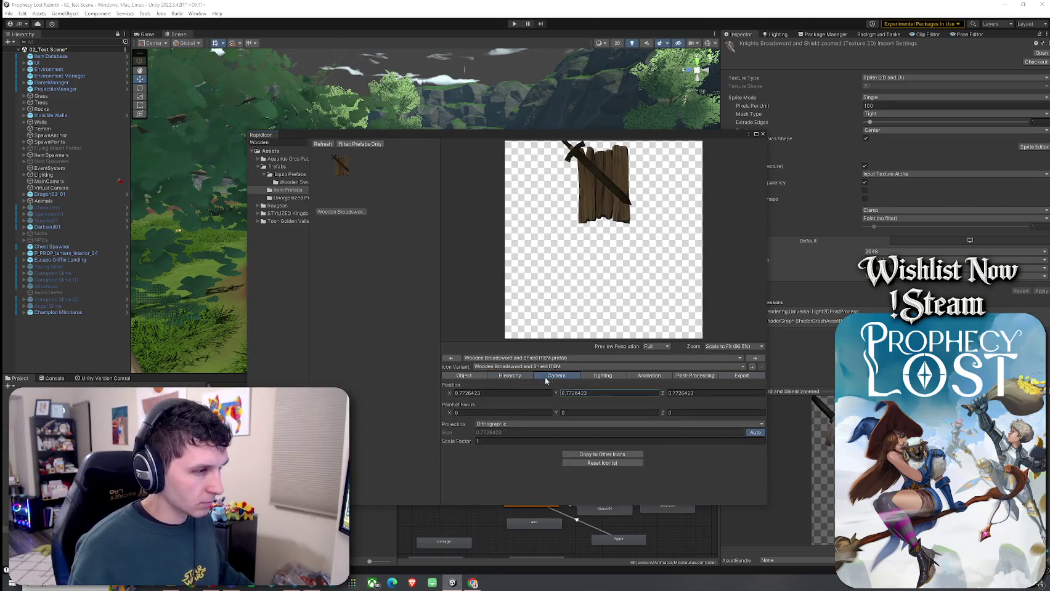
- Try several camera Position Y values, then revert the height to 0.7726423
left_click(450, 414)
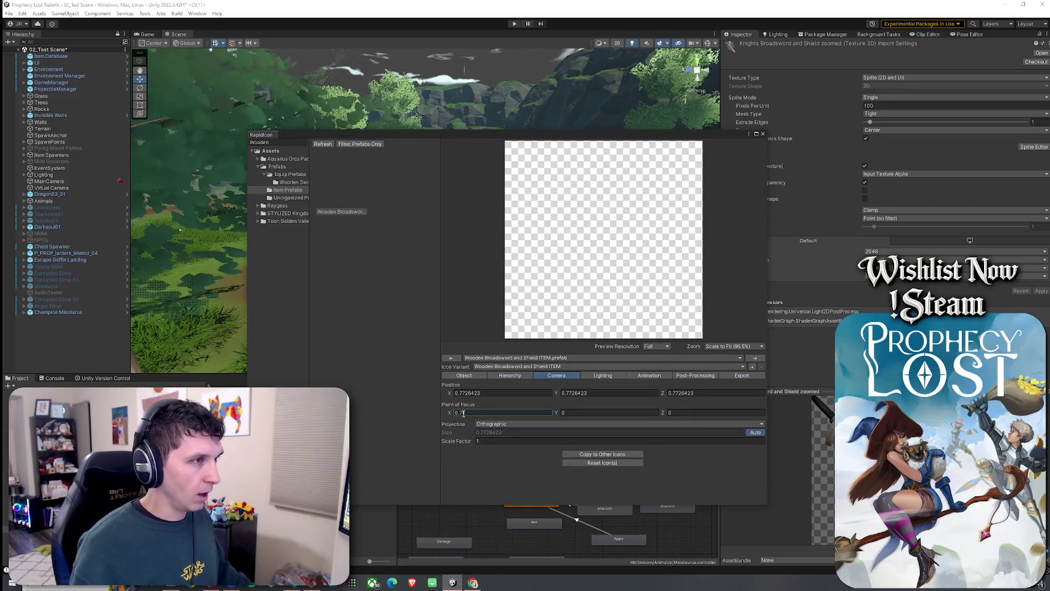
left_click(452, 394)
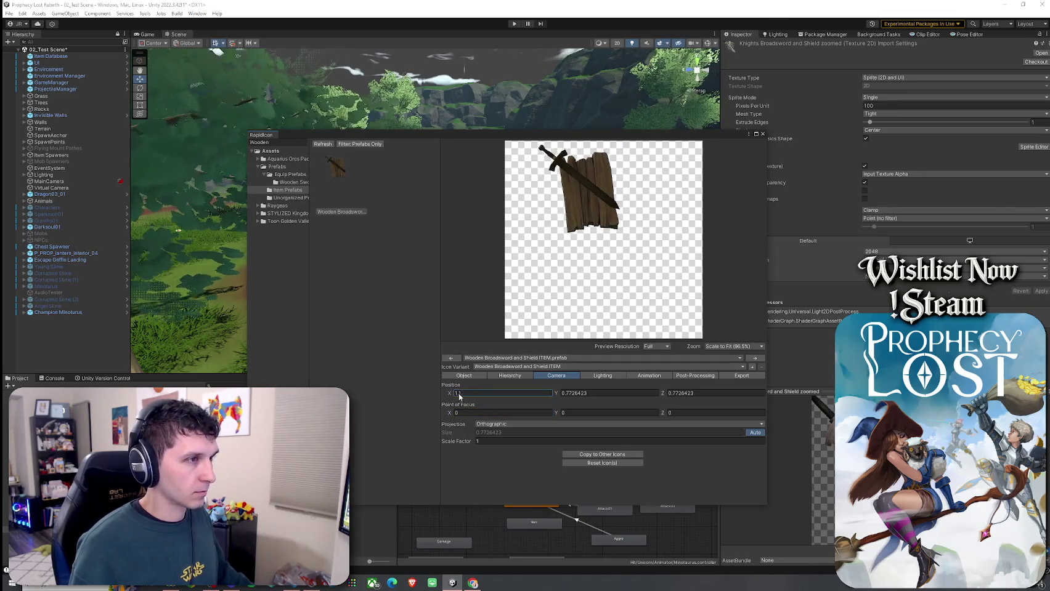
left_click(563, 395)
type("0-0.24")
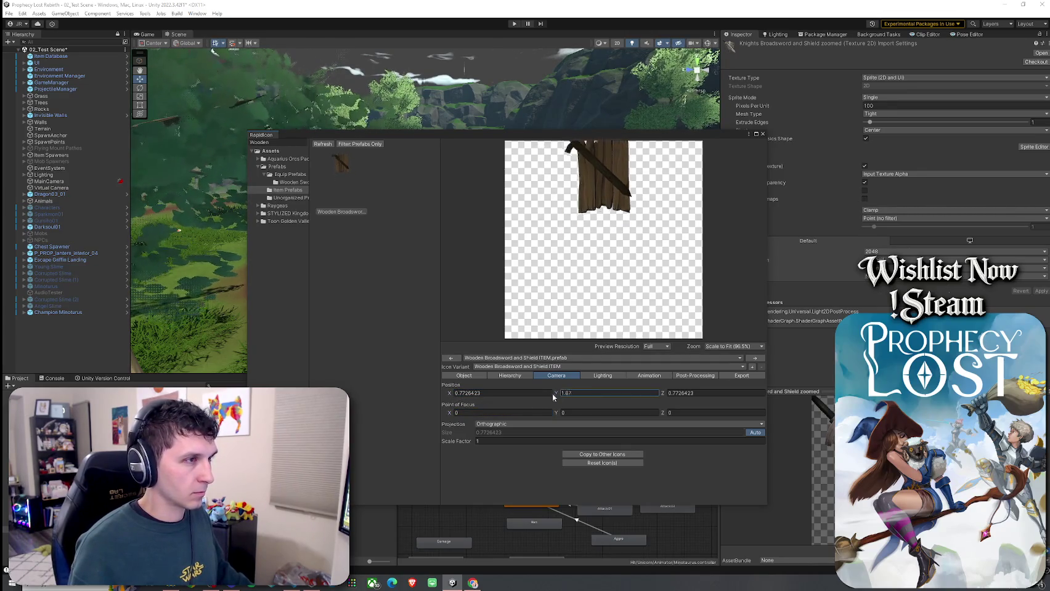
key("BackSpace")
key("BackSpace")
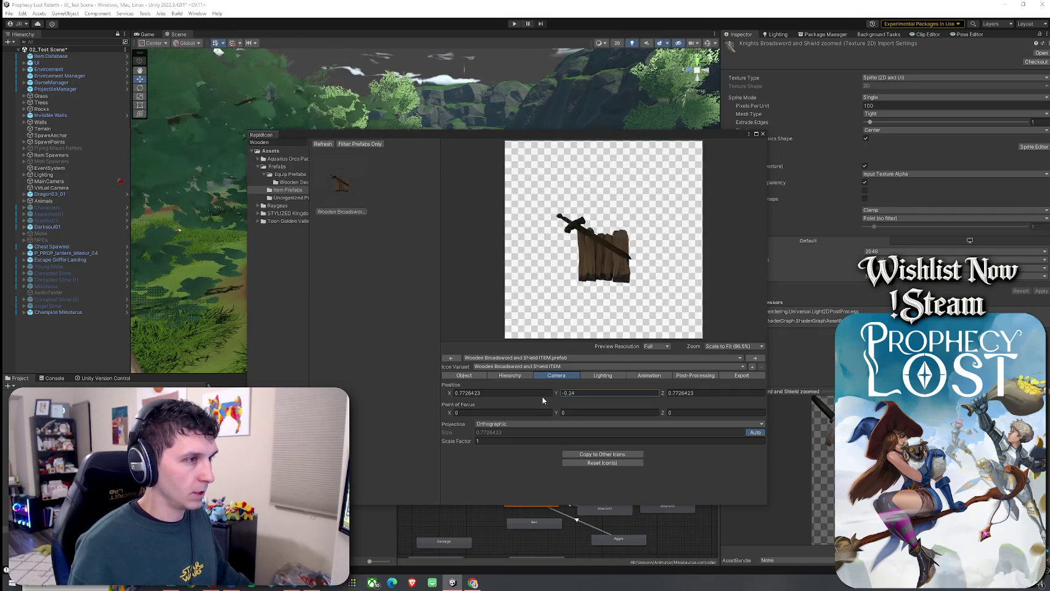
type("81")
key("BackSpace")
key("BackSpace")
key("BackSpace")
type("2.64")
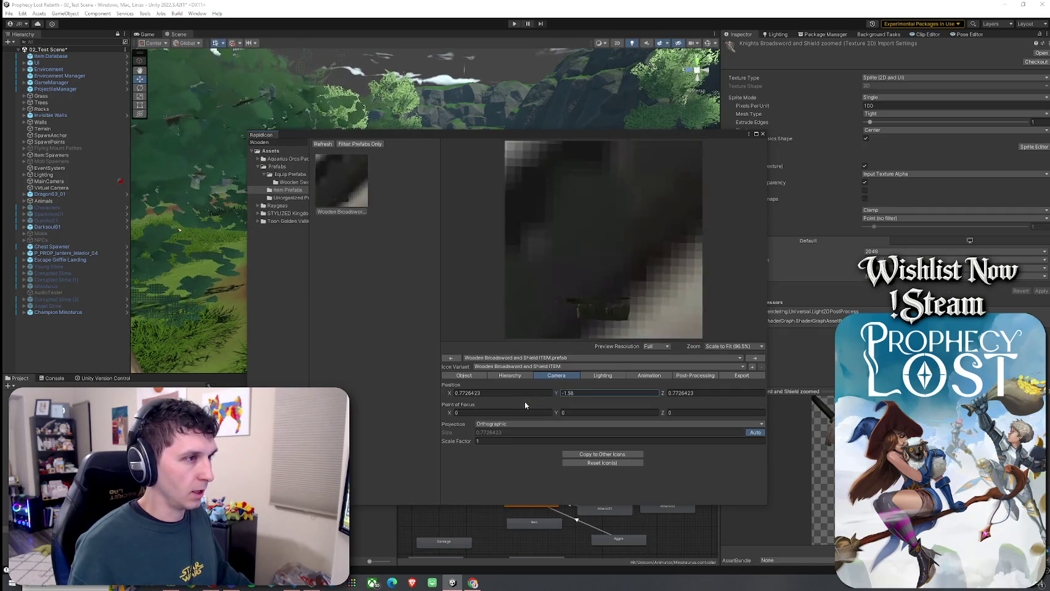
key("Escape")
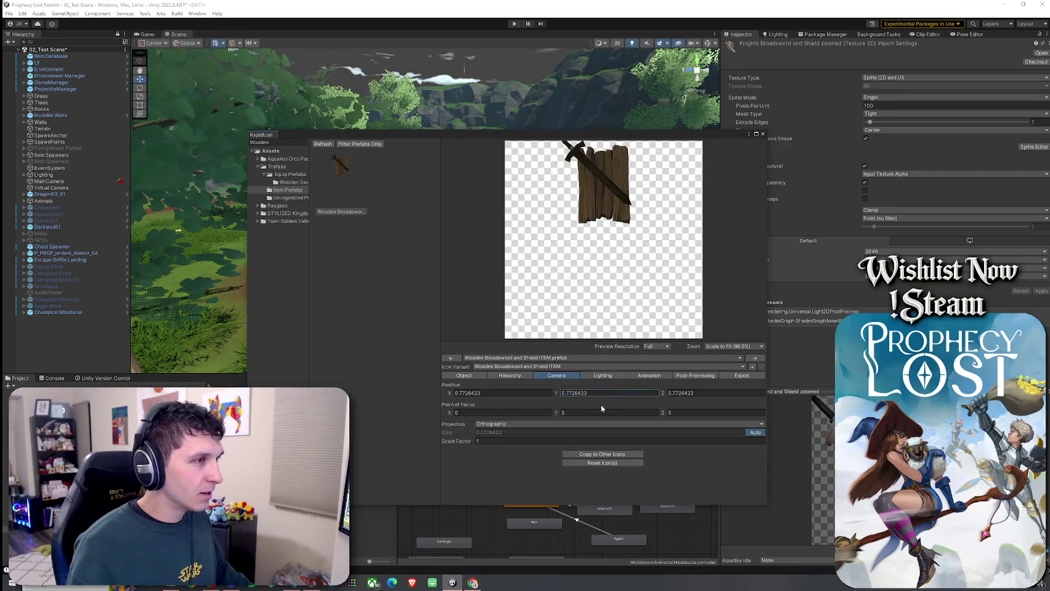
left_click(465, 376)
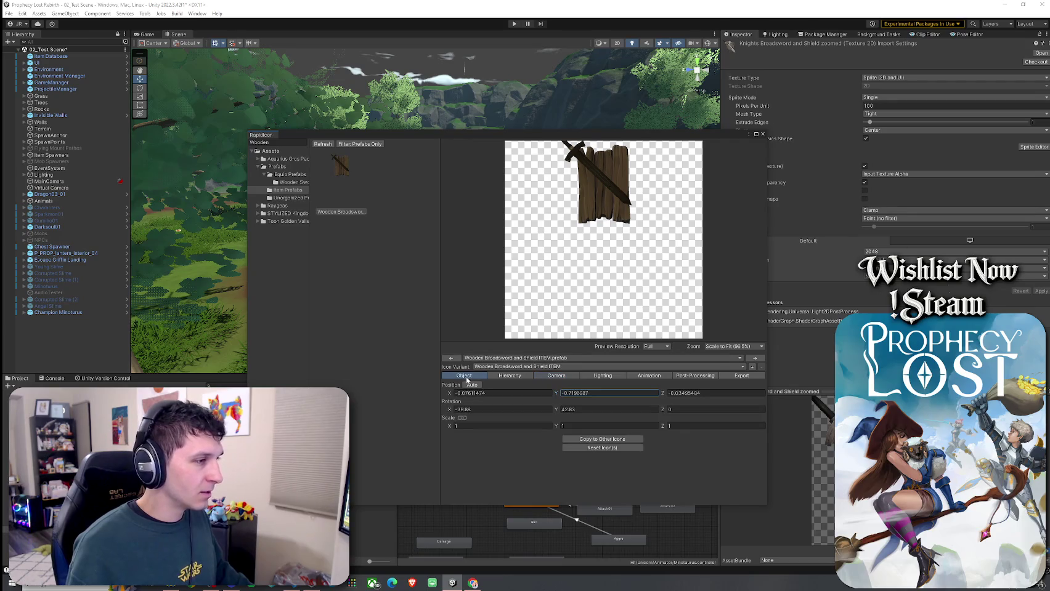
- Switch the icon camera projection to Perspective and back to Orthographic
left_click(556, 376)
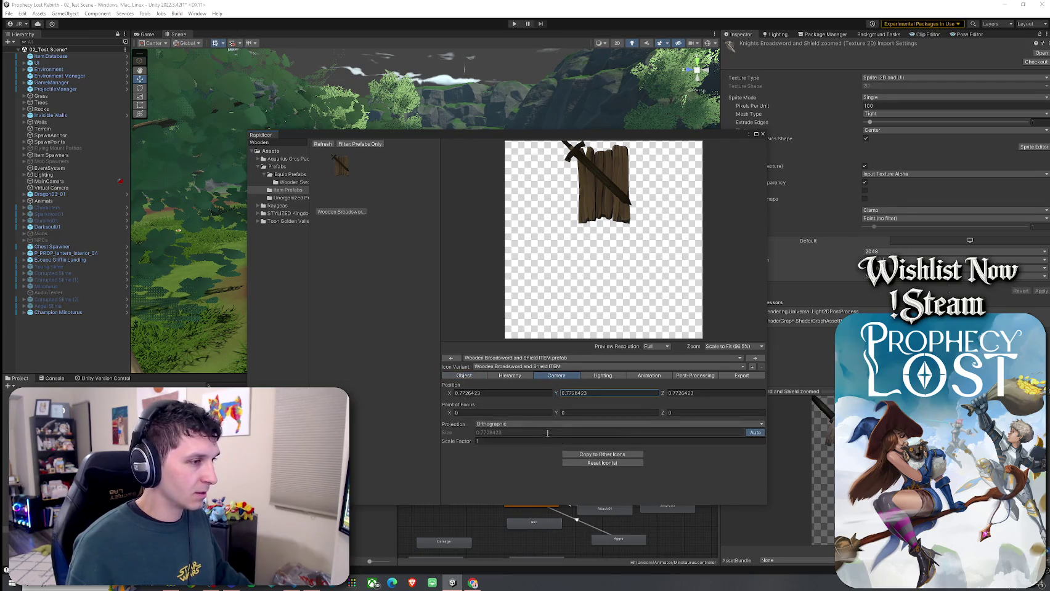
left_click(508, 425)
left_click(510, 431)
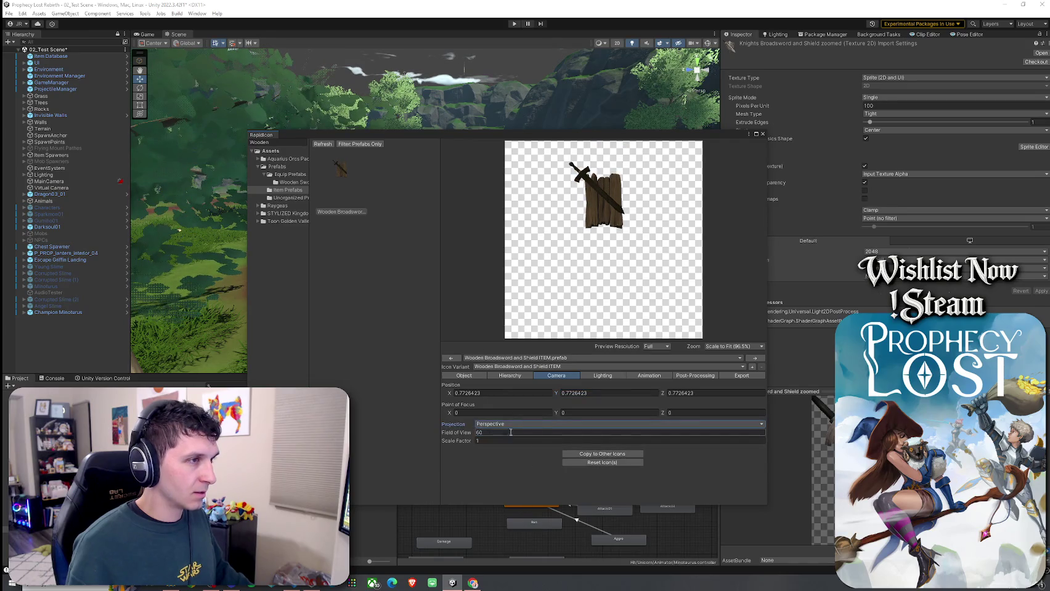
left_click(524, 423)
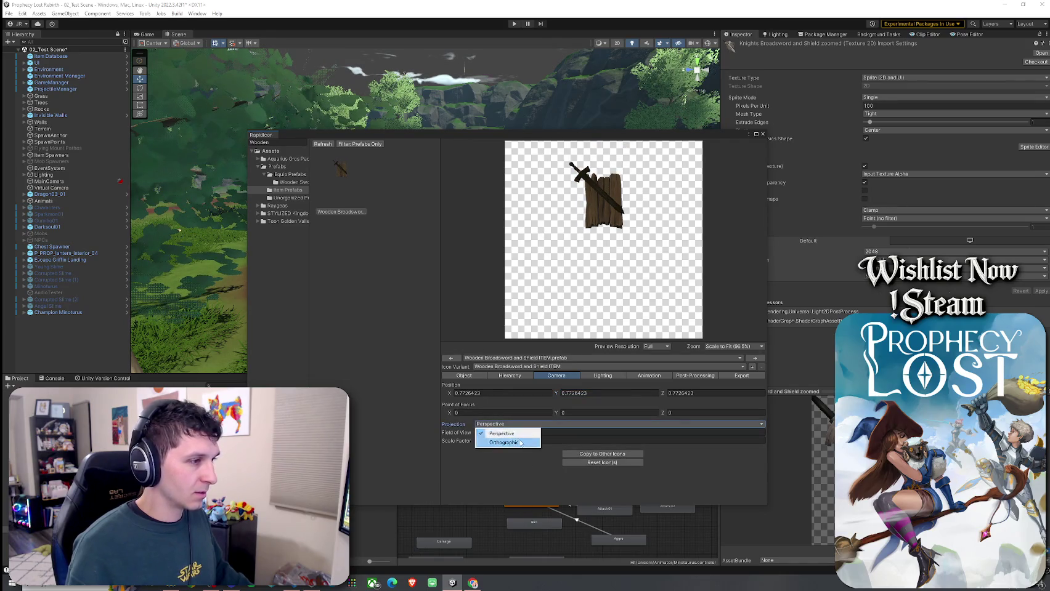
left_click(499, 443)
- Lower the sword and shield's position and raise the camera scale factor to zoom in
left_click(471, 377)
left_click_drag(556, 394, 548, 394)
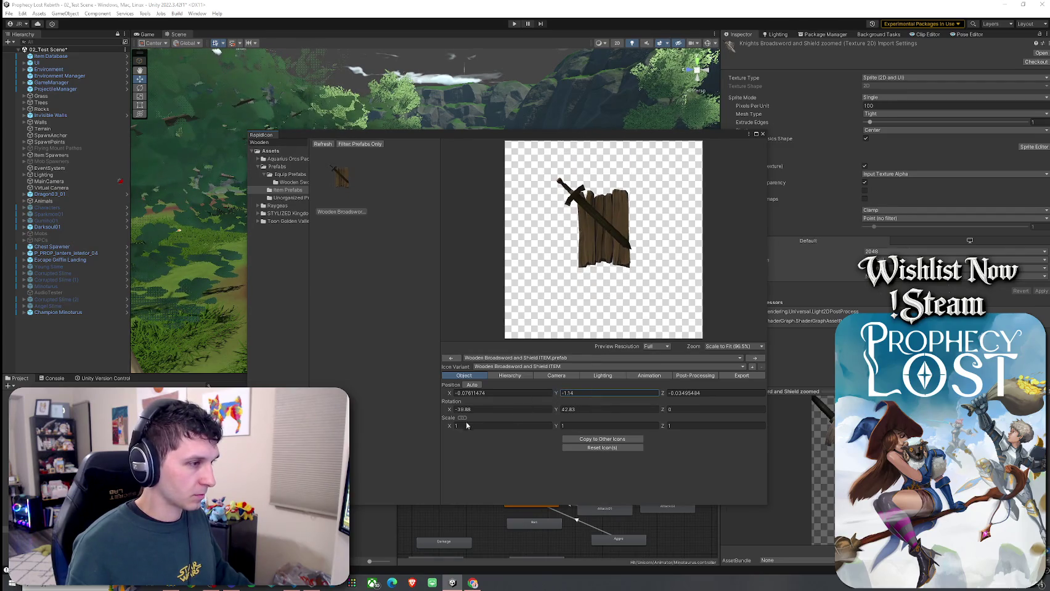
left_click(510, 375)
left_click(556, 375)
left_click(457, 443)
mouse_move(456, 442)
left_mouse_down()
mouse_move(479, 444)
mouse_move(471, 438)
left_mouse_up()
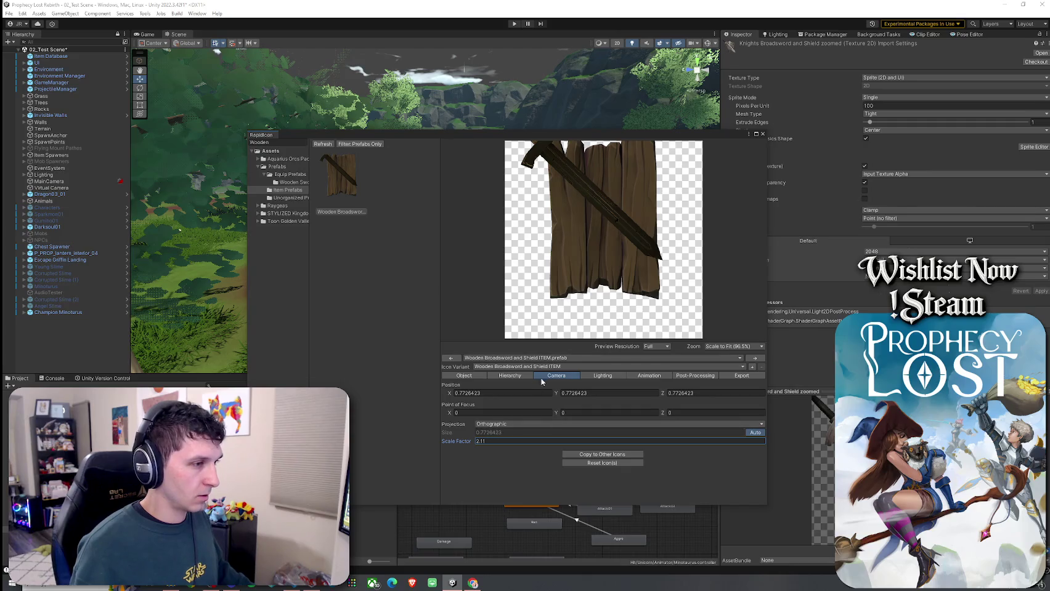
- Set the camera Position Y to about 0.55 and the scale factor to 2.28
left_click_drag(559, 394, 555, 397)
type("0.62")
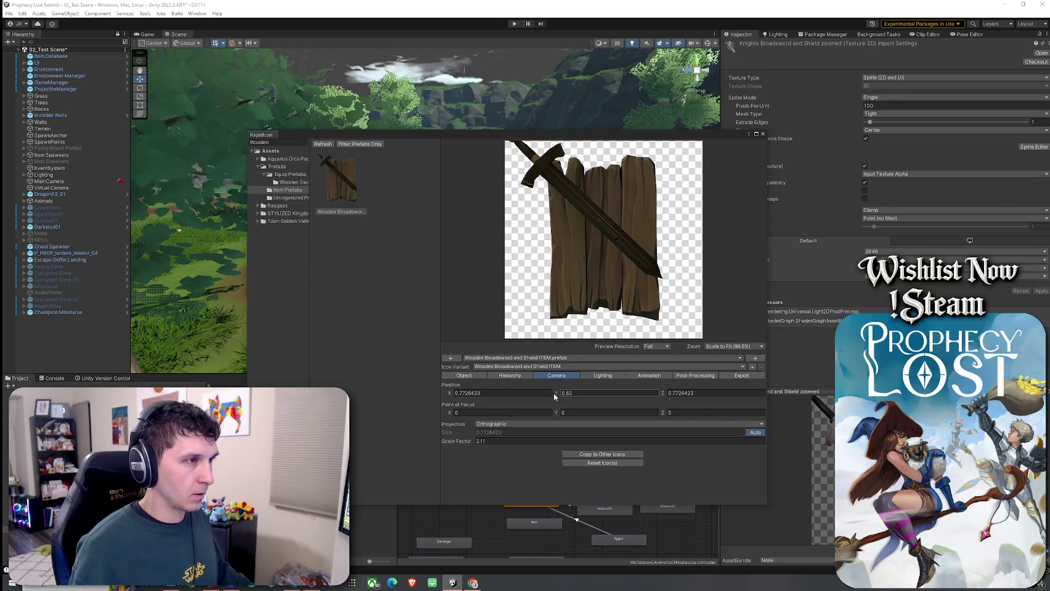
left_click(479, 442)
type("0.82")
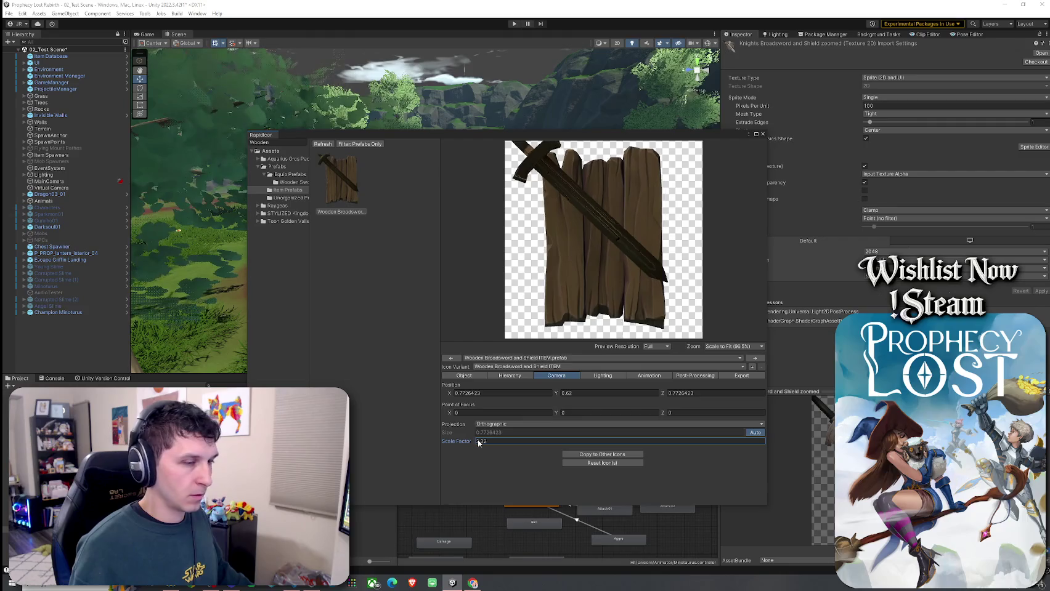
type("1.11.26")
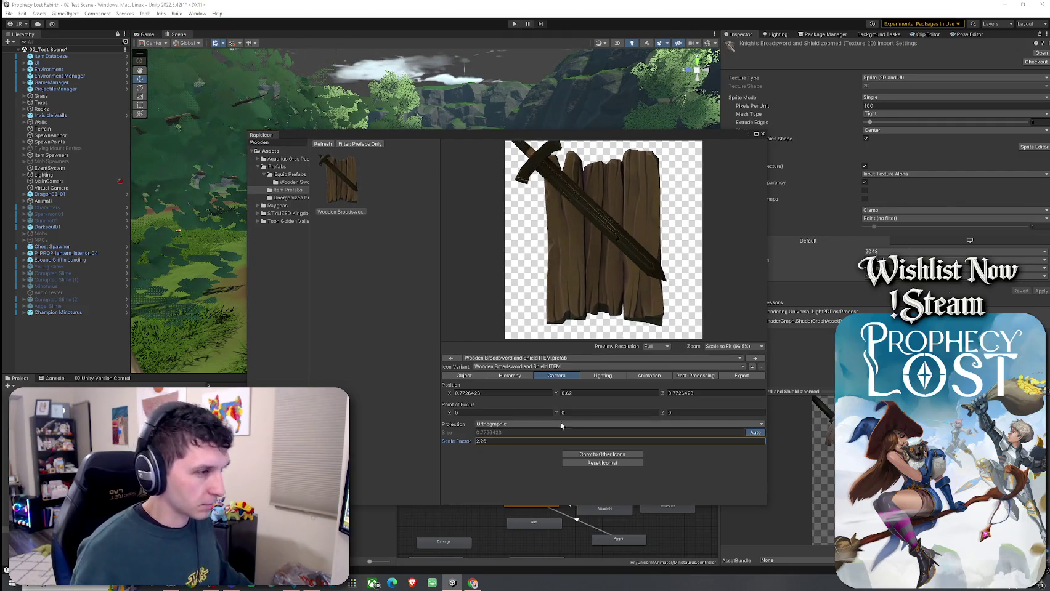
left_click_drag(558, 394, 557, 394)
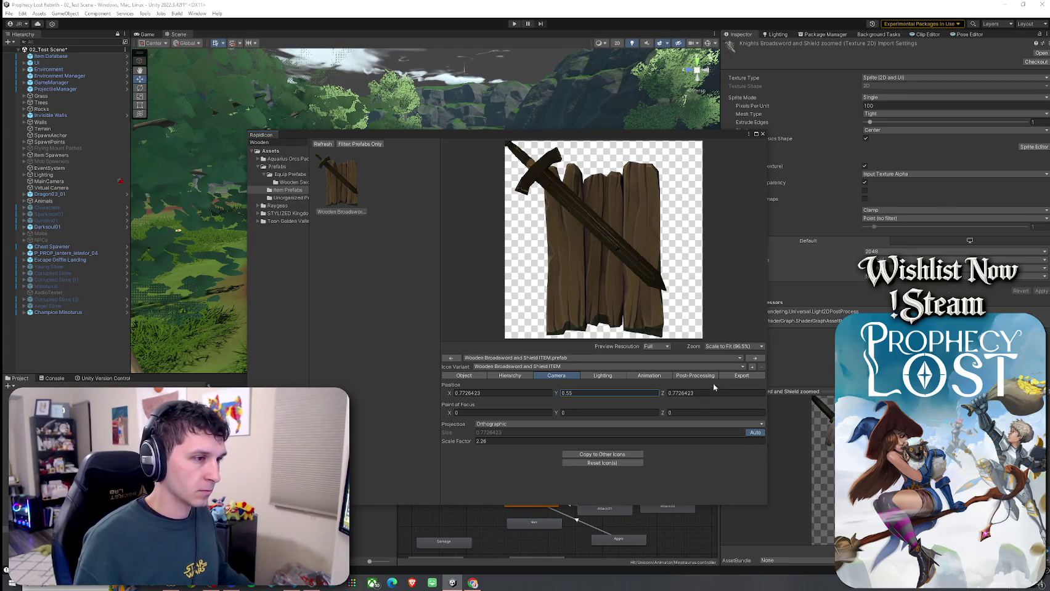
left_click(741, 375)
- Rename the export to 'Wooden Sword Icon 512', export the current variant, and close RapidIcon
left_click(574, 448)
left_click_drag(574, 448, 497, 451)
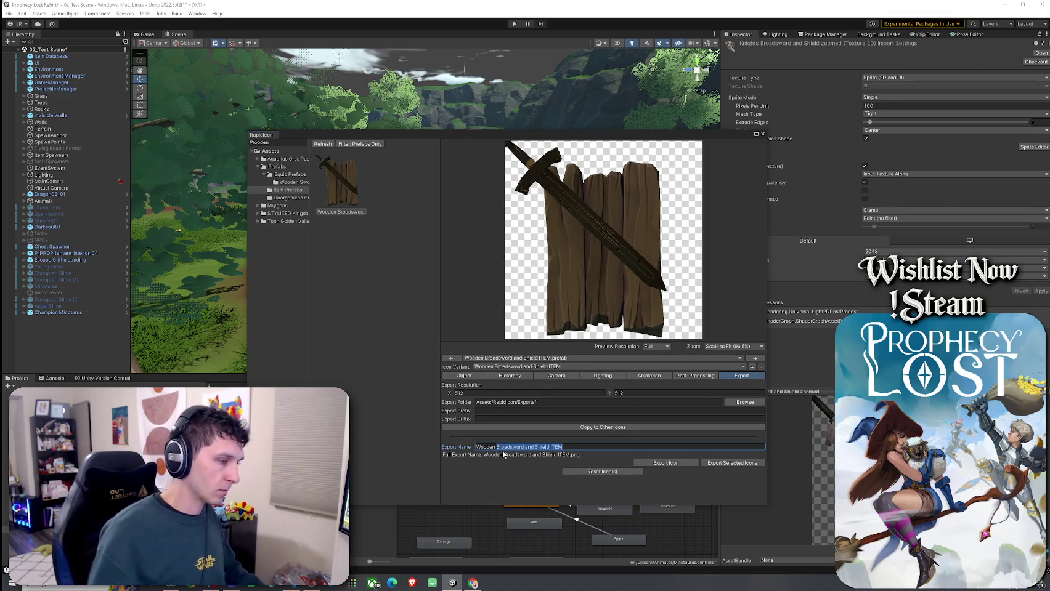
type("Sword Icon 512")
left_click(685, 462)
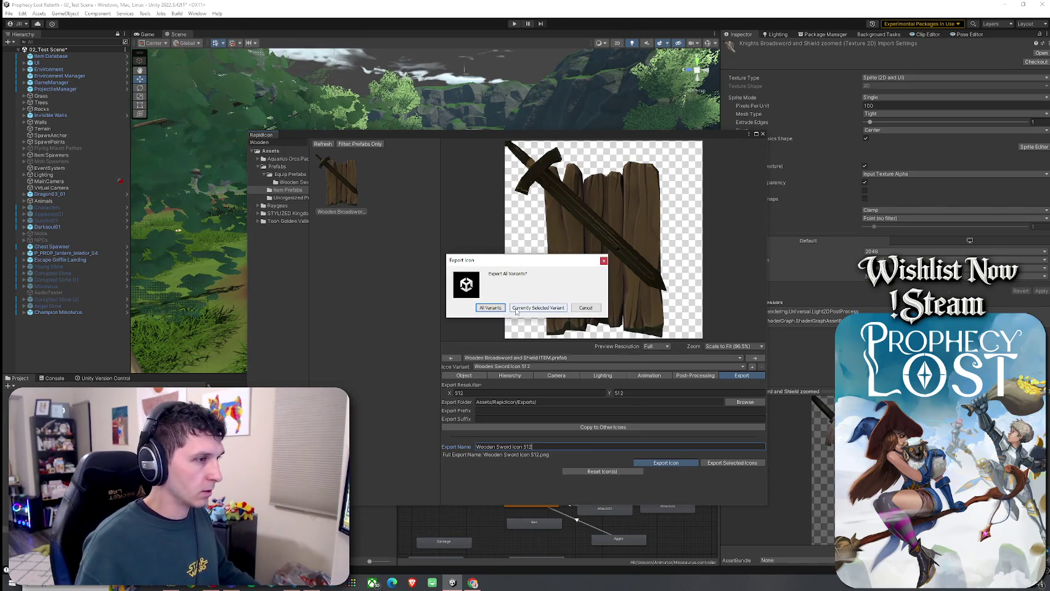
left_click(515, 309)
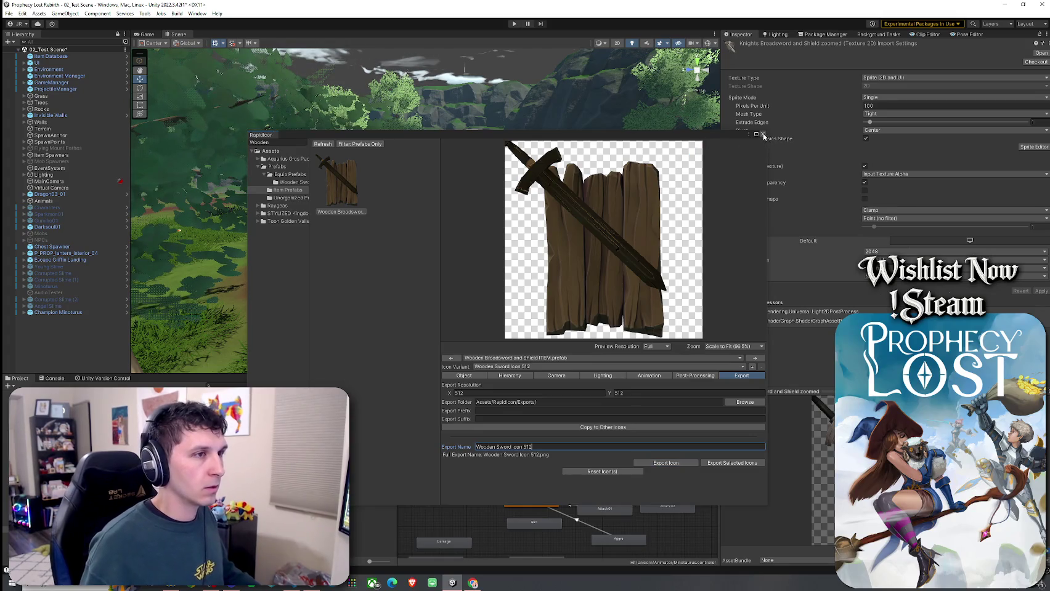
left_click(763, 134)
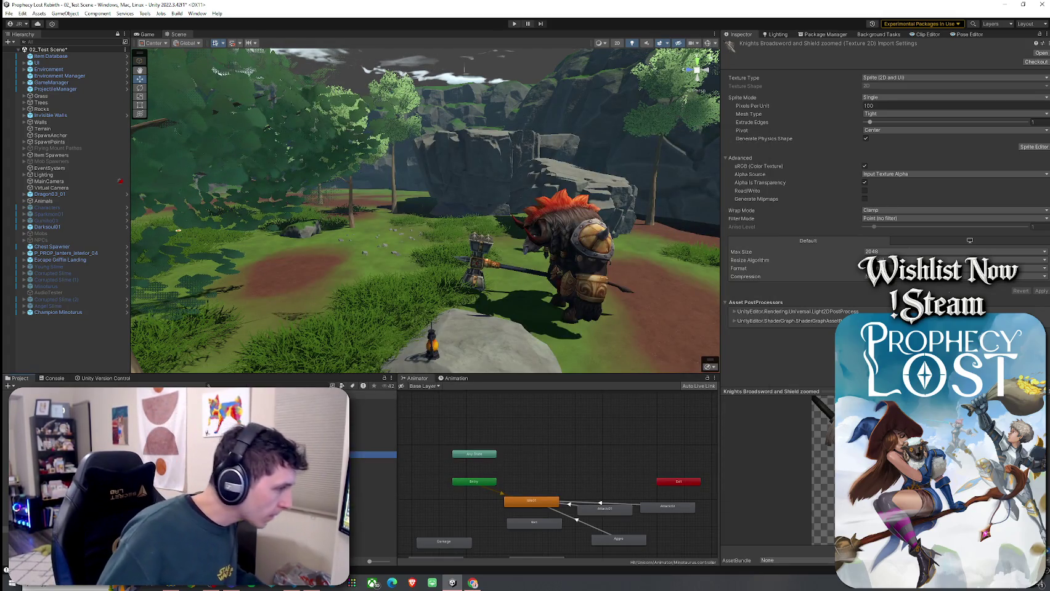
left_click(373, 514)
- Change the Wooden Sword Icon 512 texture's type to Sprite (2D and UI)
left_click(372, 520)
left_click(893, 83)
left_click(894, 121)
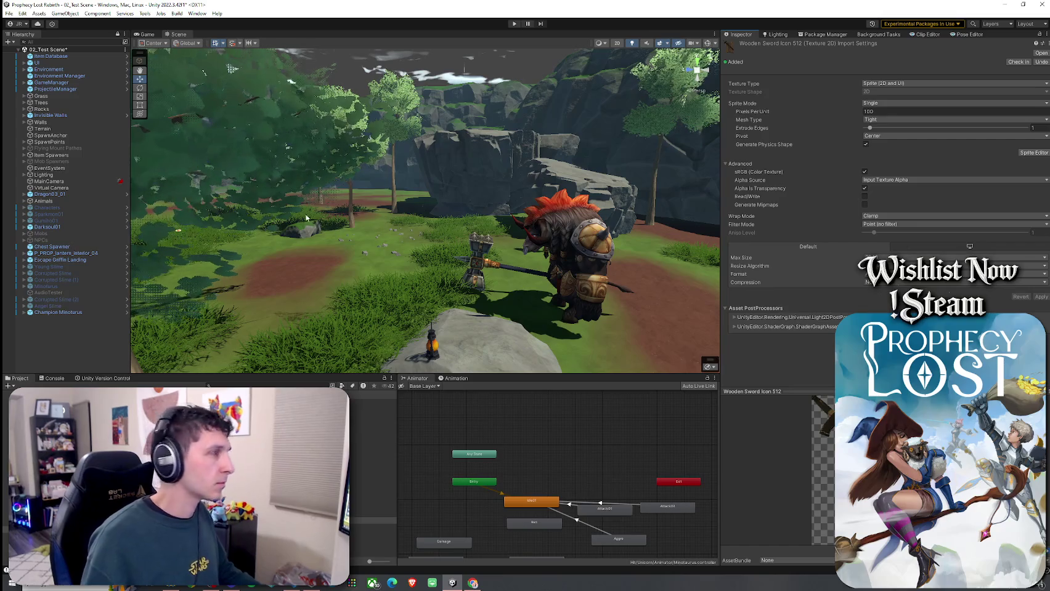
- Save the scene and open the WoodenSwordAndShield equip item asset from the Item Database
left_click(9, 13)
left_click(24, 52)
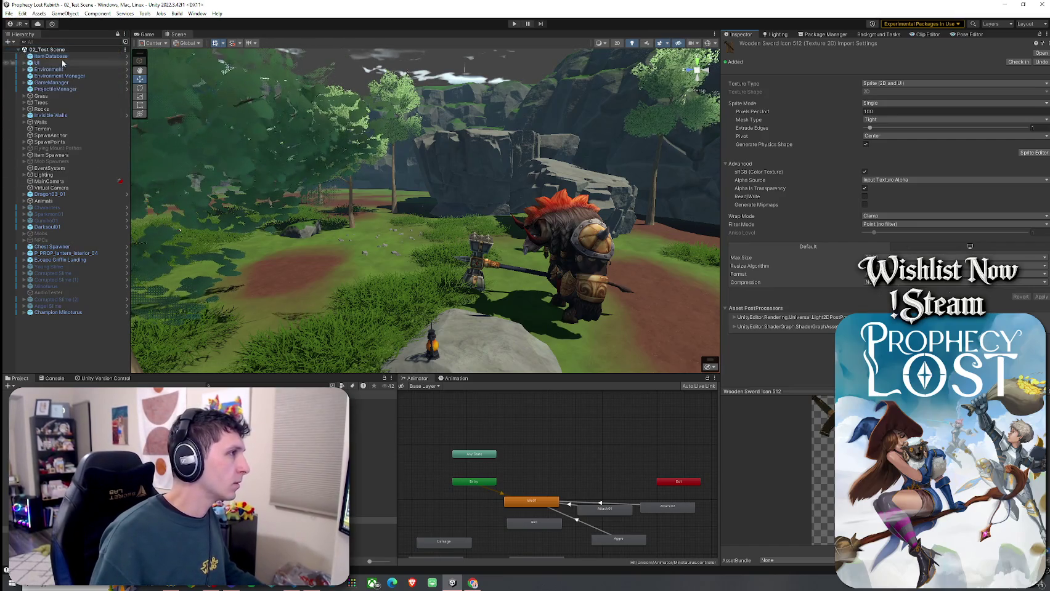
left_click(51, 56)
left_click(912, 173)
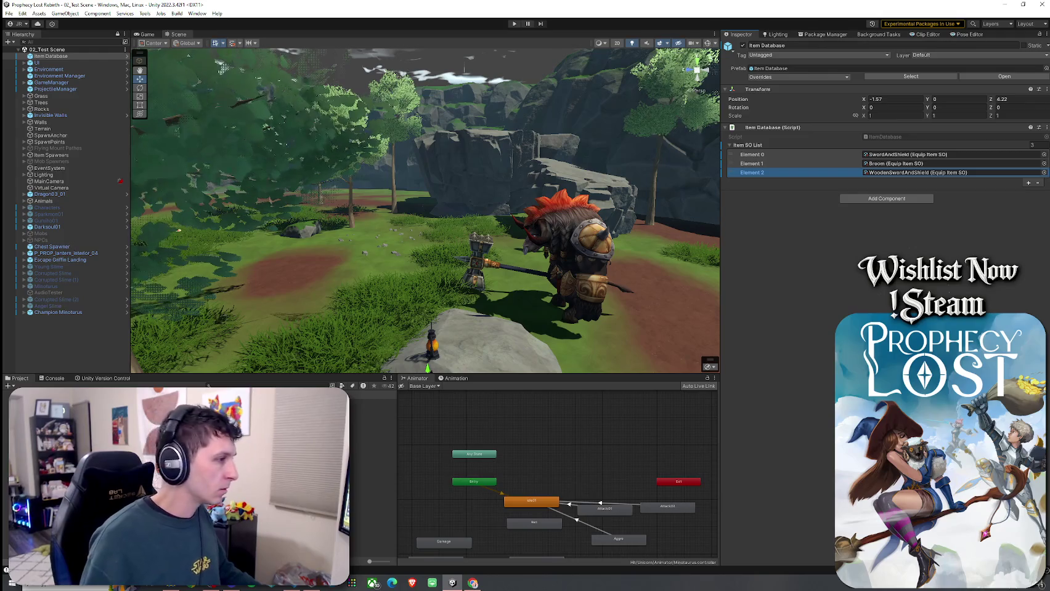
double_click(912, 173)
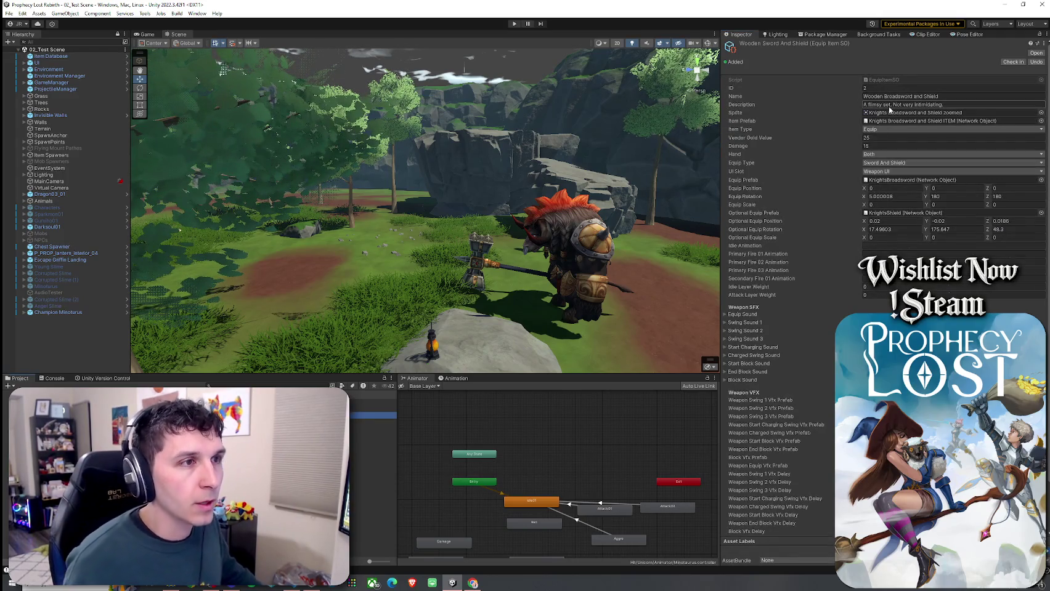
- Assign the Wooden Sword Icon 512 sprite and the Wooden Broadsword and Shield ITEM prefab
left_click(1041, 113)
type("wooden")
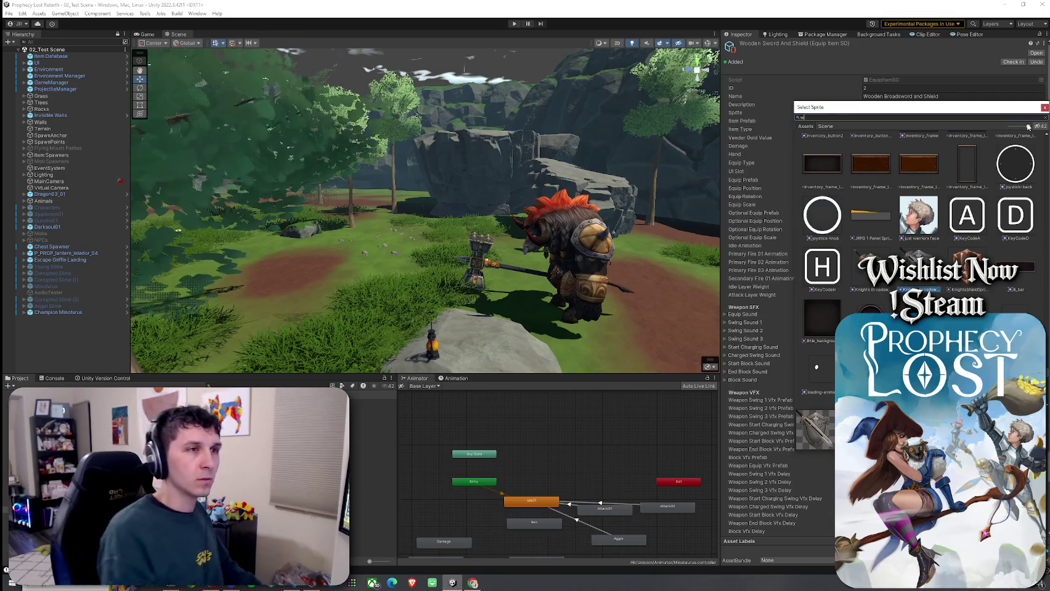
key("Return")
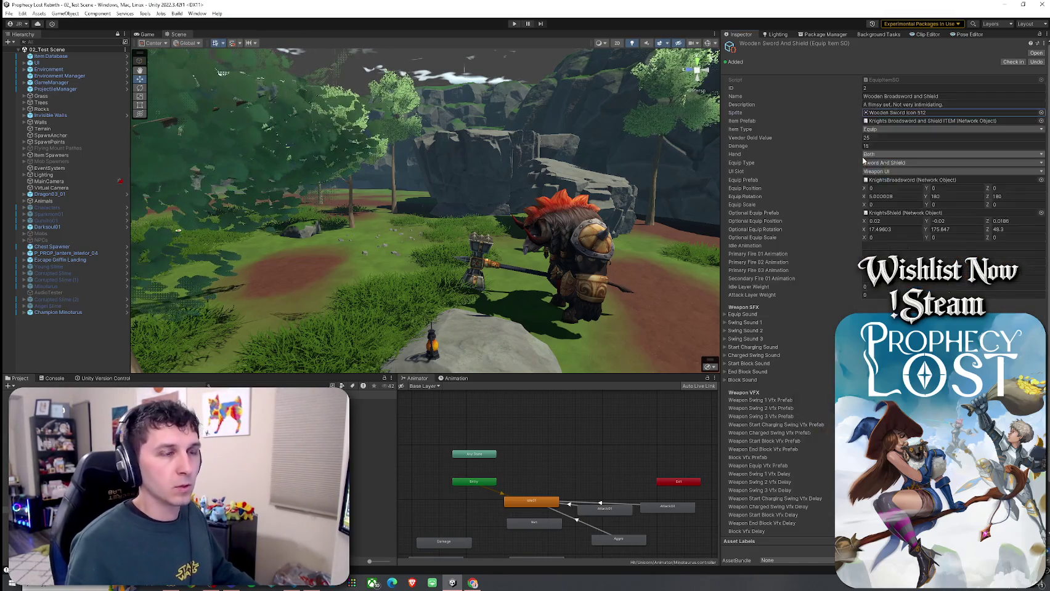
left_click(888, 123)
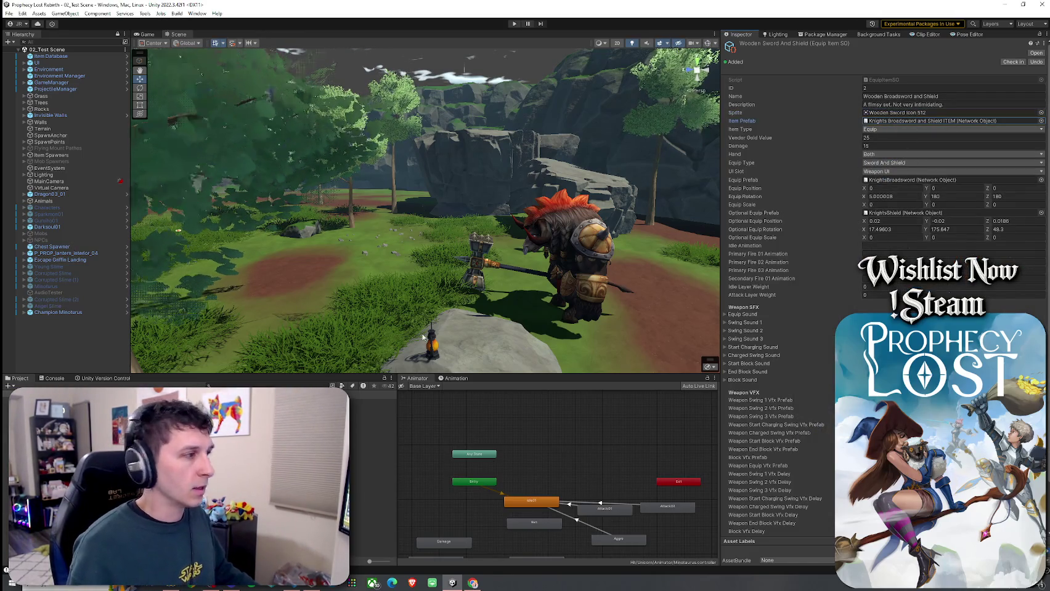
left_click_drag(172, 468, 897, 121)
- Set the item's Vendor Gold Value to 1 and Damage to 5
left_click(899, 137)
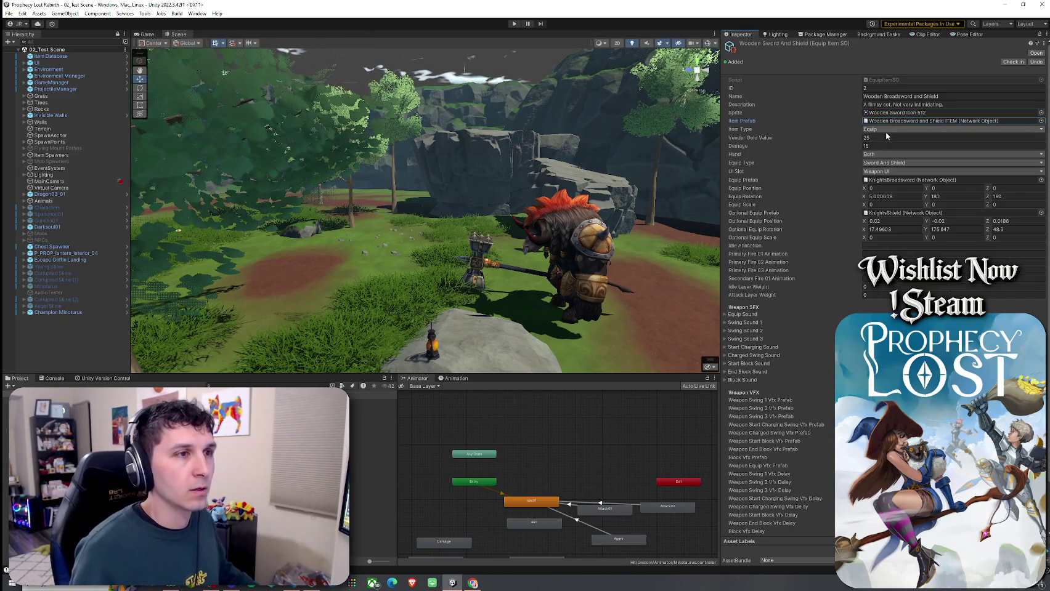
left_click(871, 139)
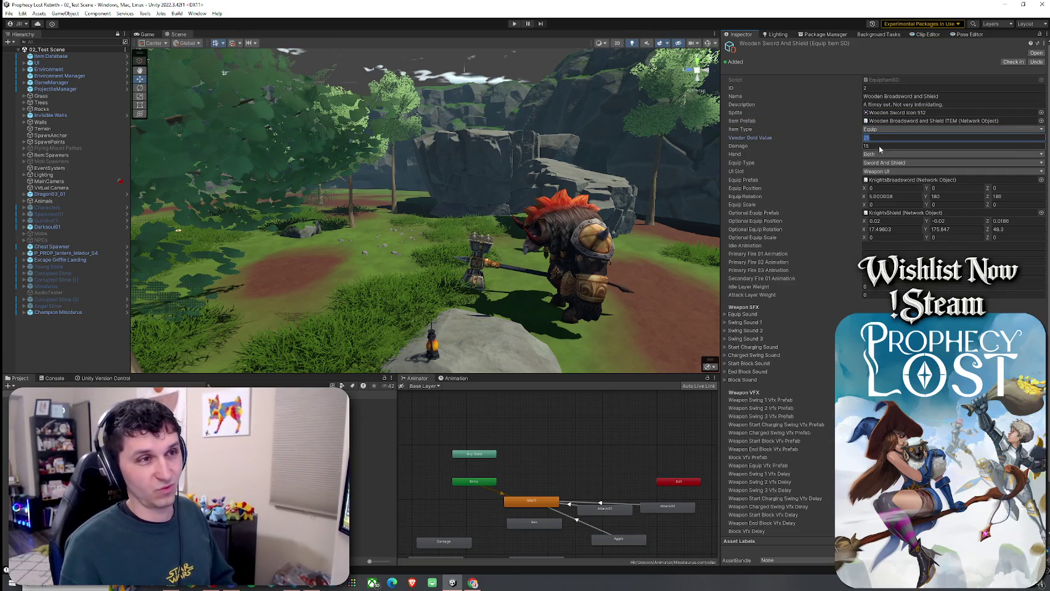
type("0")
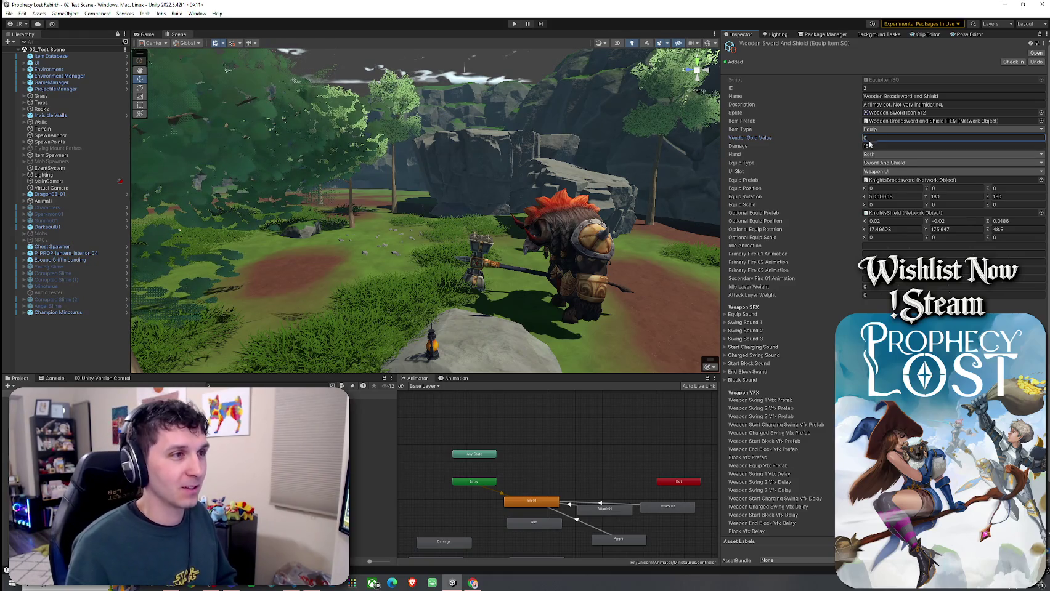
left_click(869, 148)
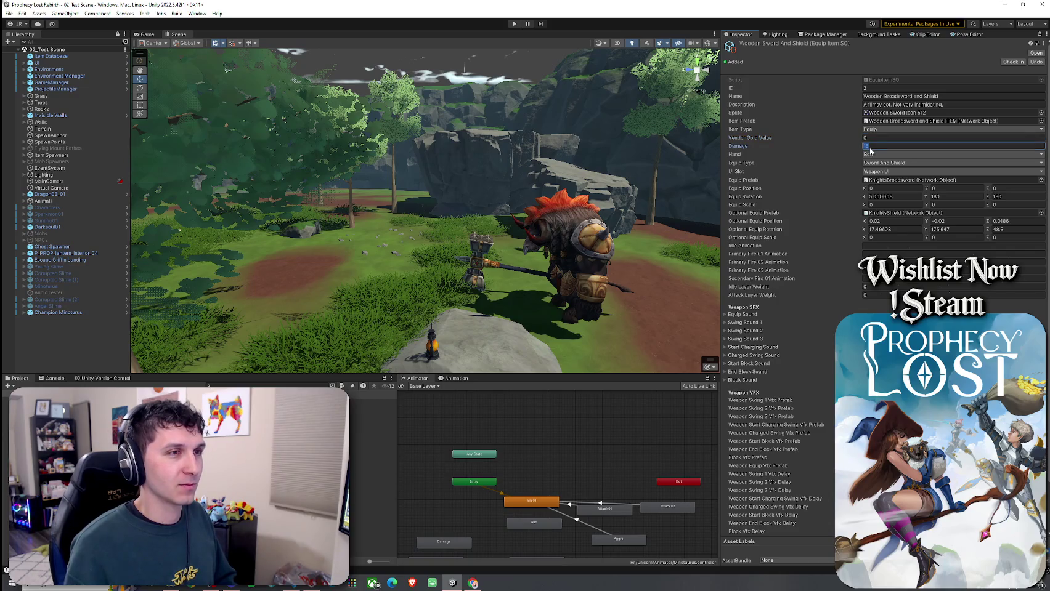
key("shift+Tab")
type("1")
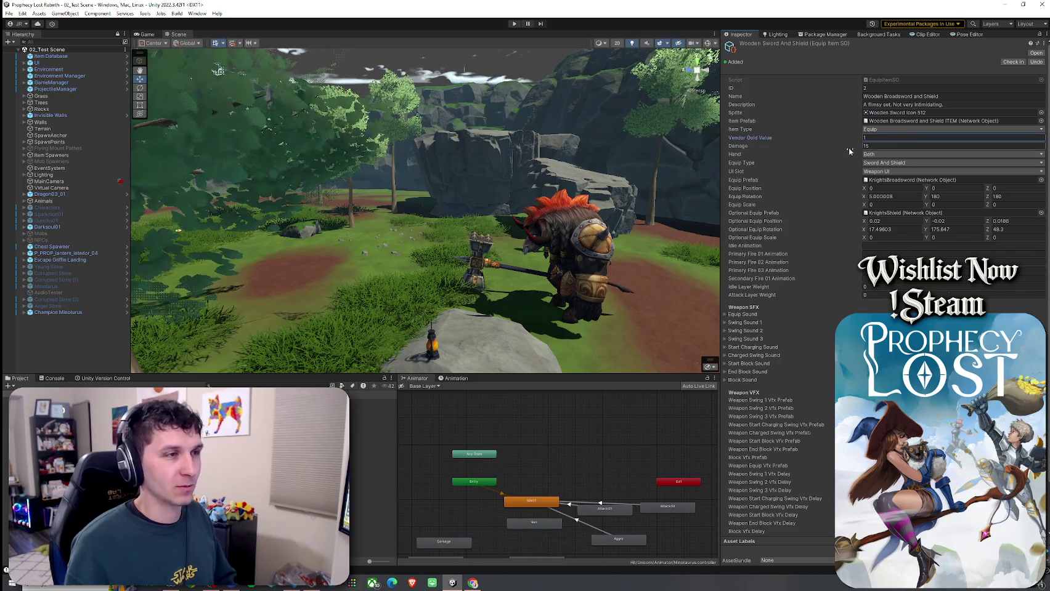
key("Tab")
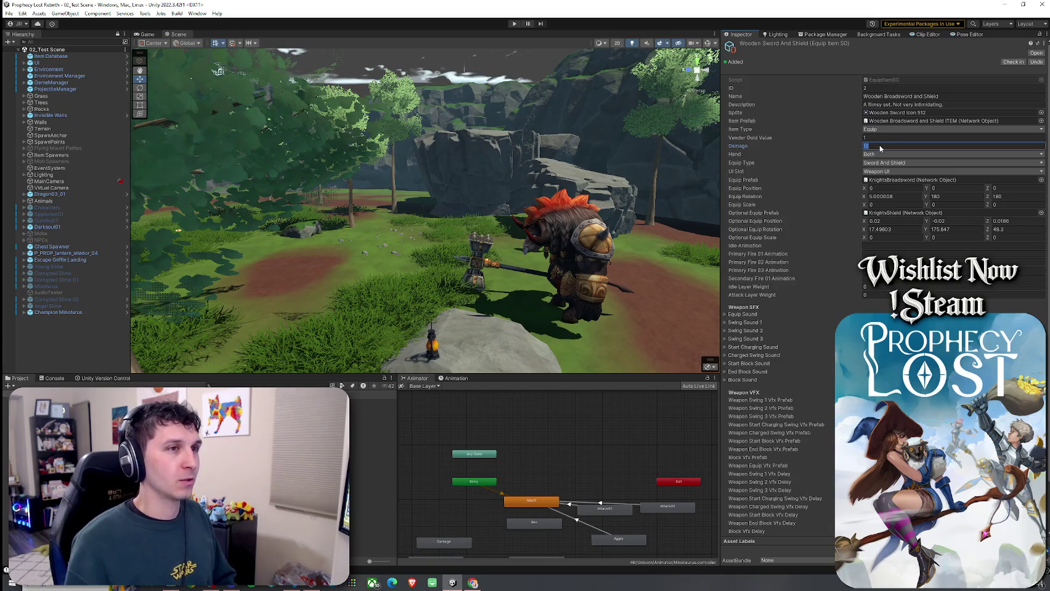
type("5")
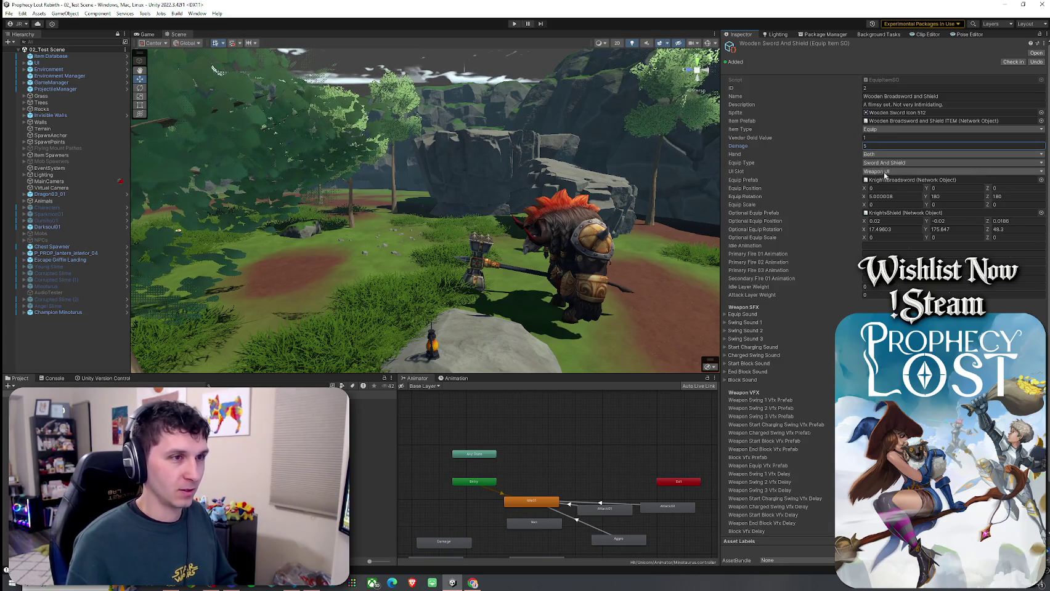
left_click(885, 181)
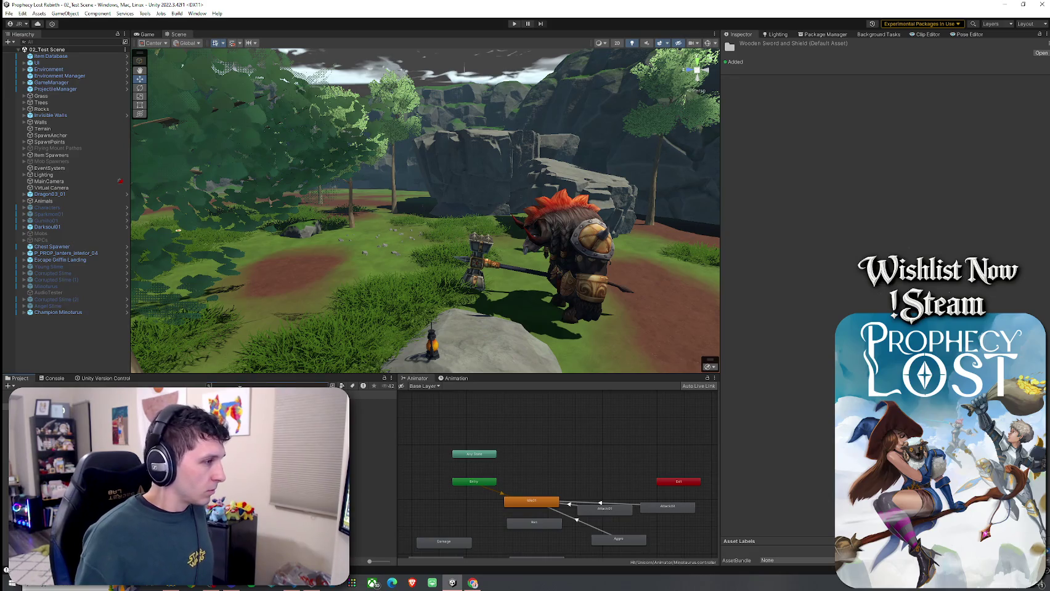
key("Down")
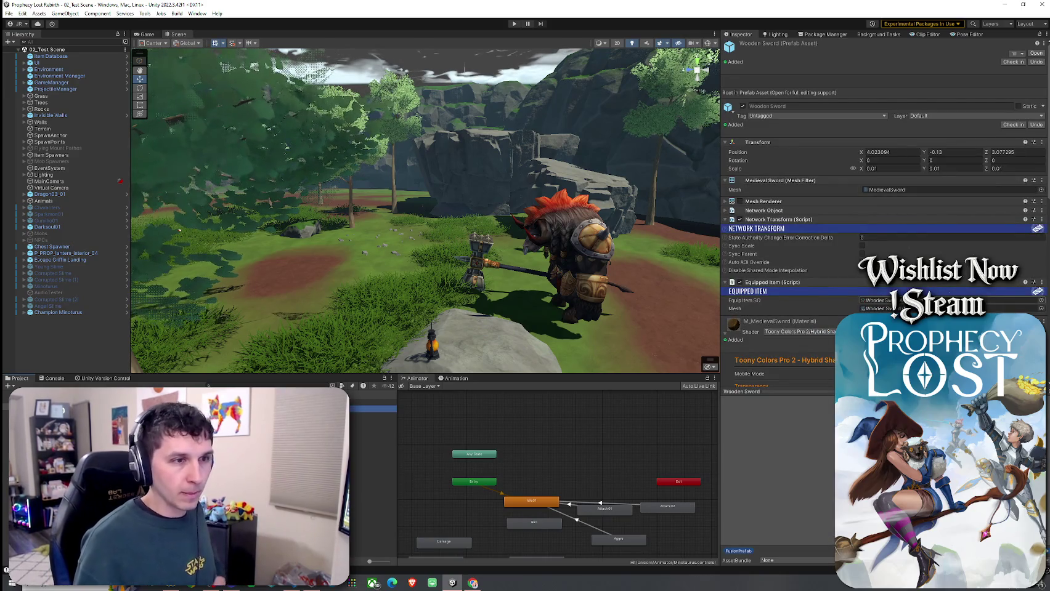
- Set Wooden Sword as the Equip Prefab and Wooden Shield as the Optional Equip Prefab
key("Down")
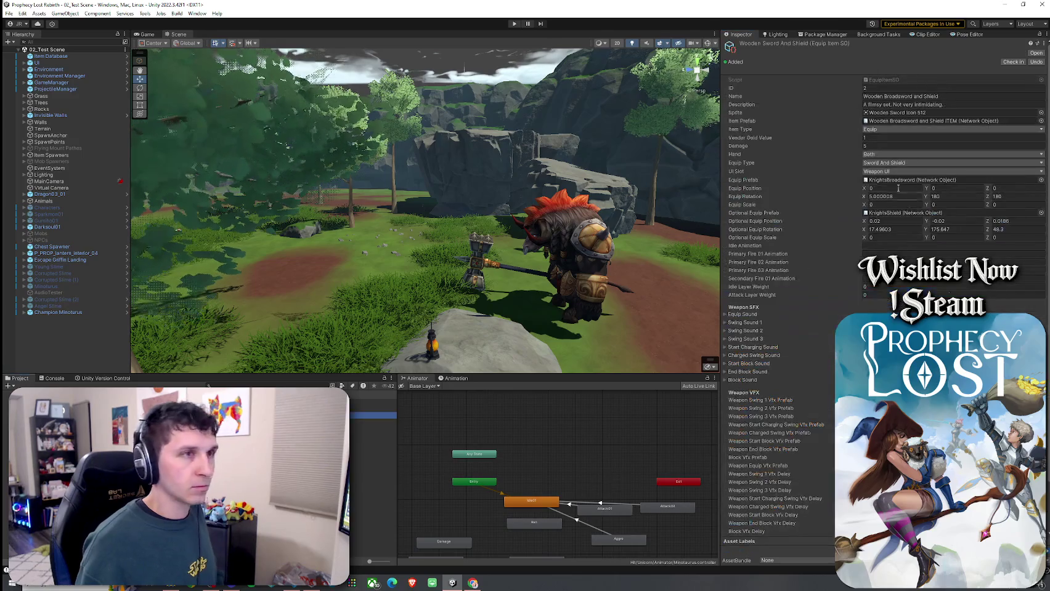
left_click(1041, 38)
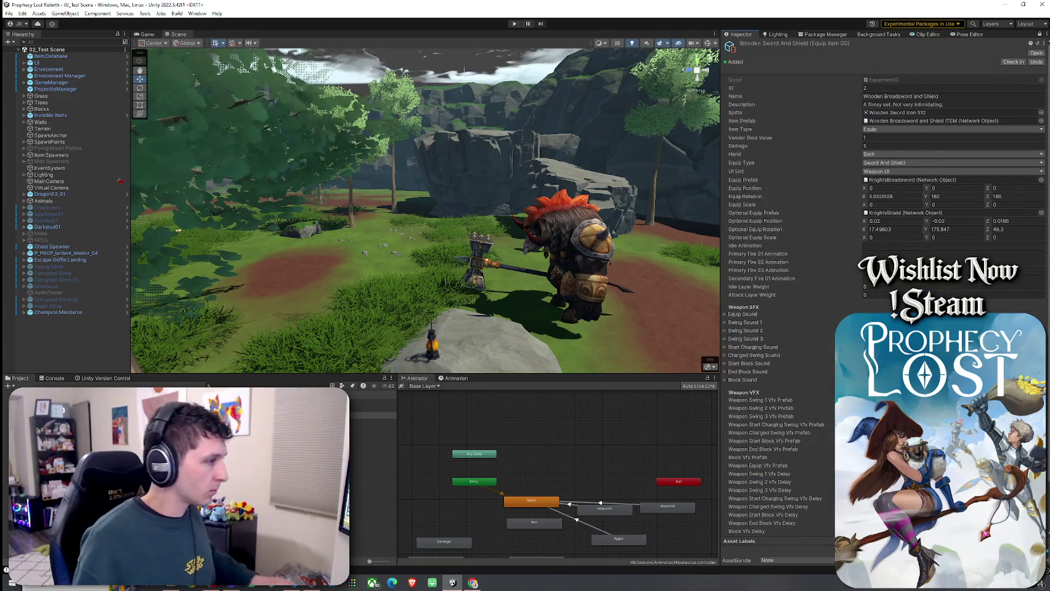
left_click(937, 179)
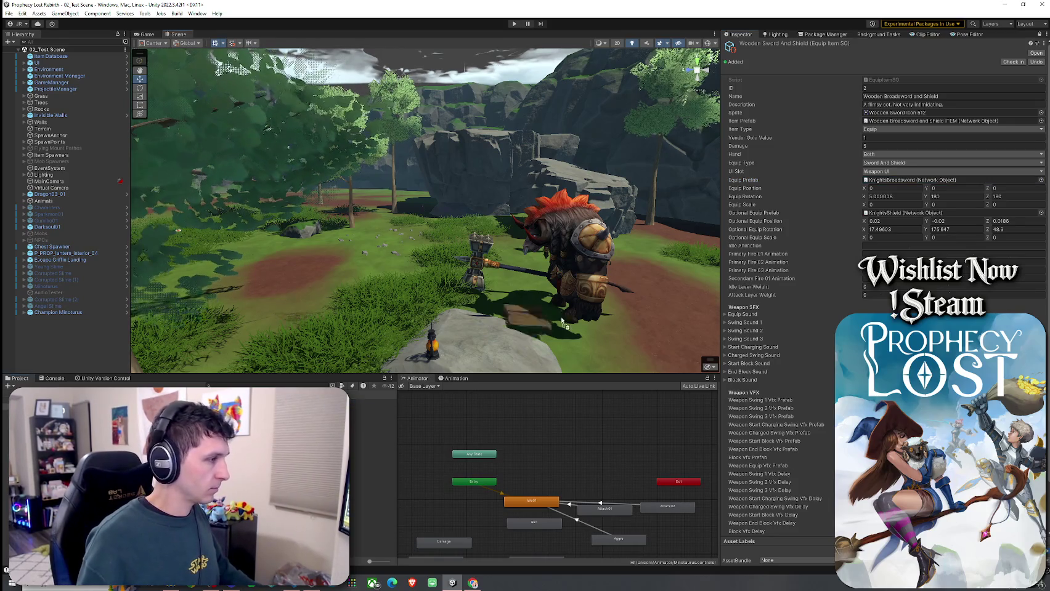
left_click_drag(894, 230, 900, 214)
mouse_move(525, 346)
left_mouse_down()
mouse_move(869, 178)
mouse_move(887, 179)
left_mouse_up()
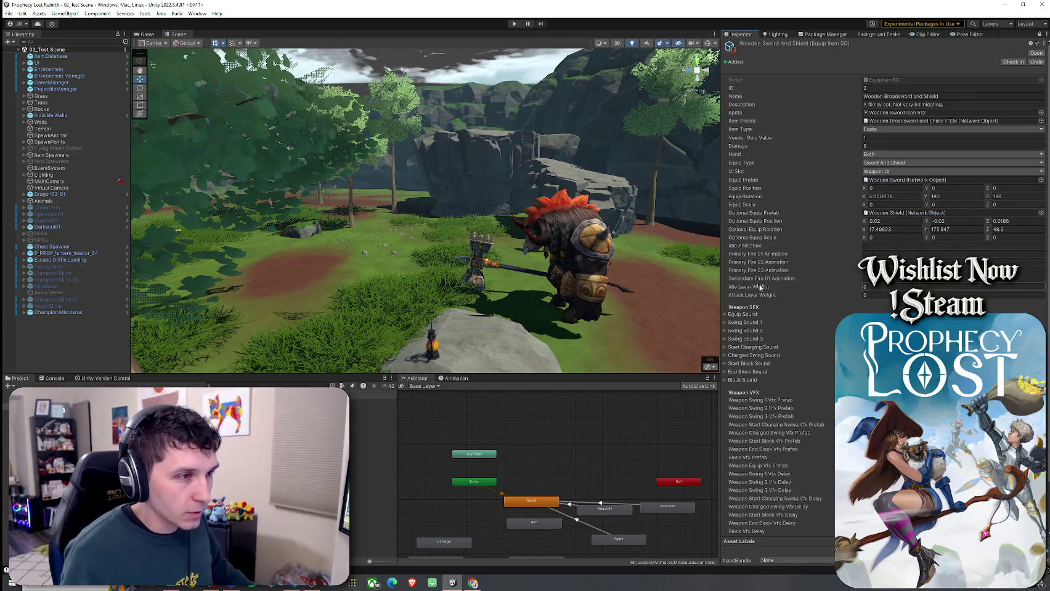
- Expand the Equip Sound settings and search the Project for 'wood' AudioClips
scroll(756, 280, "down", 3)
left_click(743, 270)
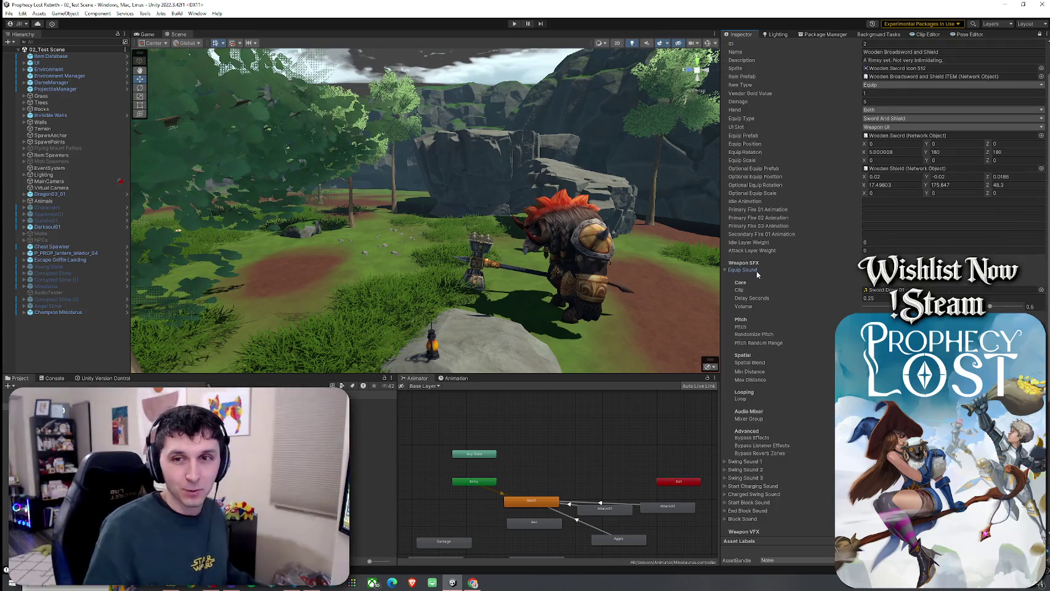
scroll(762, 278, "up", 3)
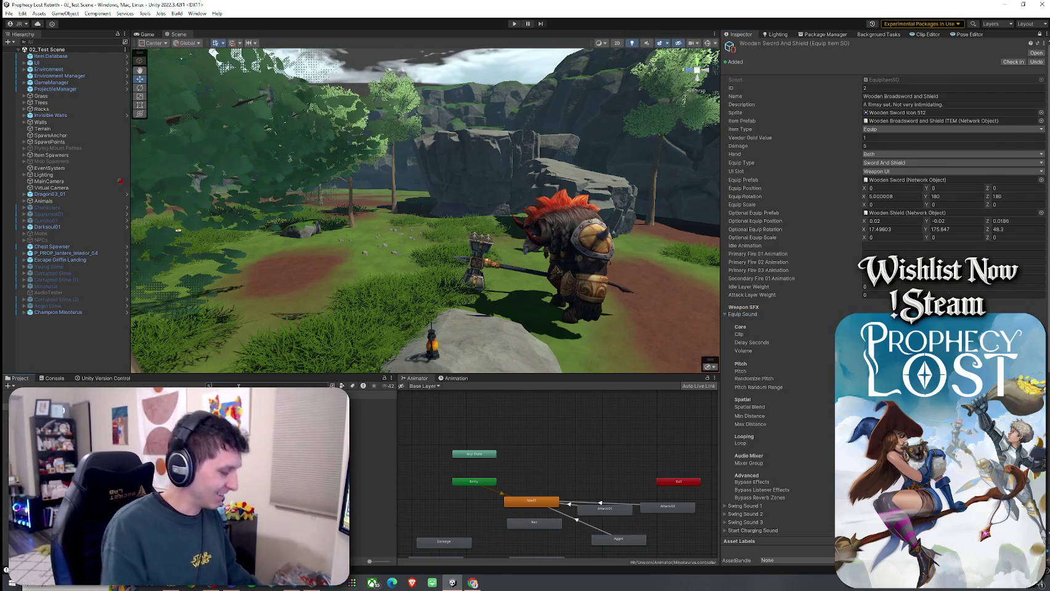
type("wood")
left_click(362, 385)
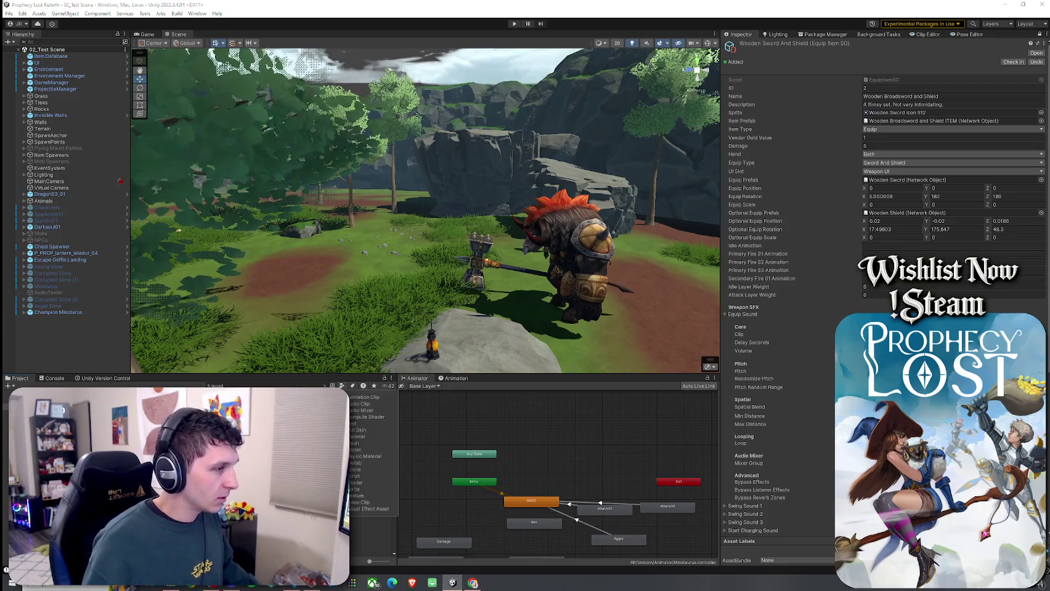
left_click(373, 411)
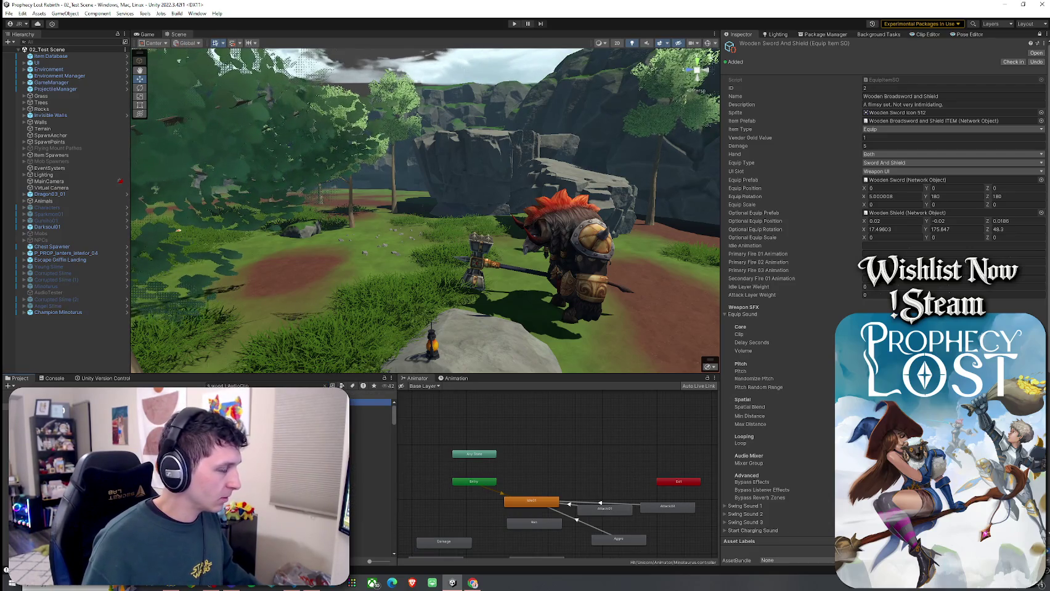
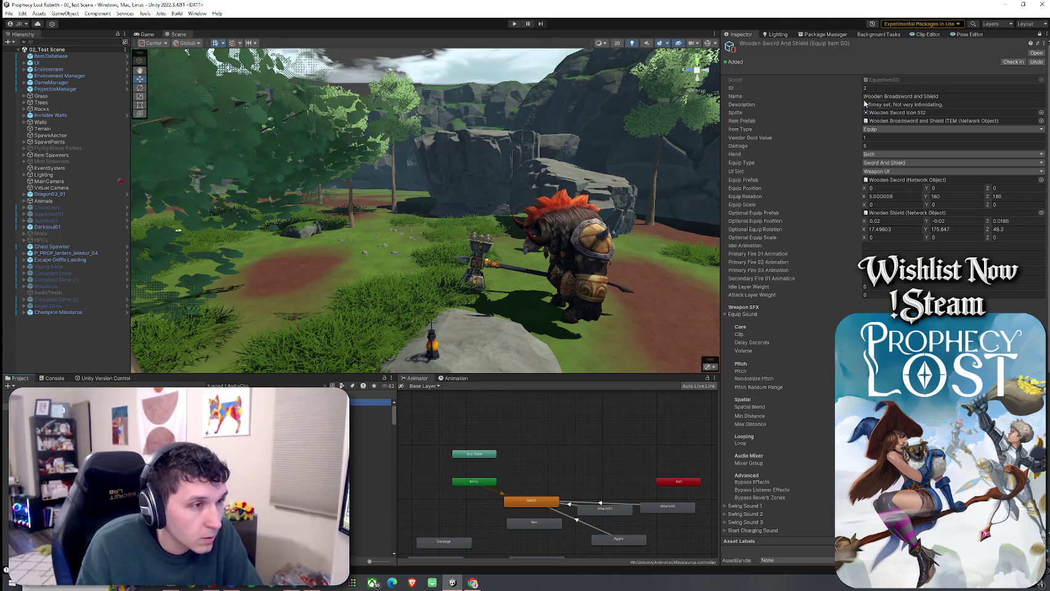
- Expand the Start Charging and Charged Swing sound settings to review them
scroll(790, 328, "down", 3)
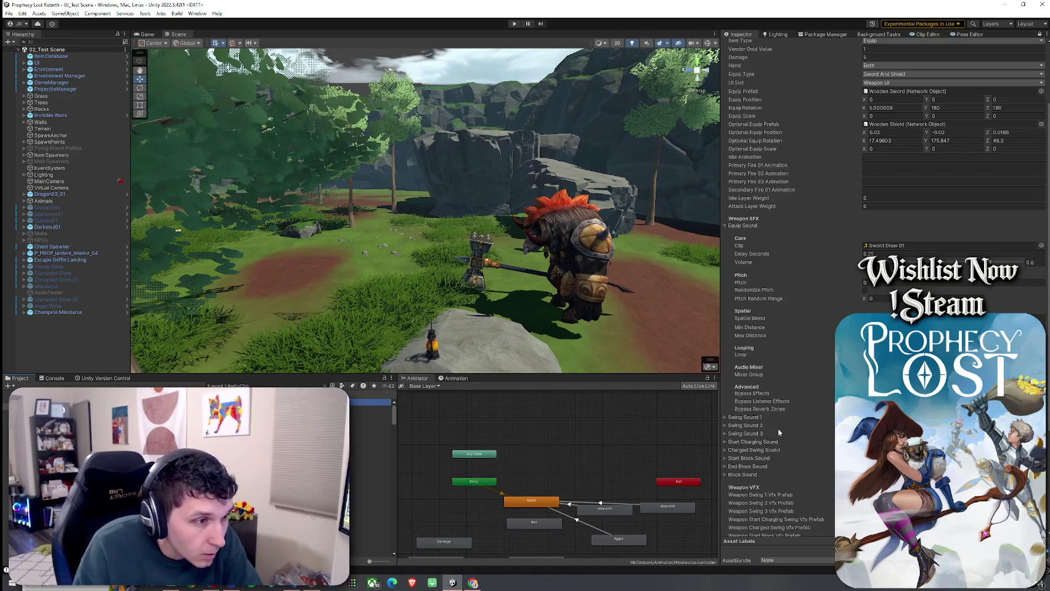
left_click(736, 442)
left_click(736, 443)
left_click(739, 450)
left_click(740, 450)
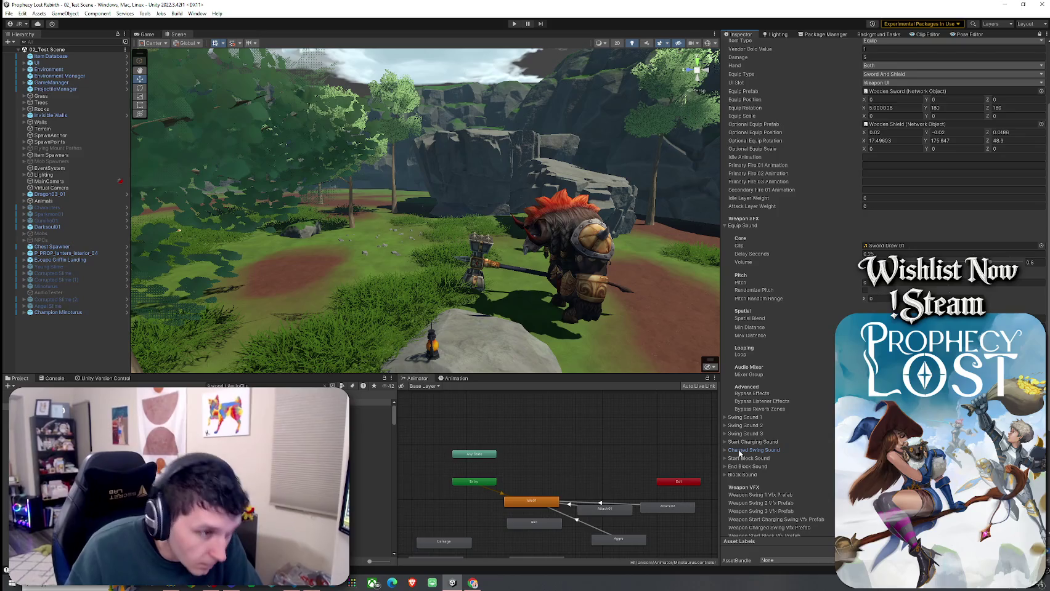
- Check the Start Block and Block sound slots, then preview BLUNT_Swing_Hit_Wood_01_mono
left_click(741, 459)
left_click(741, 459)
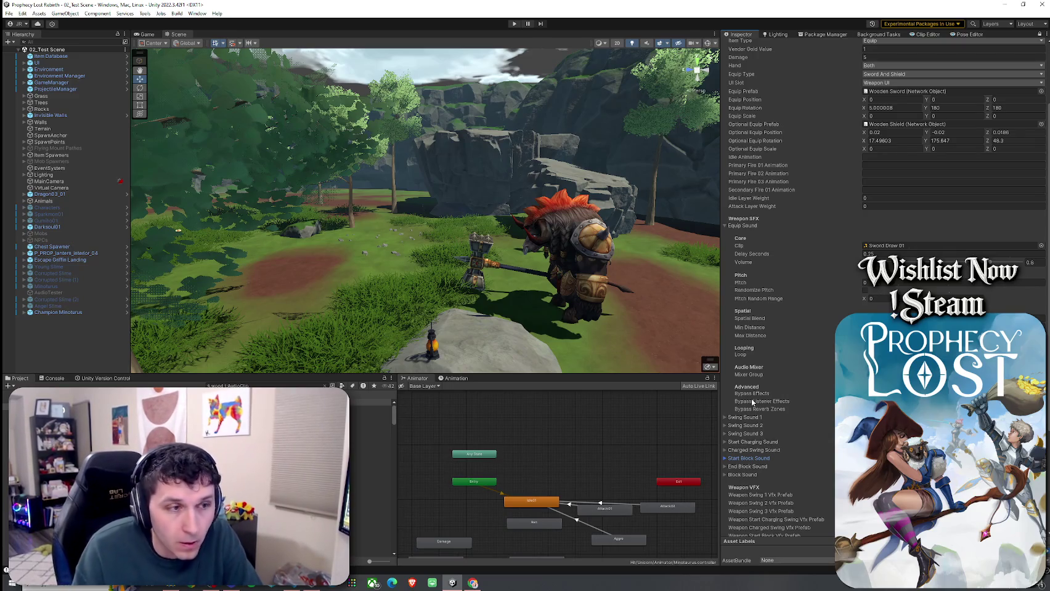
left_click(744, 476)
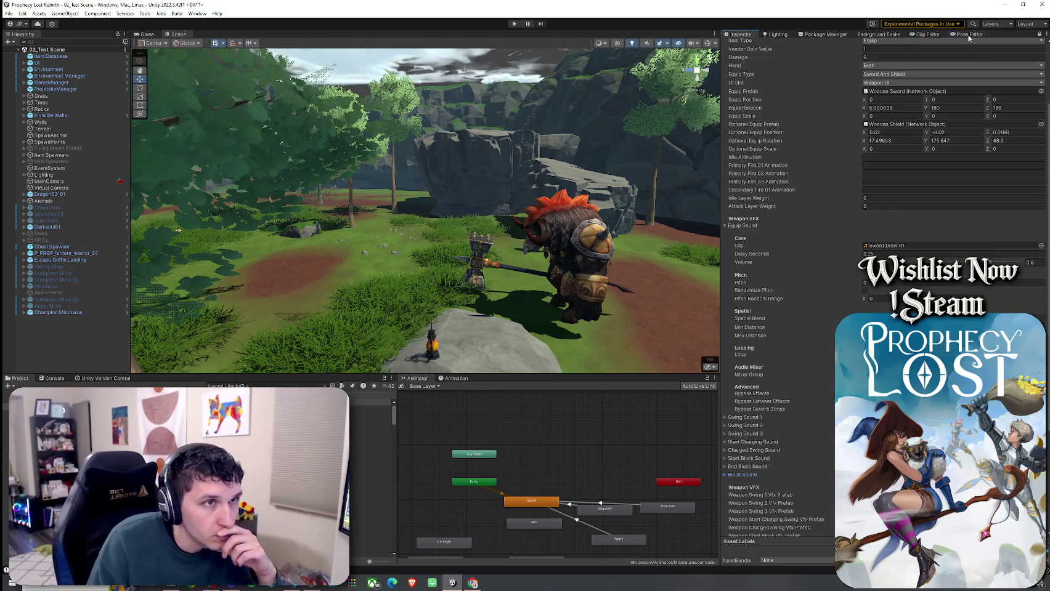
left_click(296, 416)
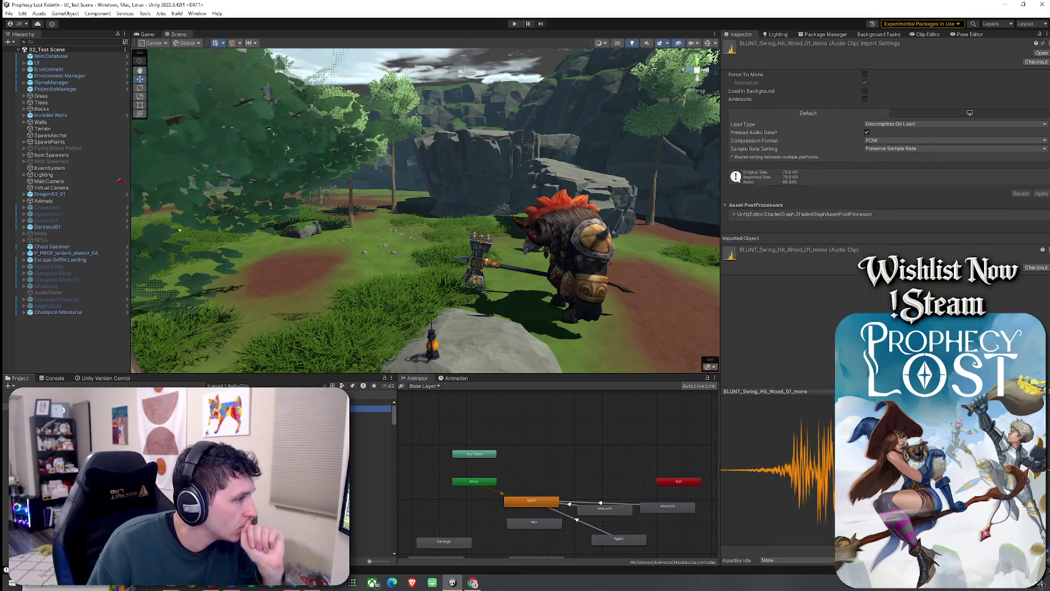
- Preview the BLUNT_Swing_Hit_Wood clips, the wood creak clips and DESTRUCTION_Wood_03_mono
left_click(369, 422)
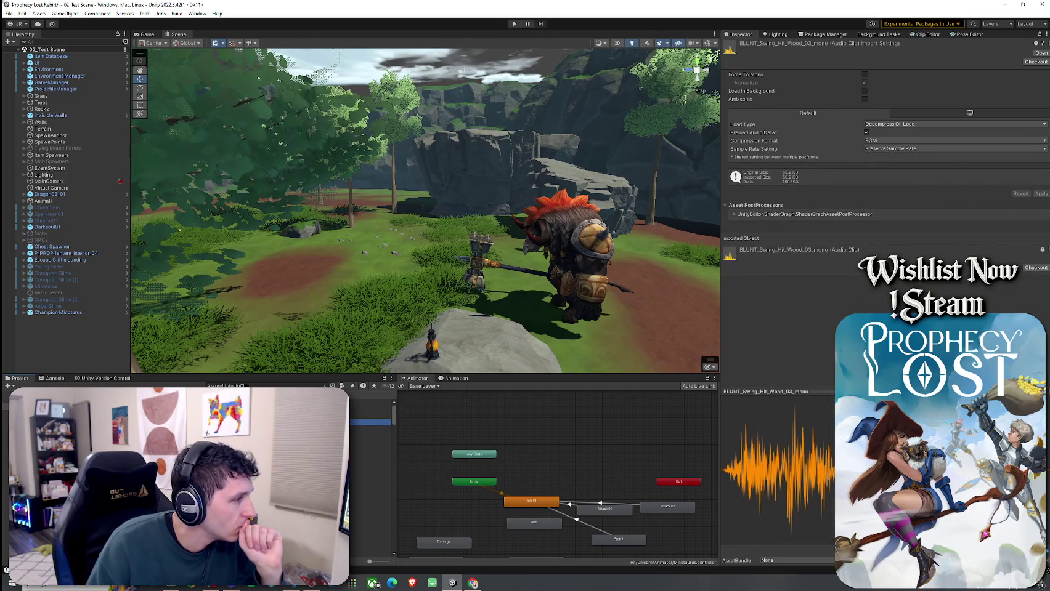
left_click(370, 435)
left_click(370, 447)
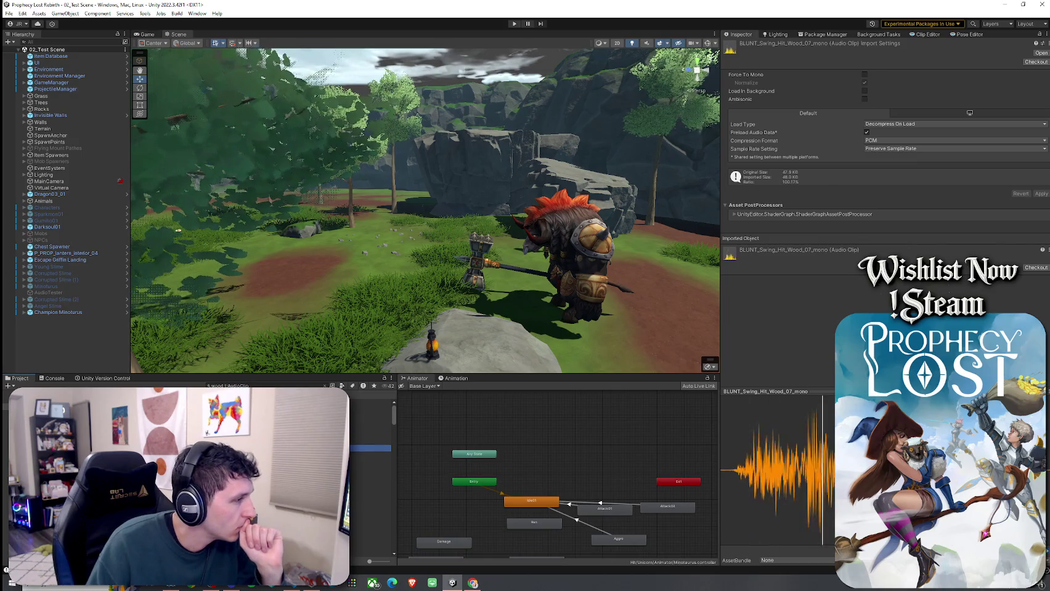
left_click(369, 458)
left_click(369, 469)
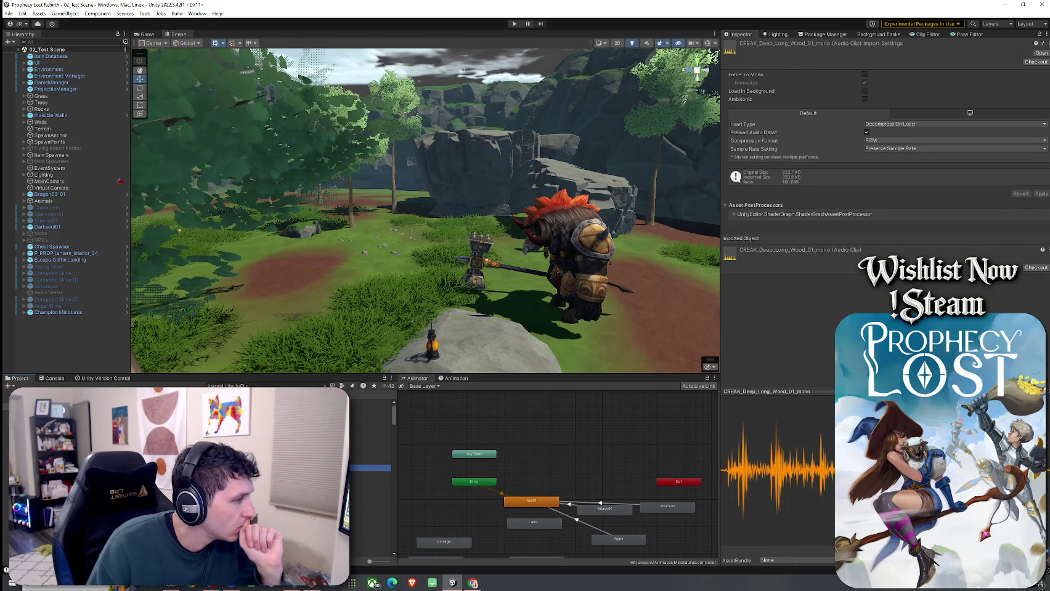
scroll(369, 468, "down", 3)
left_click(370, 459)
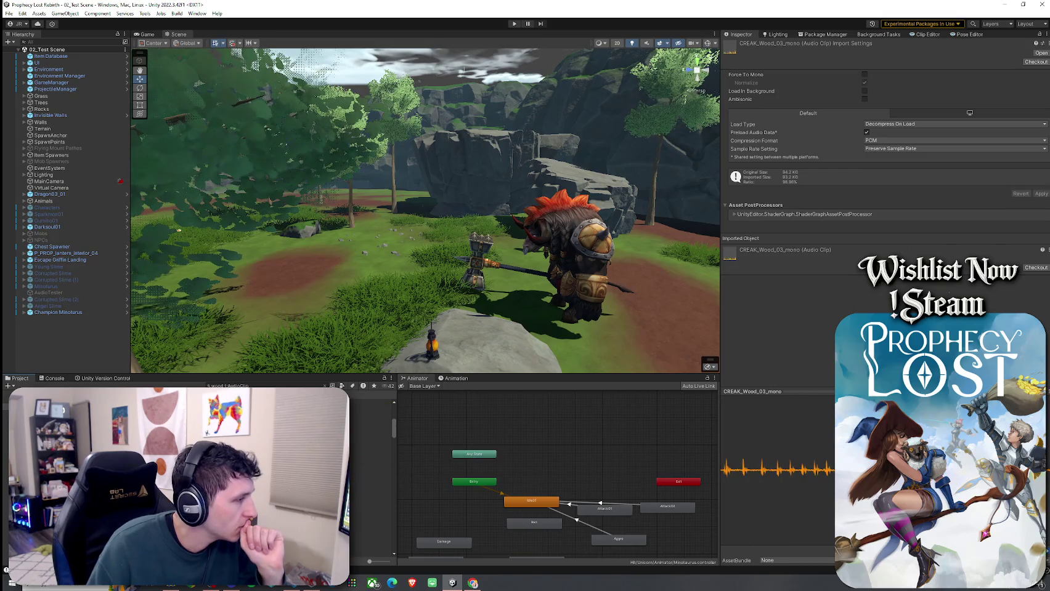
left_click(370, 435)
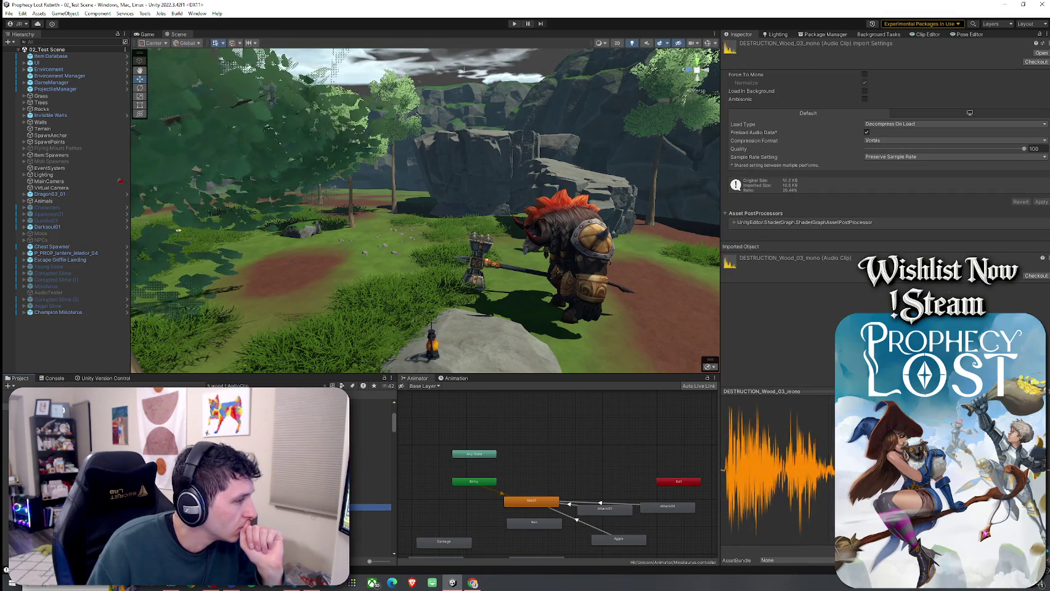
- Audition the wood footstep, Item_Wood_Box 1-3, Item_Wood_Log, Item_Wood_Small and door key clips
left_click(369, 467)
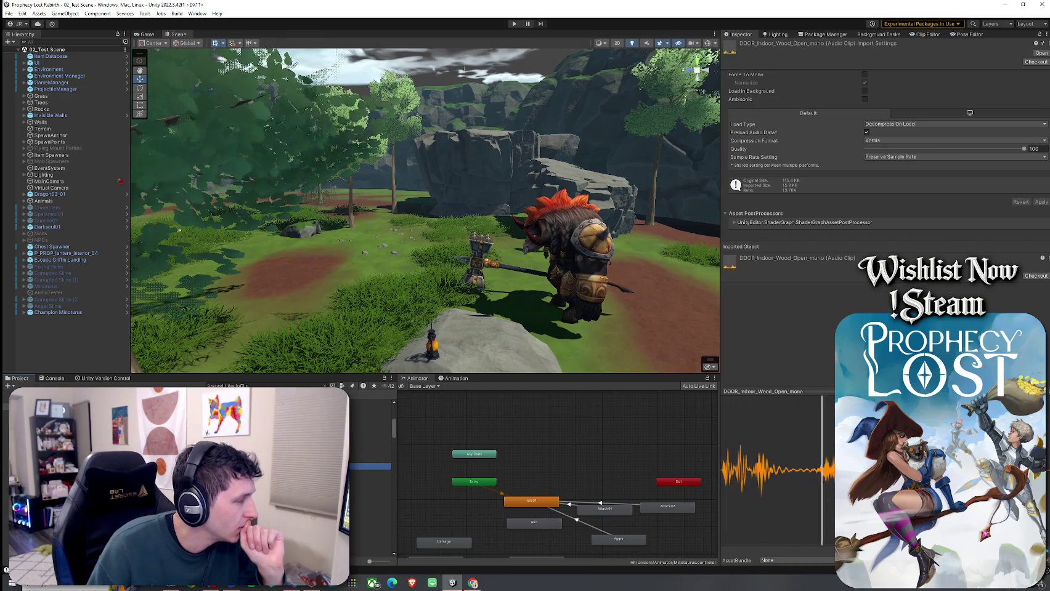
left_click(370, 473)
left_click(369, 479)
key("Down")
key("Down")
key("Down")
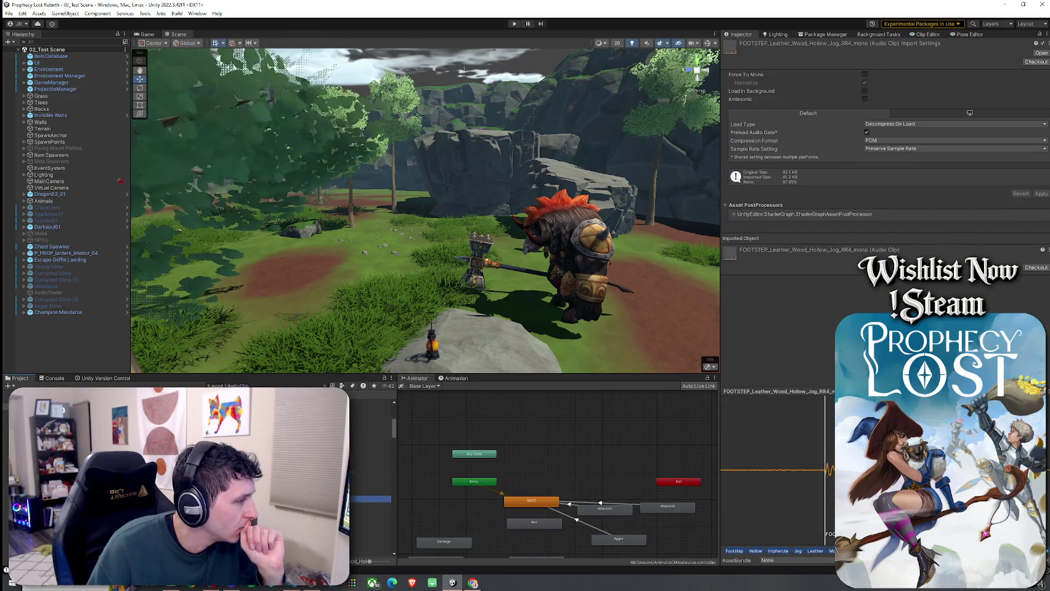
key("Down")
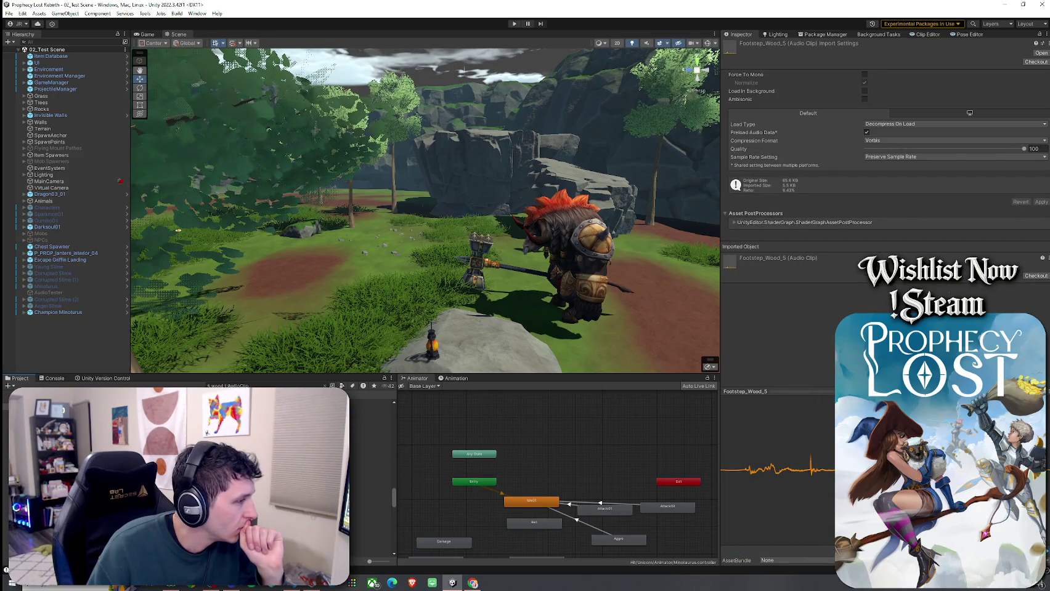
key("Down")
key("Down")
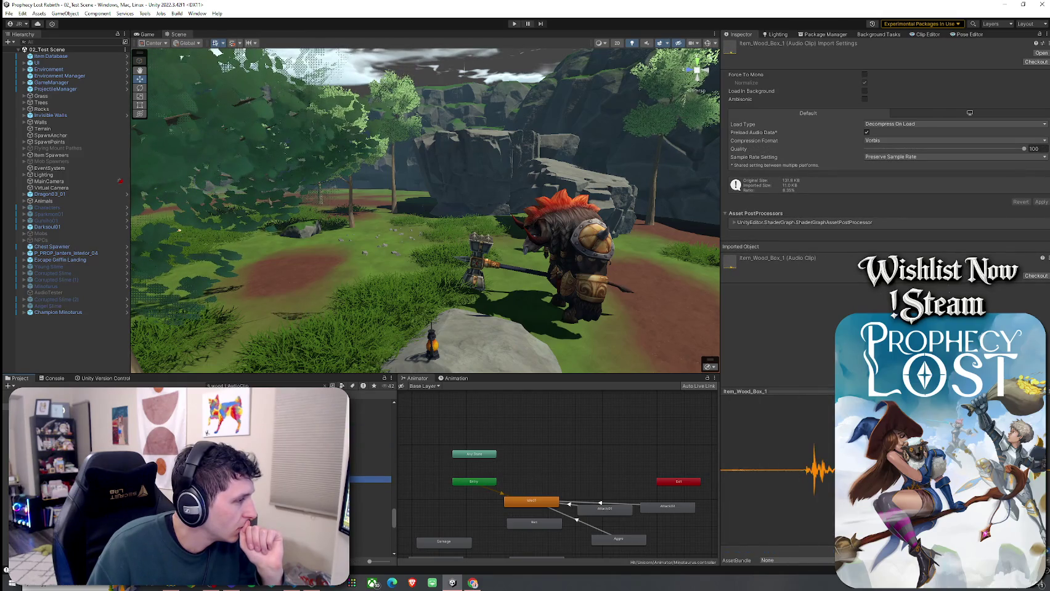
key("Up")
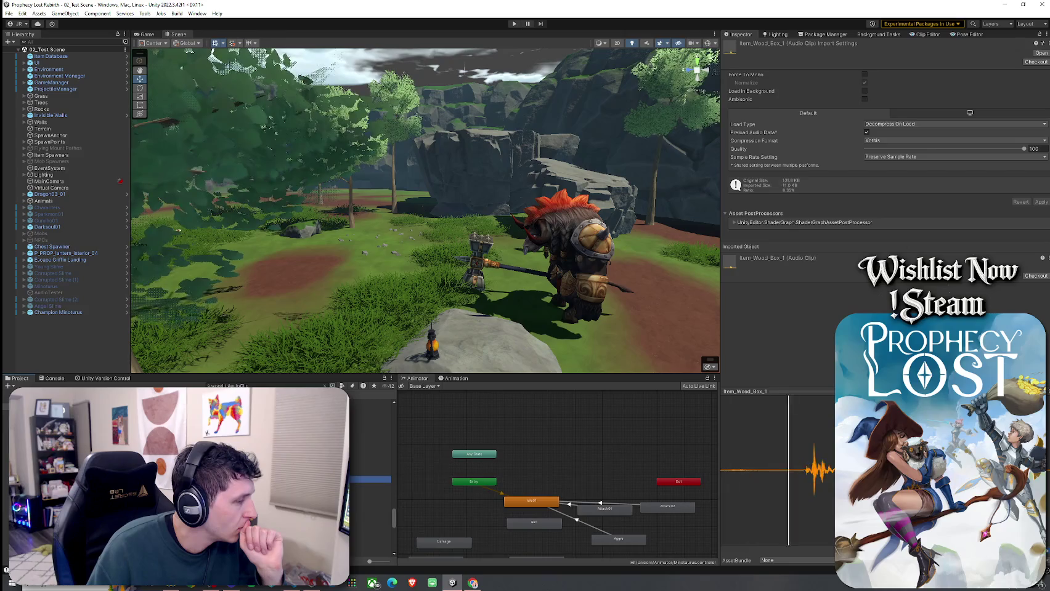
key("Down")
key("Down")
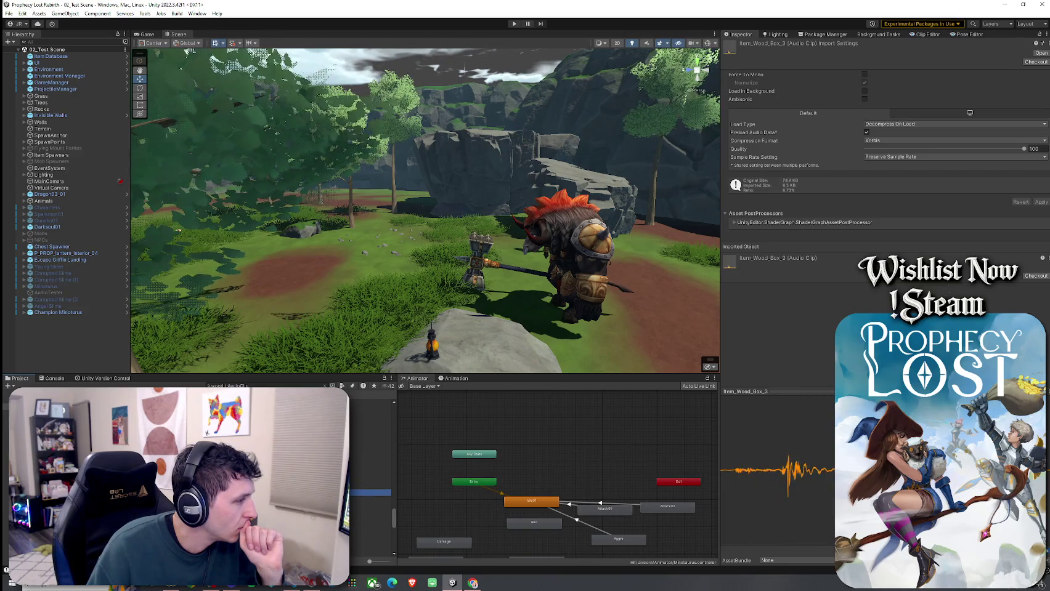
key("Down")
key("Down")
key("Down")
key("Down")
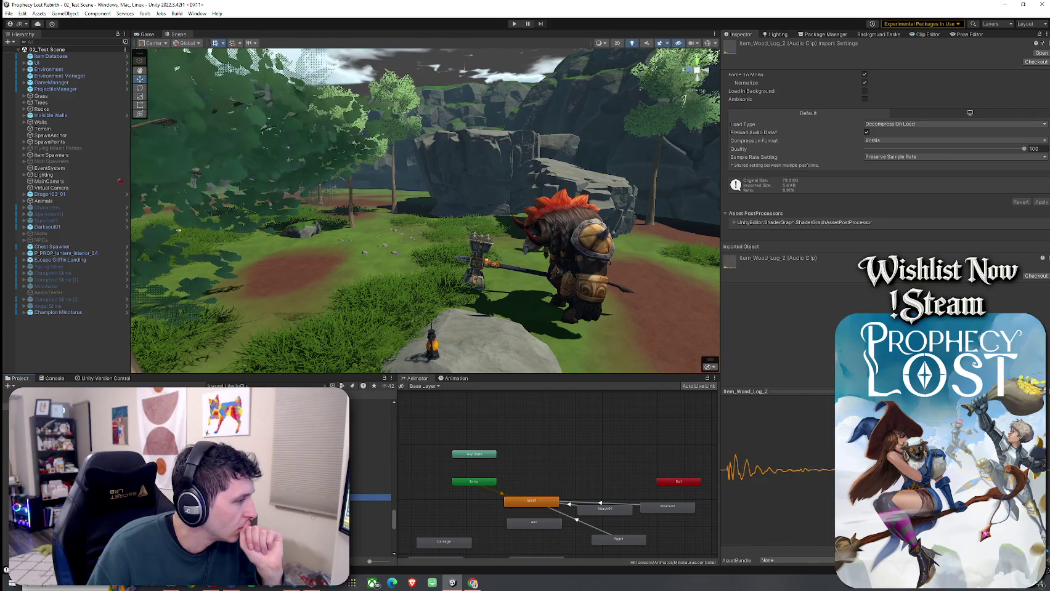
key("Down")
key("Down")
key("Down")
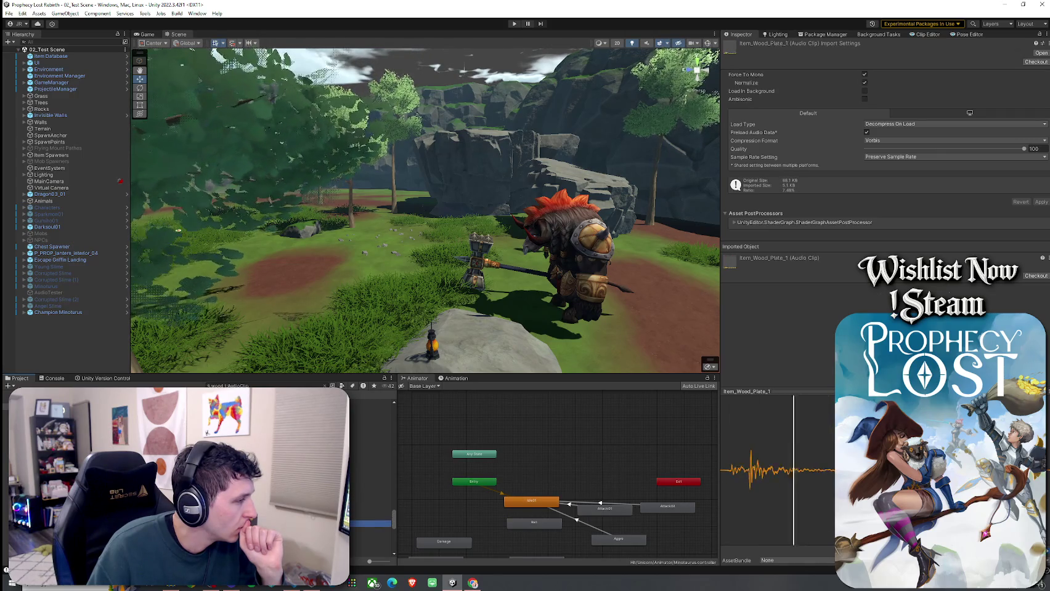
key("Down")
key("Down")
key("Down")
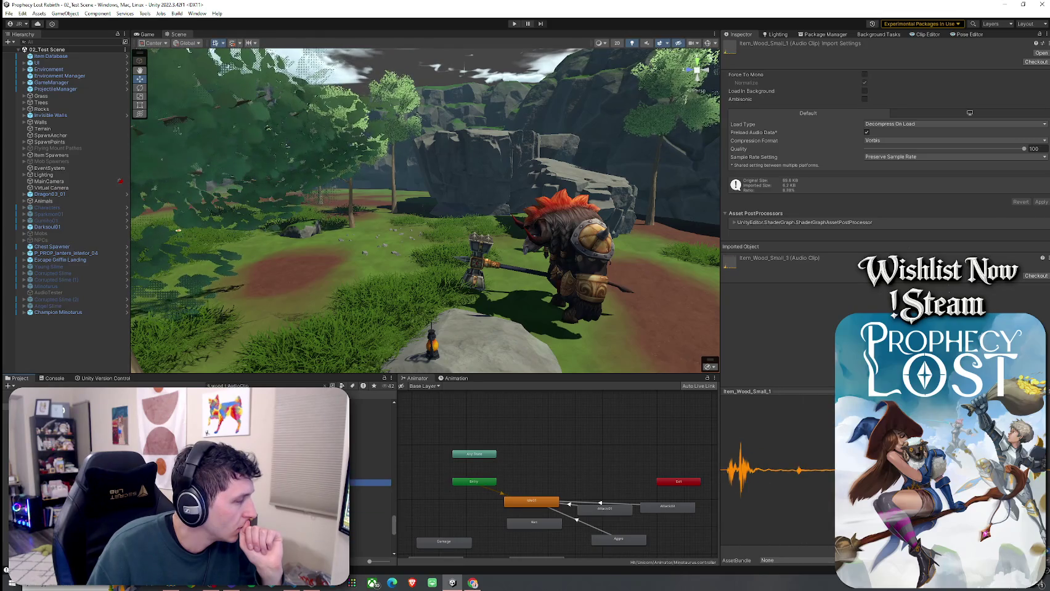
key("Down")
key("Down")
key("Down")
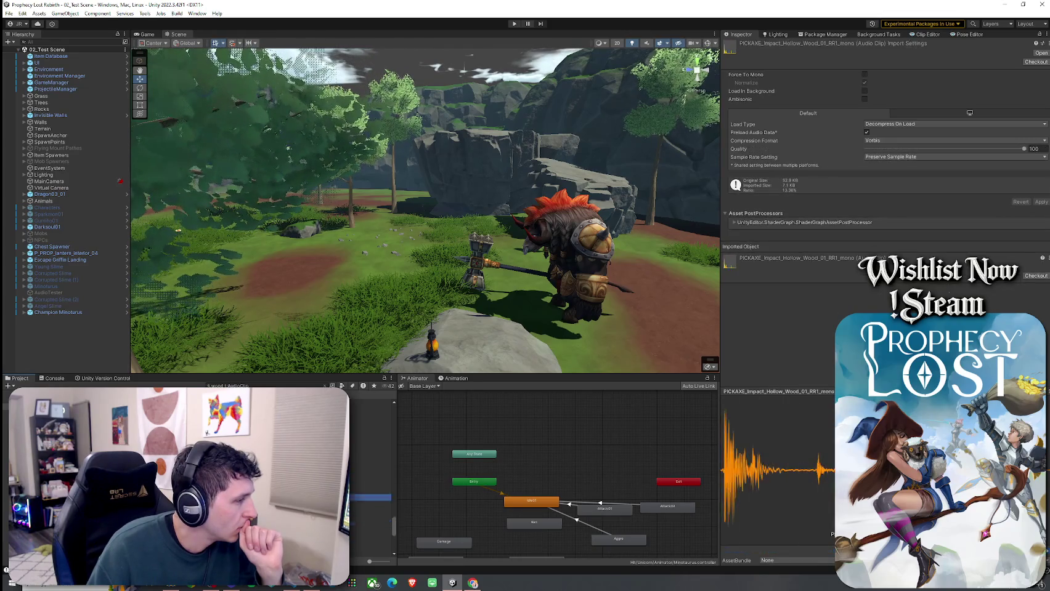
- Compare the Whoosh Wooden Staff clips with Wood 1 and Woodsaw 1, ending on Staff 03
key("Up")
key("Up")
key("Up")
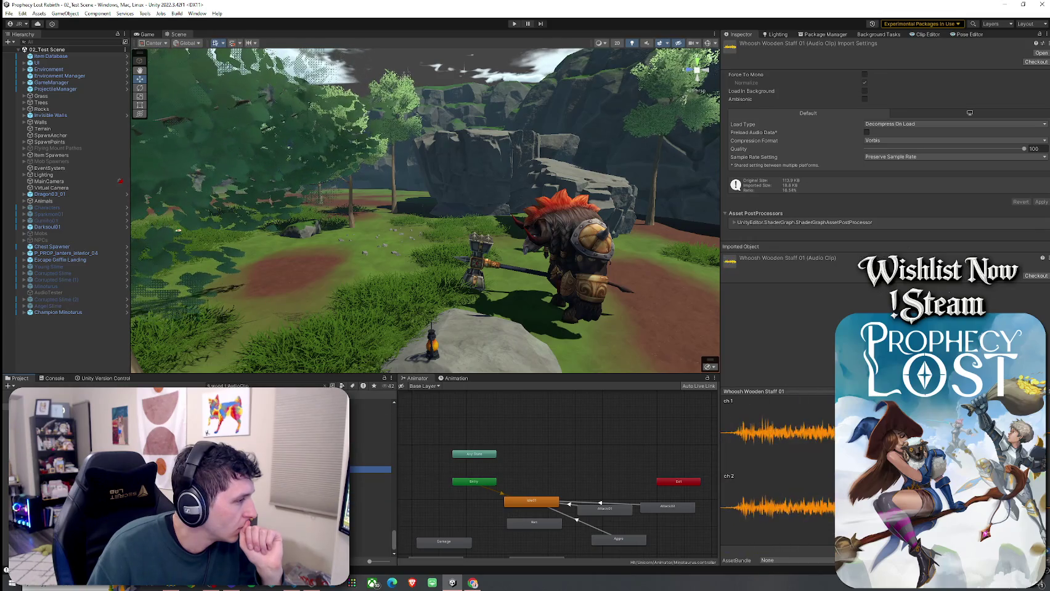
key("Down")
key("Down")
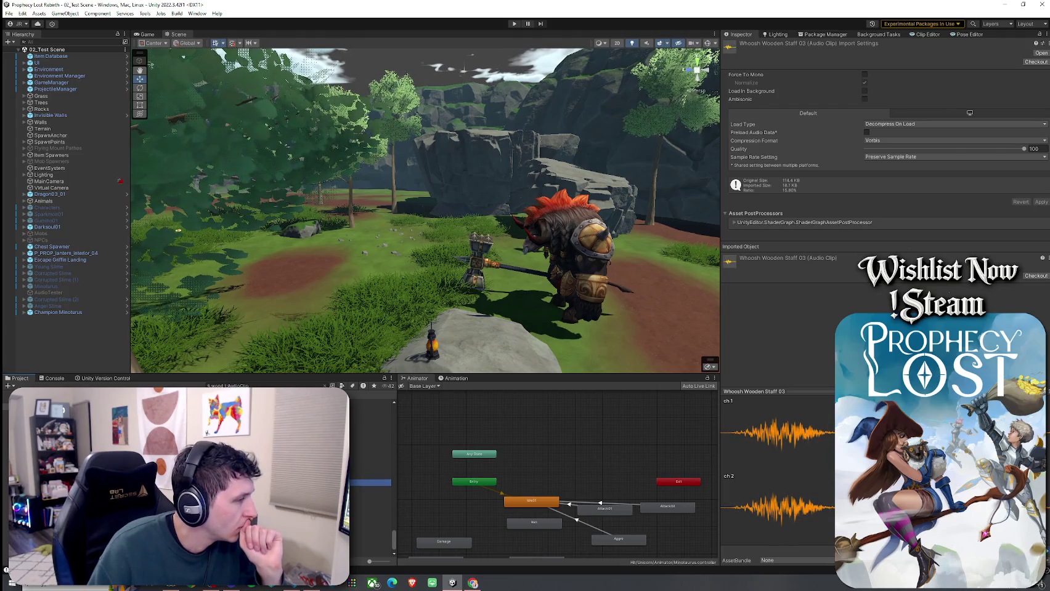
key("Up")
key("Up")
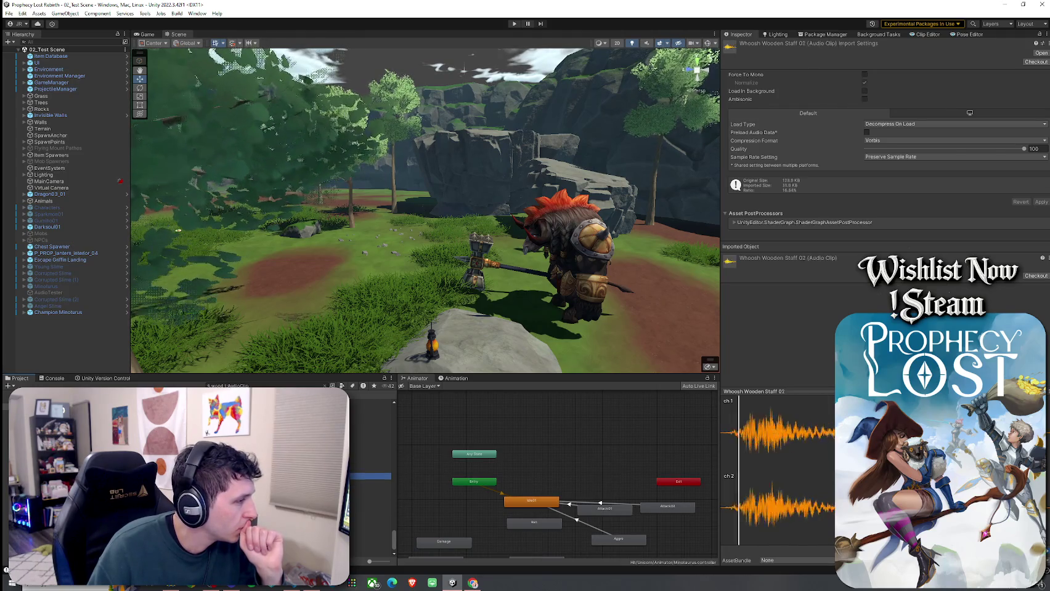
left_click(370, 529)
key("Up")
key("Up")
key("Up")
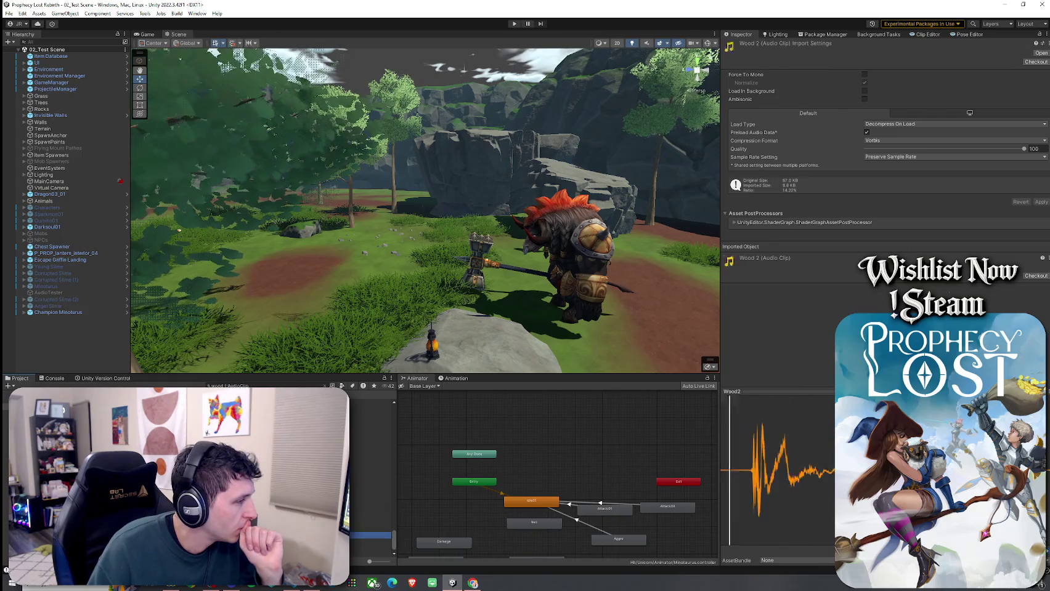
key("Down")
key("Down")
key("Down")
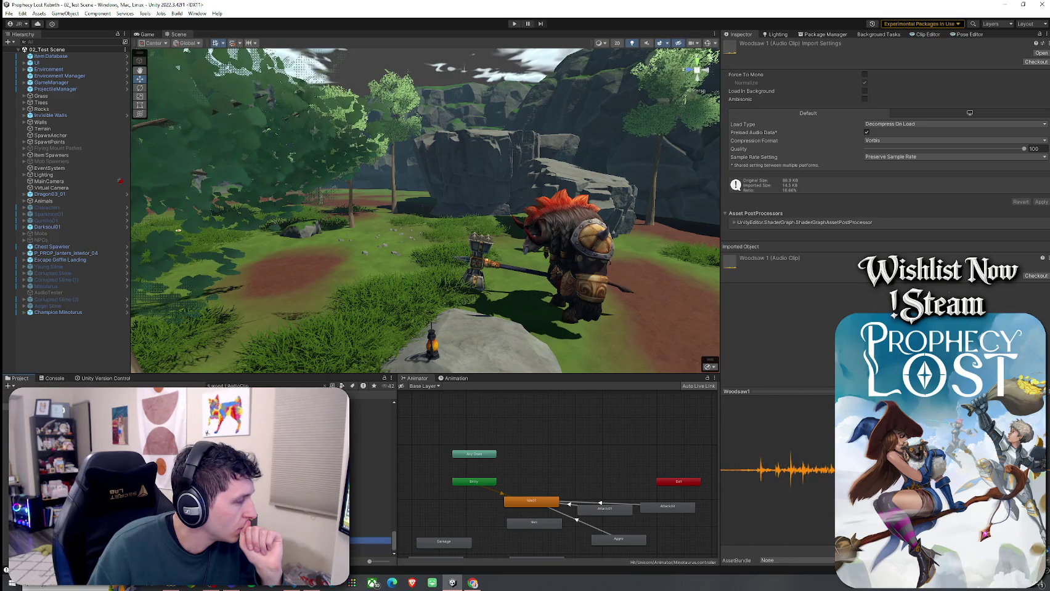
left_click(370, 468)
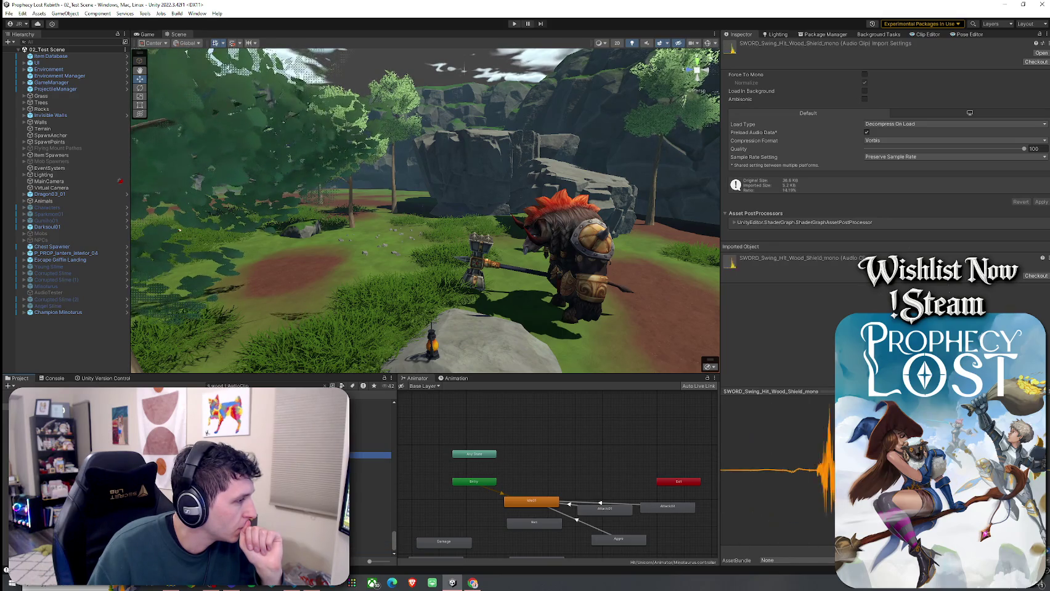
key("Down")
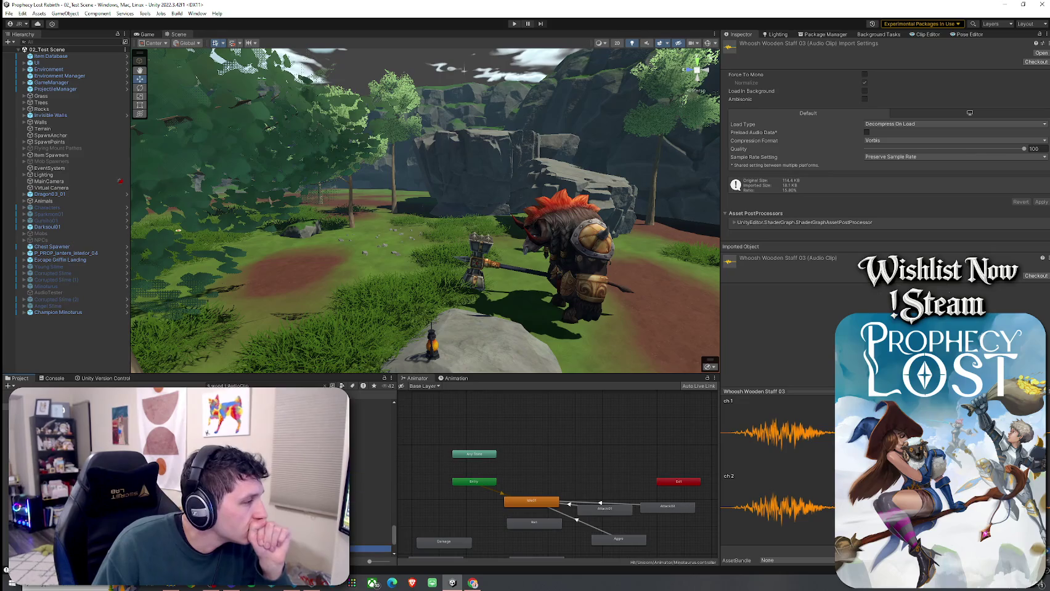
- Preview Wood 1, Woodsaw 1 and 3, Item_Wood_Small, and compare Item_Wood_Box 1-3
left_click(369, 521)
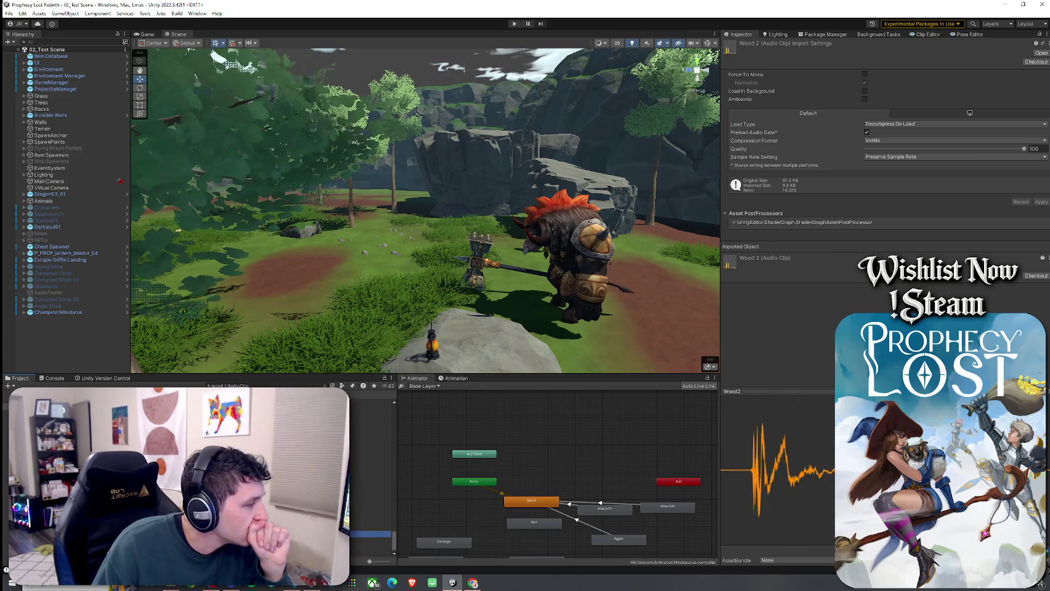
left_click(369, 540)
key("Down")
key("Down")
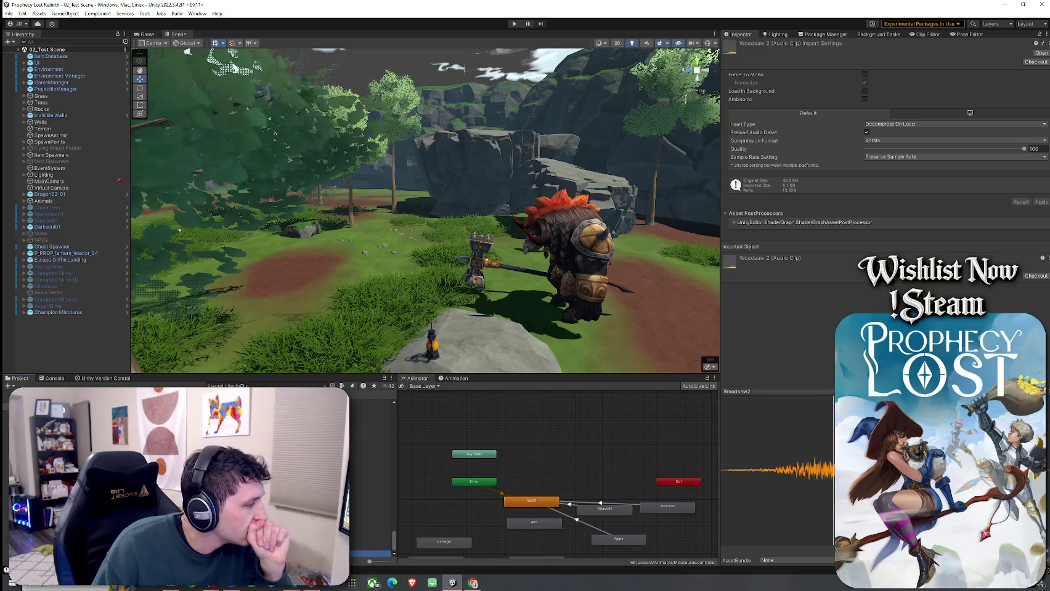
key("Up")
key("Up")
key("Up")
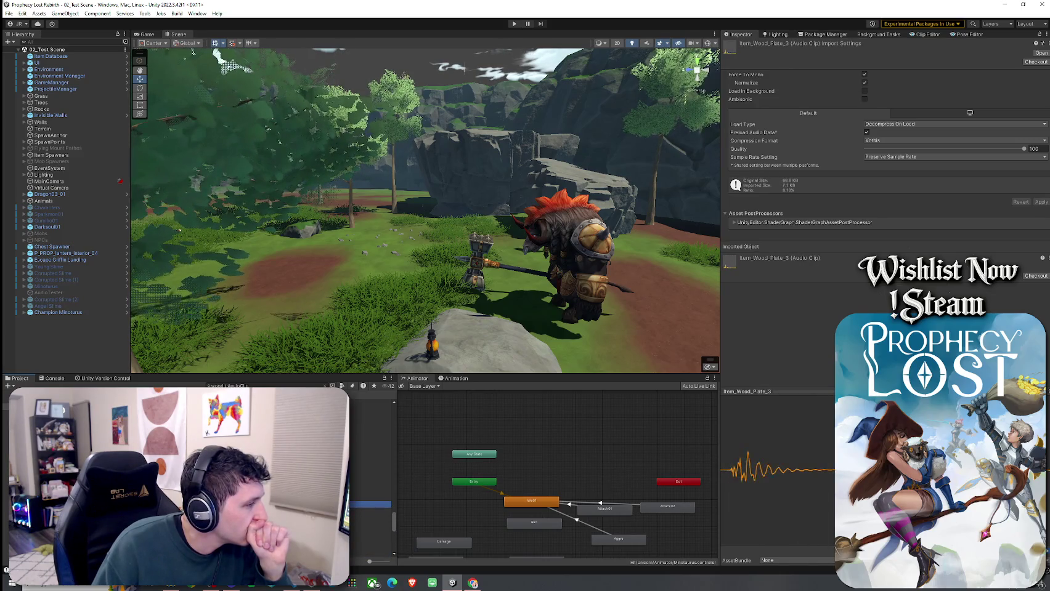
key("Down")
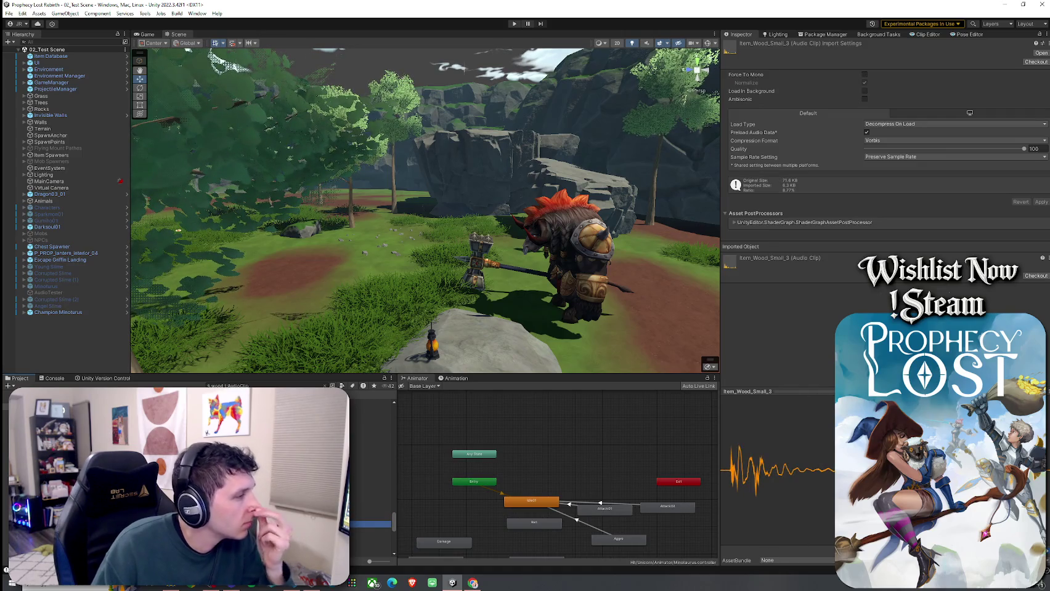
left_click(369, 433)
left_click(370, 452)
key("Up")
key("Up")
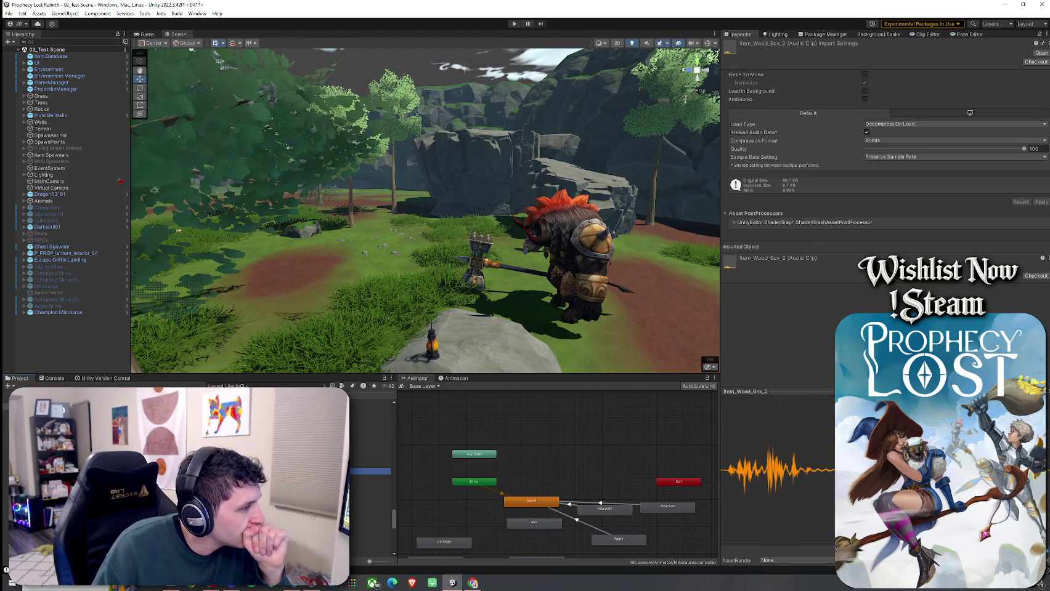
key("Up")
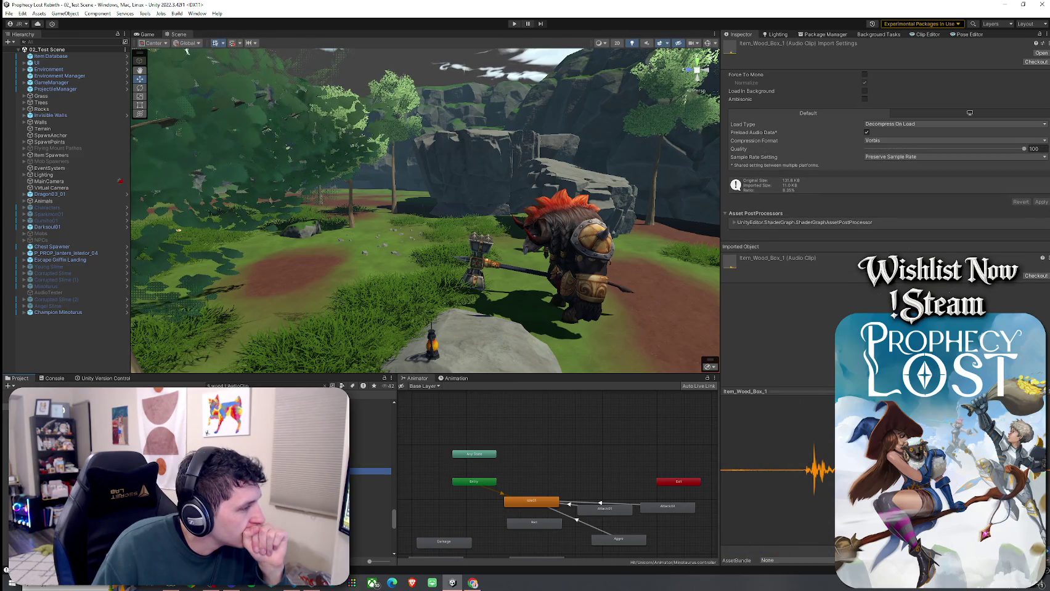
key("Down")
key("Down")
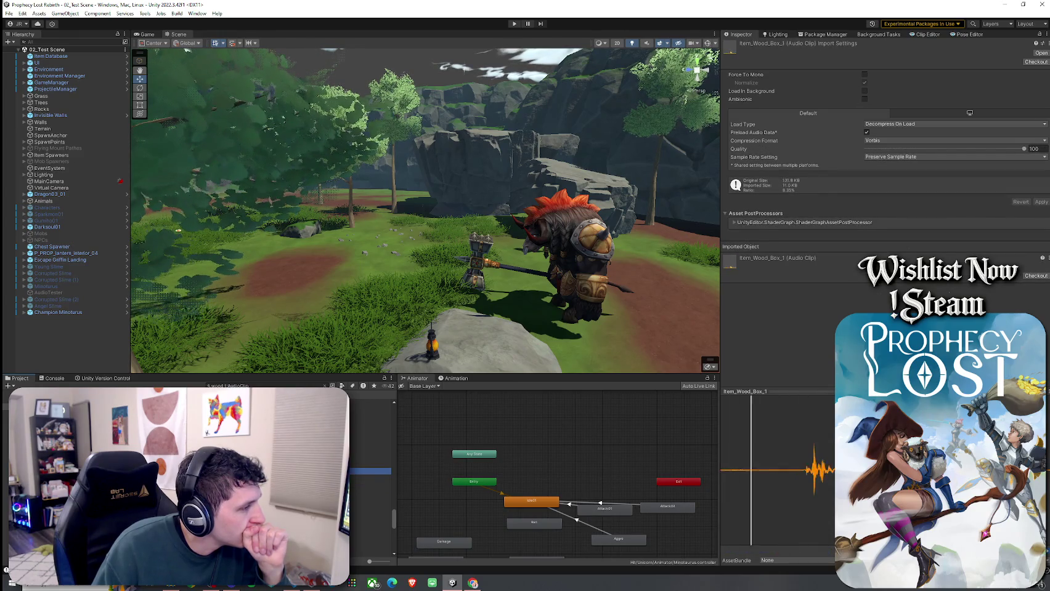
key("Up")
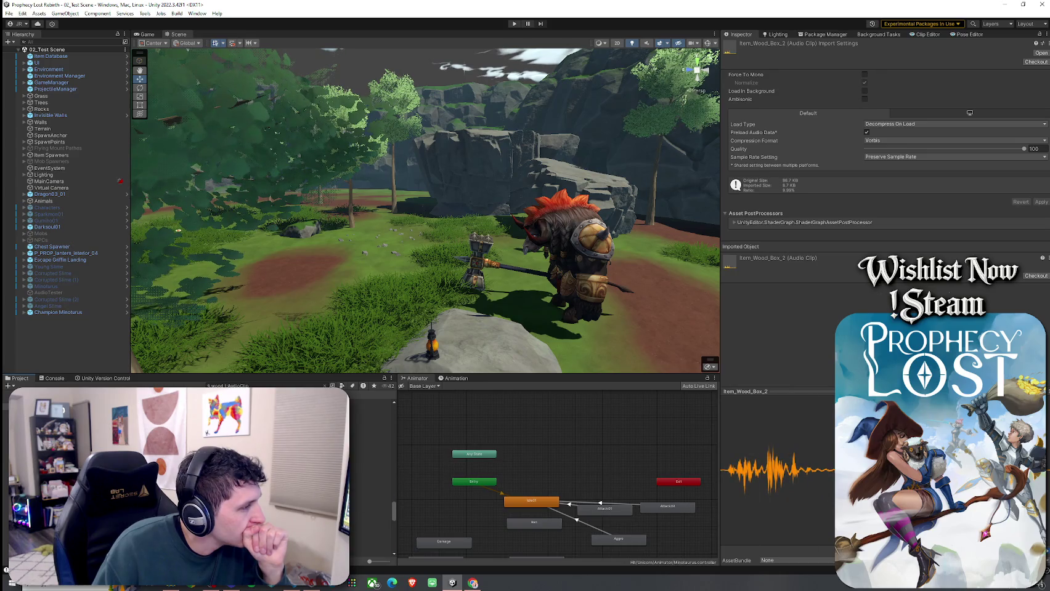
- Preview the stone-on-wood impact, blunt wood hits, Chop Wood 1_1 and creak clips, returning to BLUNT_Swing_Hit_Wood_01_mono
left_click(369, 446)
key("Down")
key("Down")
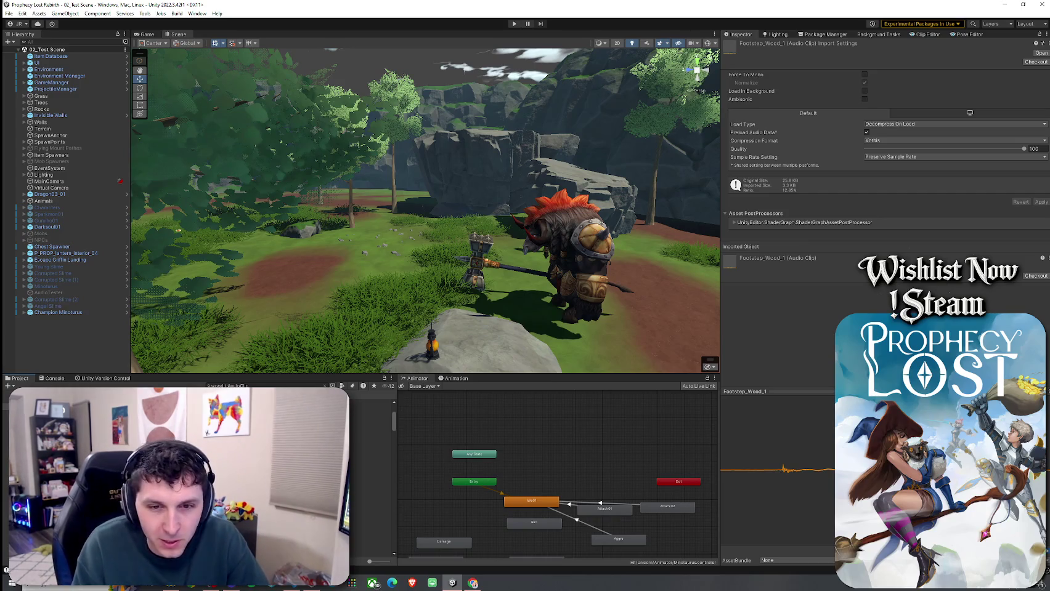
left_click(185, 449)
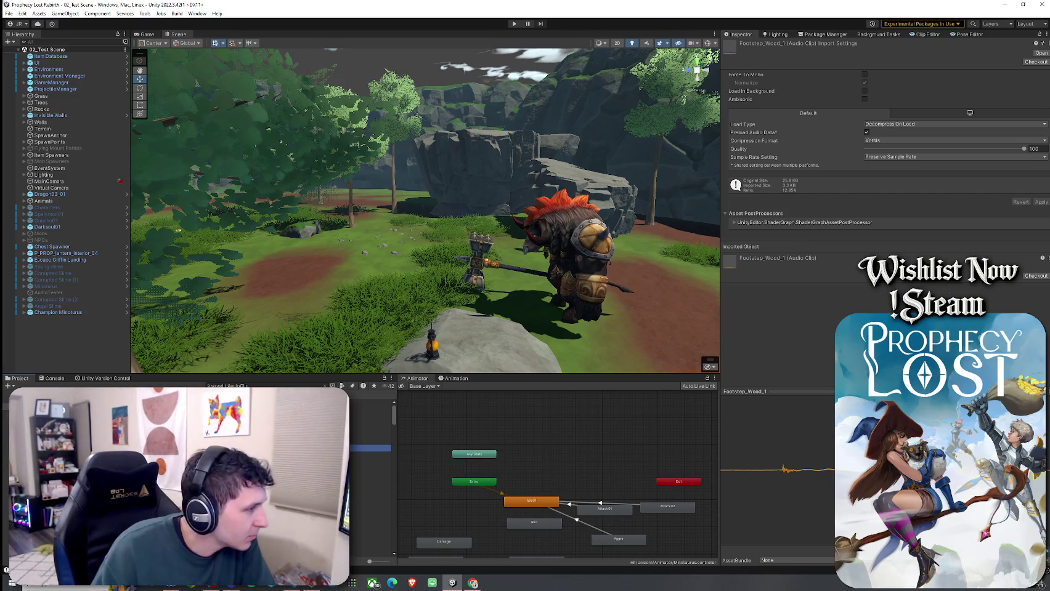
left_click(185, 409)
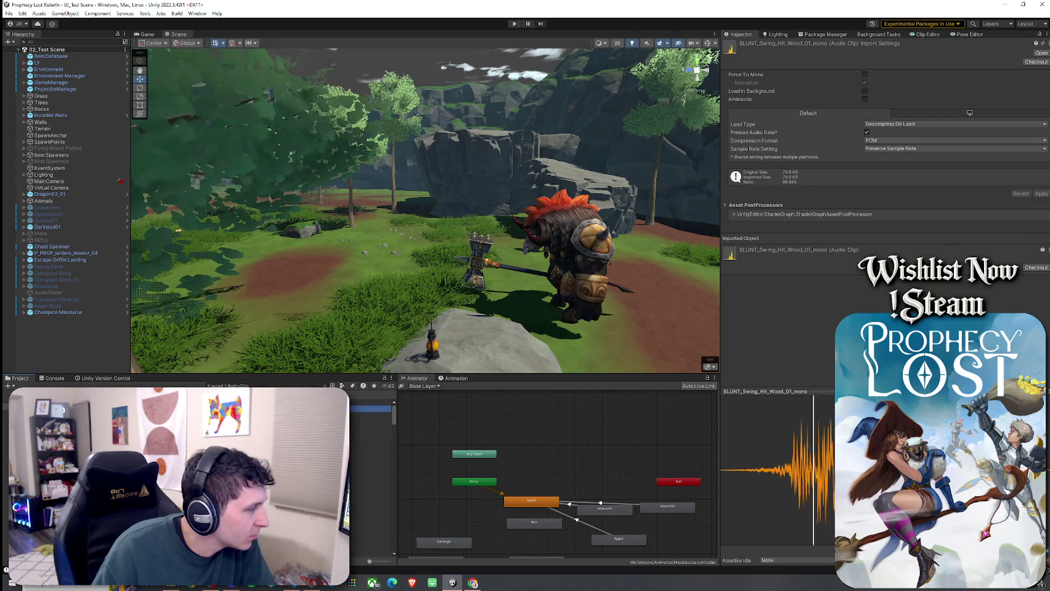
left_click(370, 455)
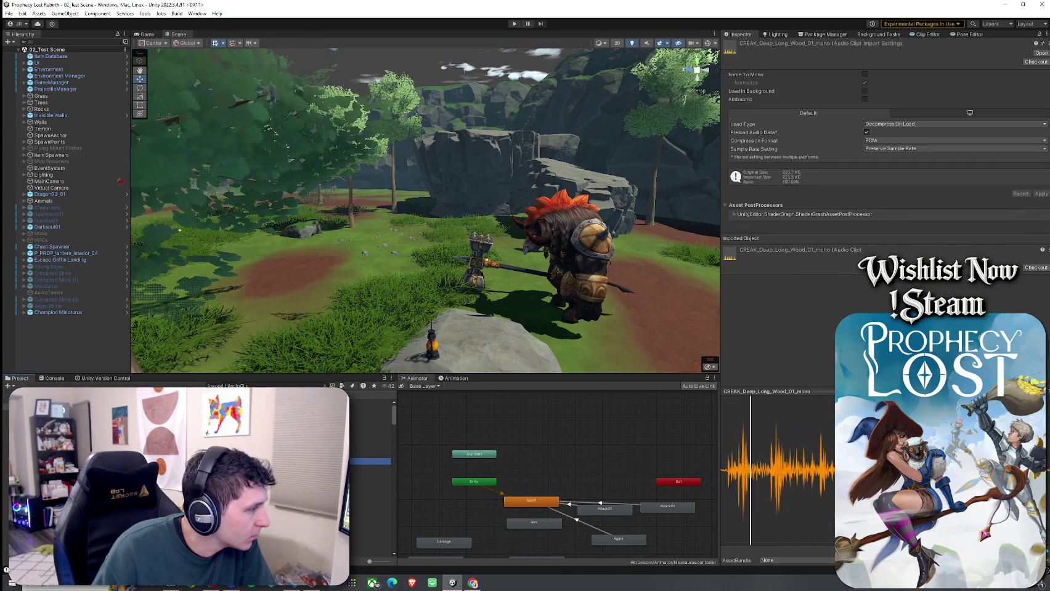
left_click(369, 481)
left_click(370, 435)
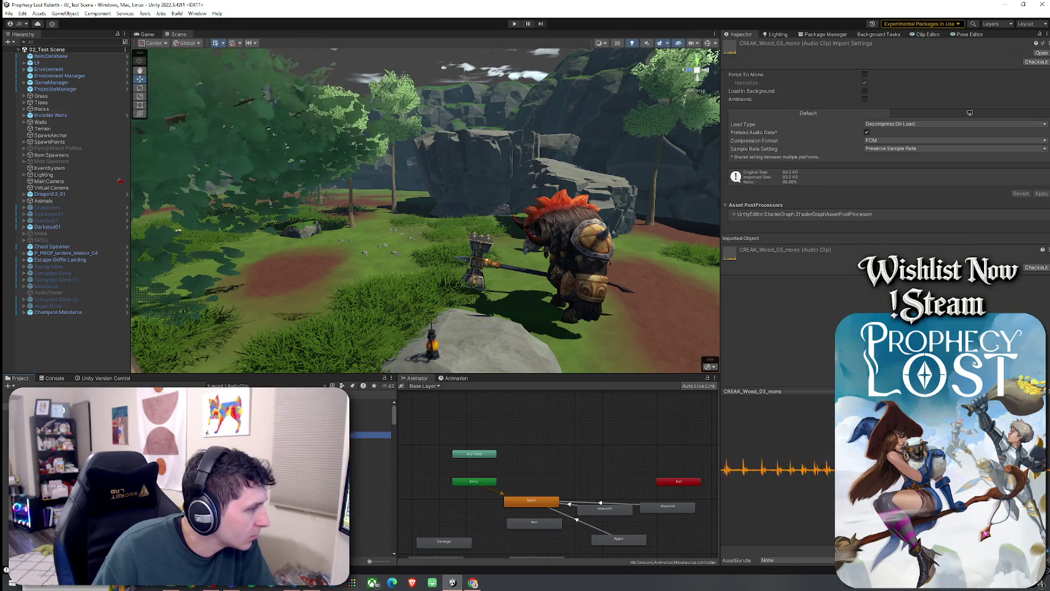
key("Up")
key("Up")
key("Up")
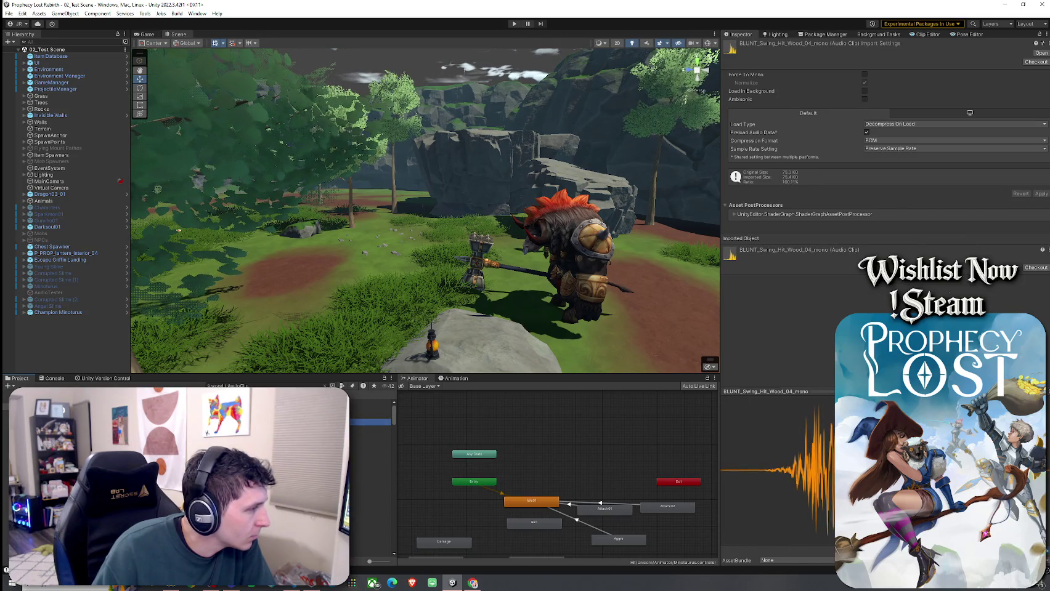
- Audition the wood footstep, wood drag, shield-break hammer-hit and wood pile impact clips
scroll(370, 431, "down", 5)
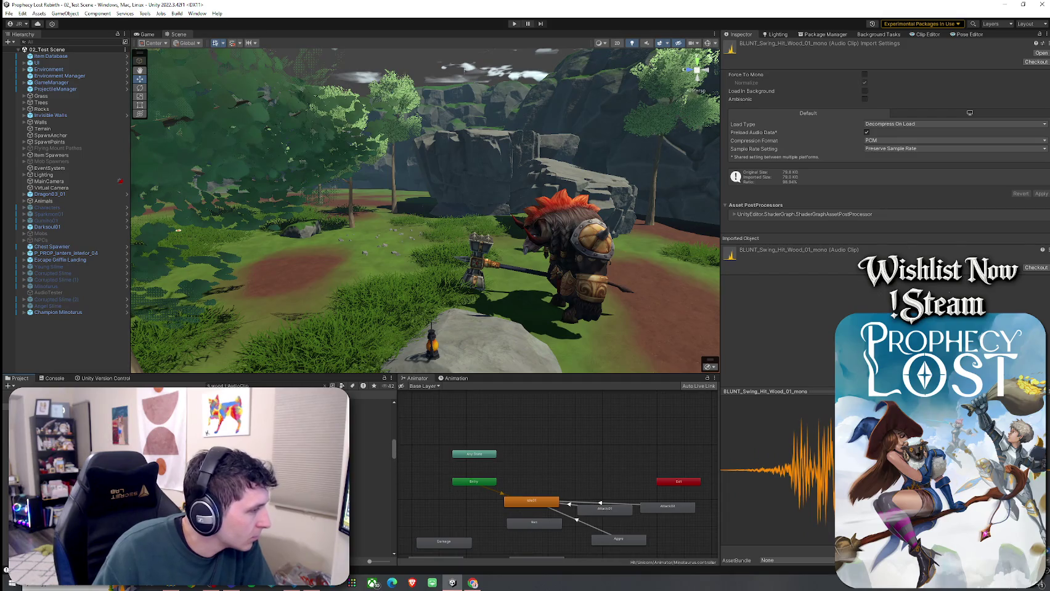
left_click(370, 440)
key("Down")
key("Down")
key("Down")
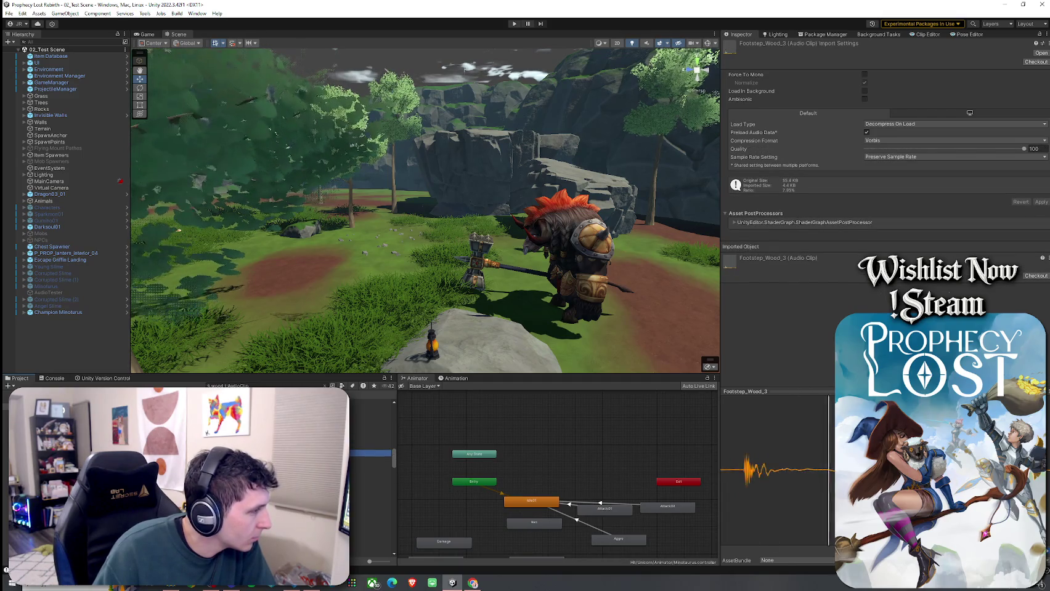
key("Down")
key("Down")
key("Down")
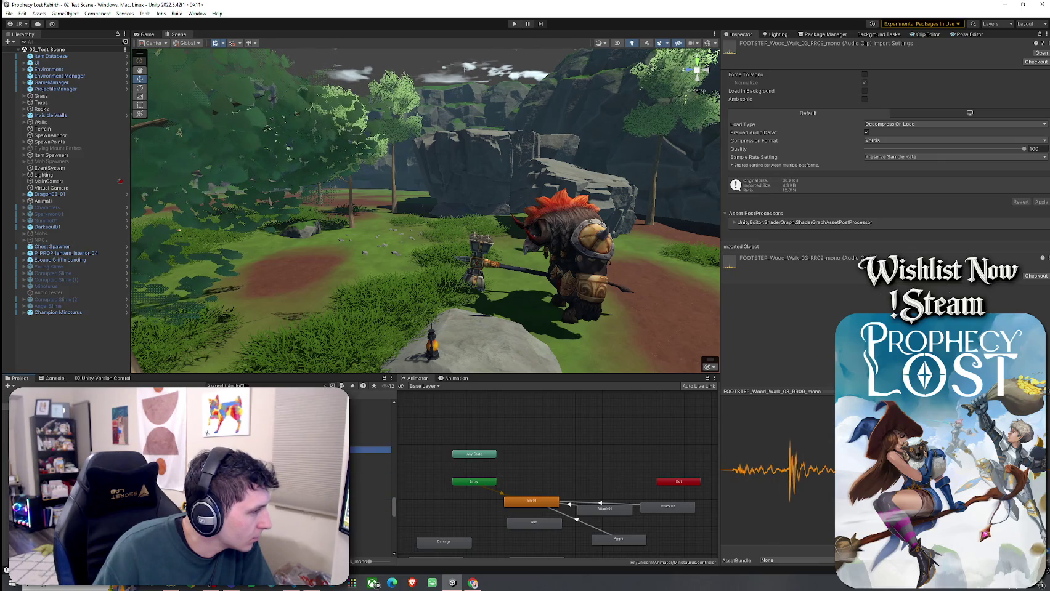
key("Down")
key("Down")
key("Down")
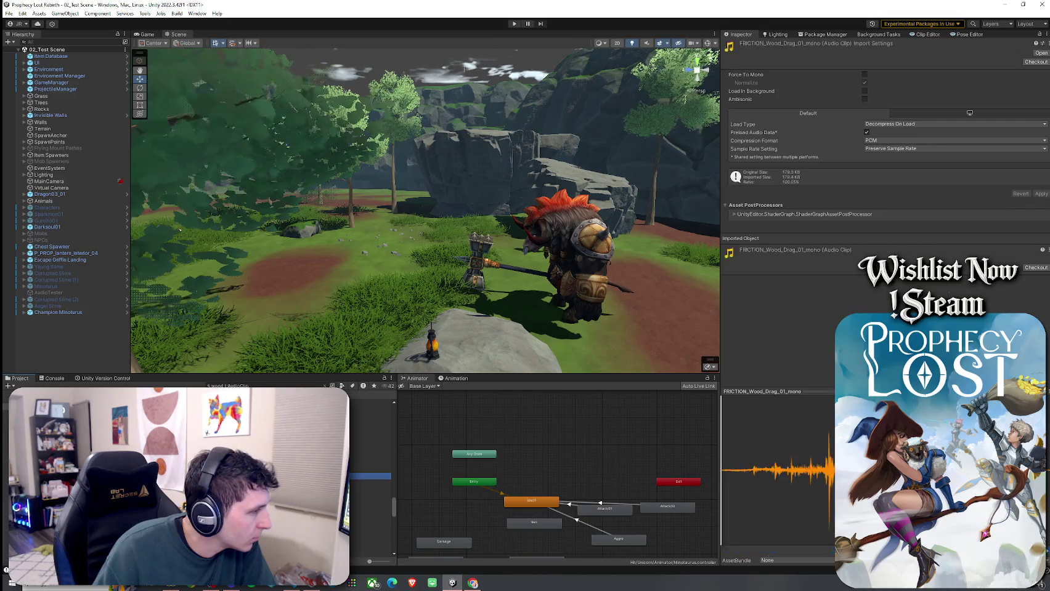
key("Down")
key("Down")
key("Down")
key("Down")
key("Down")
key("Down")
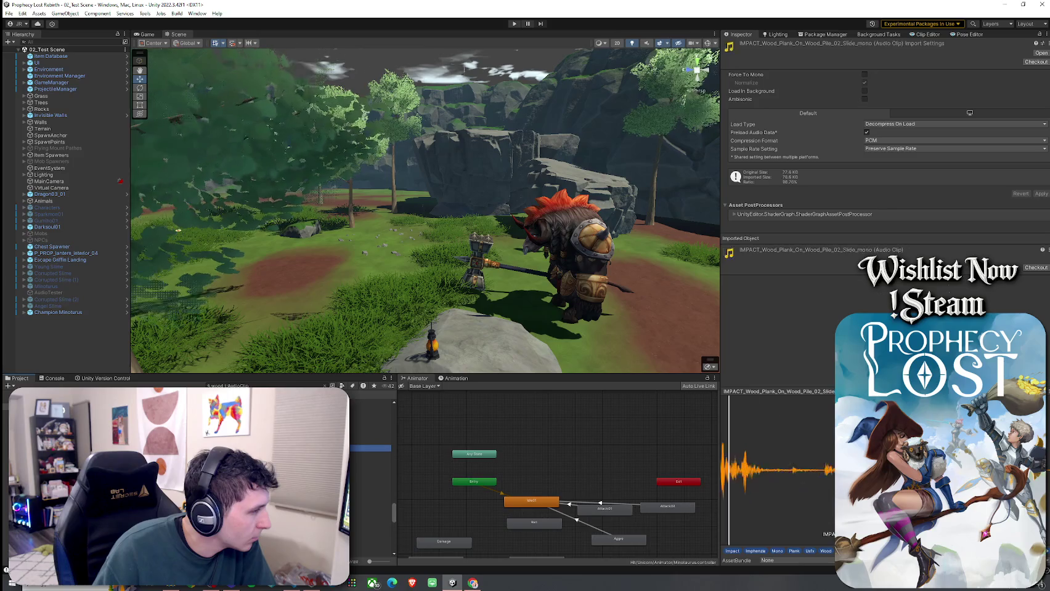
key("Up")
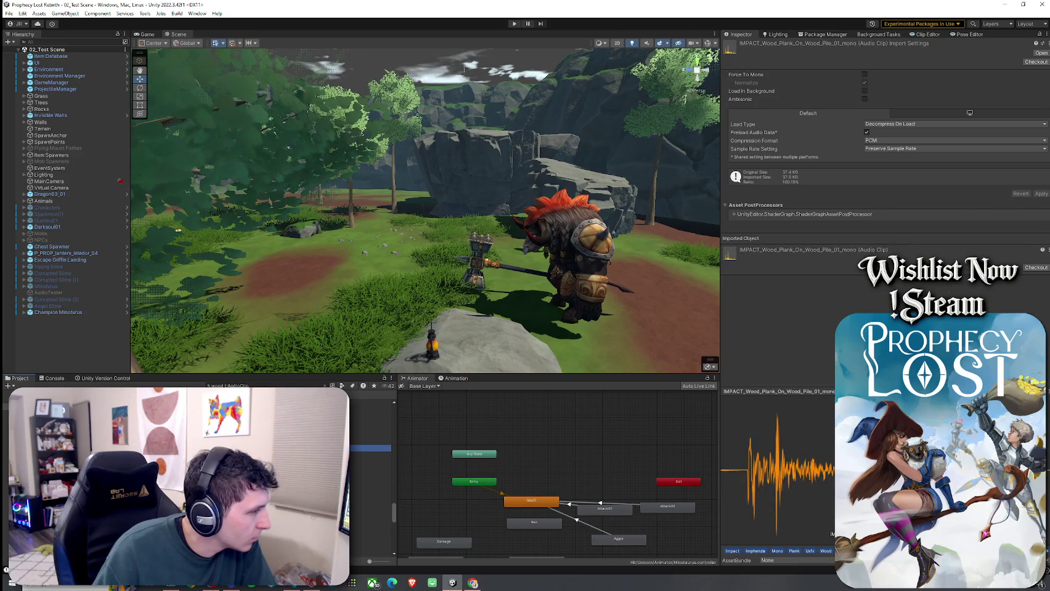
key("Down")
key("Down")
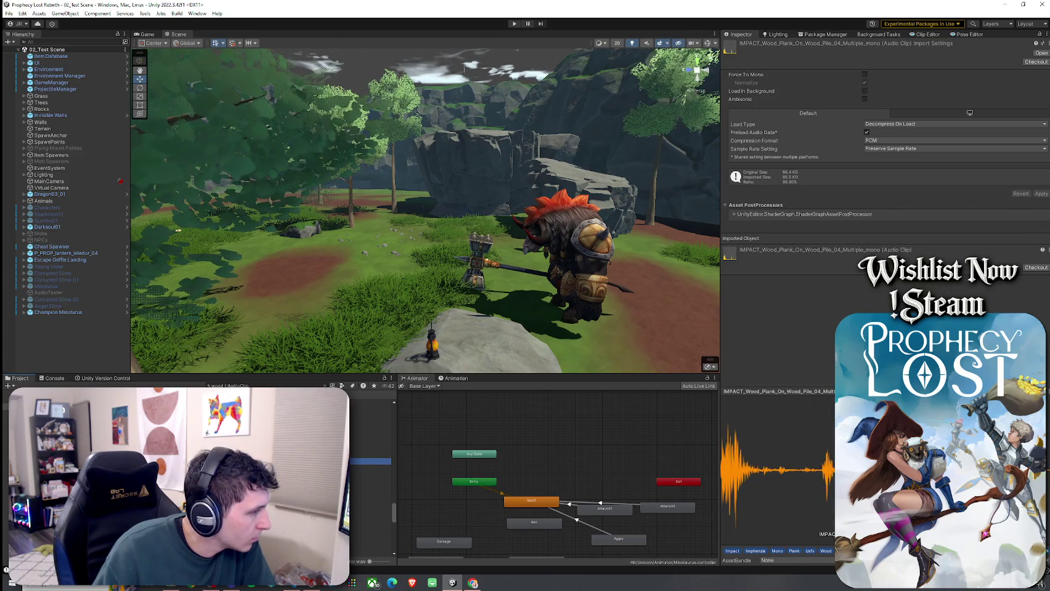
- Run through the wood pile 01-16 impact clips, then settle on Item_Wood_Box_1 and Item_Wood_Box_3
left_click(370, 542)
key("Up")
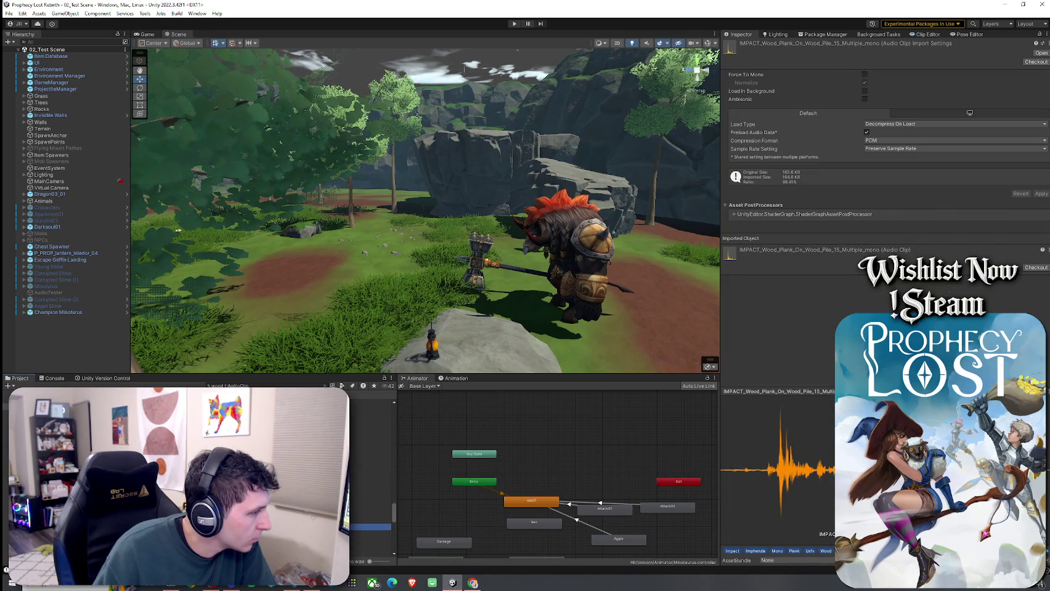
left_click(370, 512)
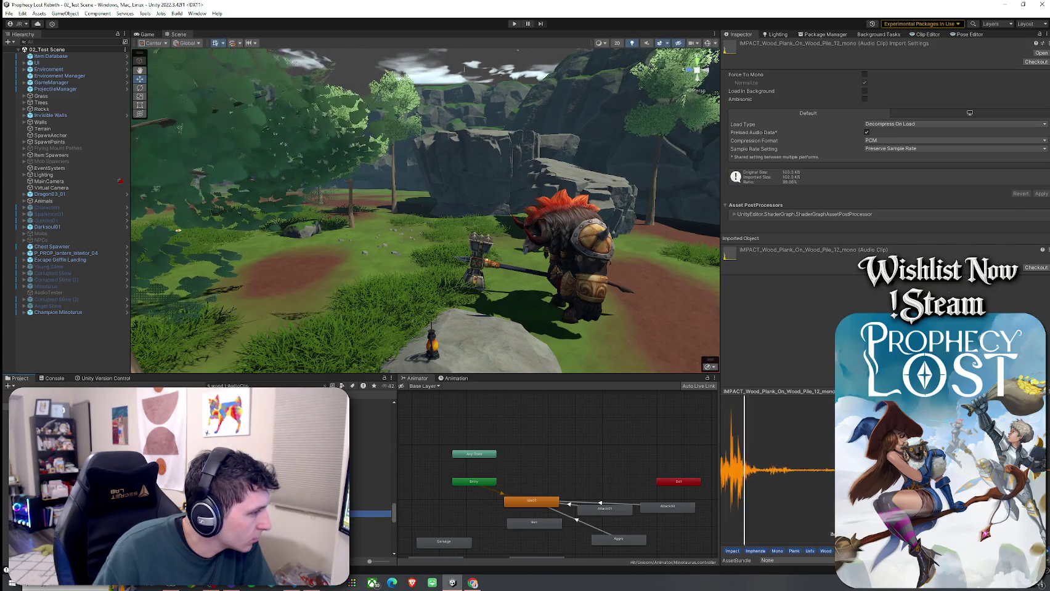
left_click(370, 507)
left_click(370, 487)
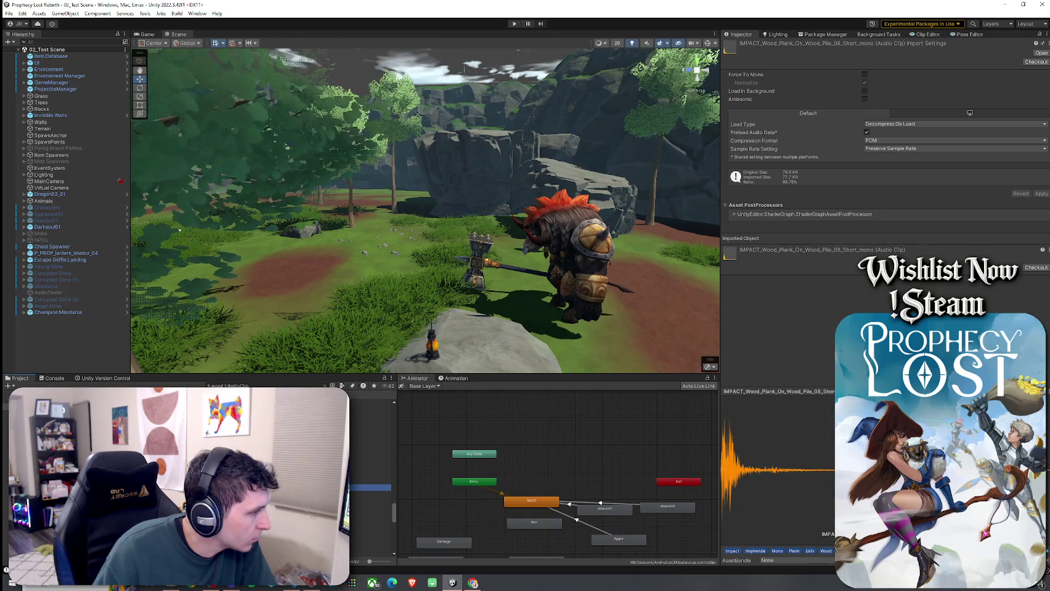
left_click(370, 480)
left_click(370, 475)
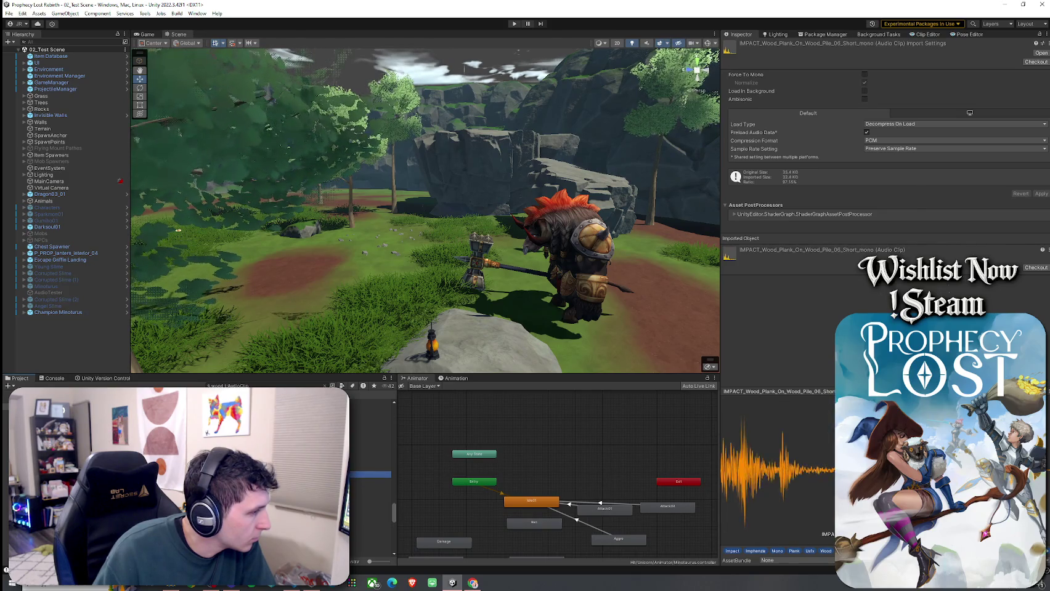
left_click(369, 468)
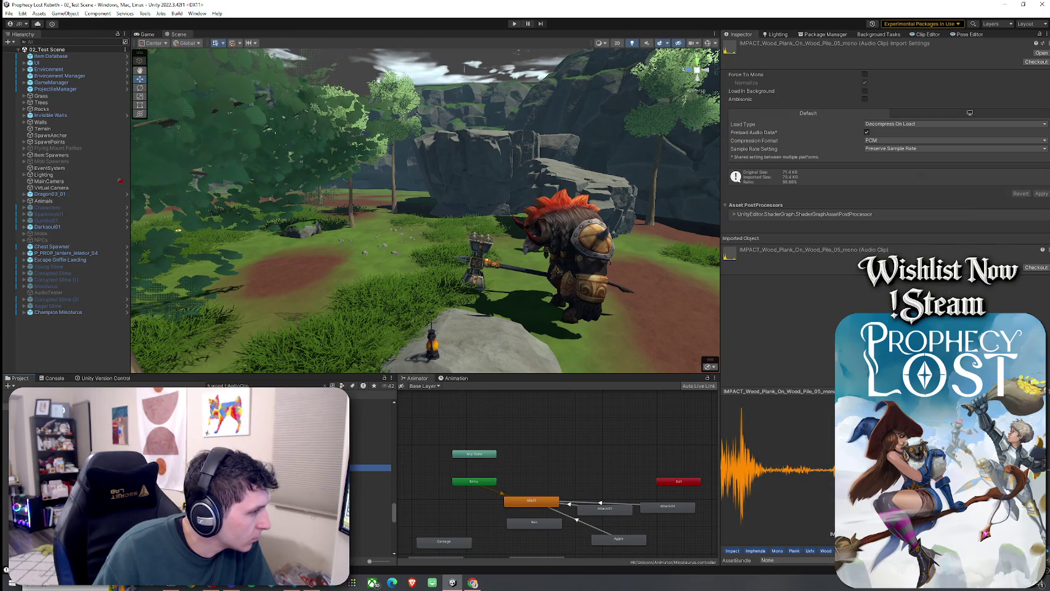
left_click(370, 475)
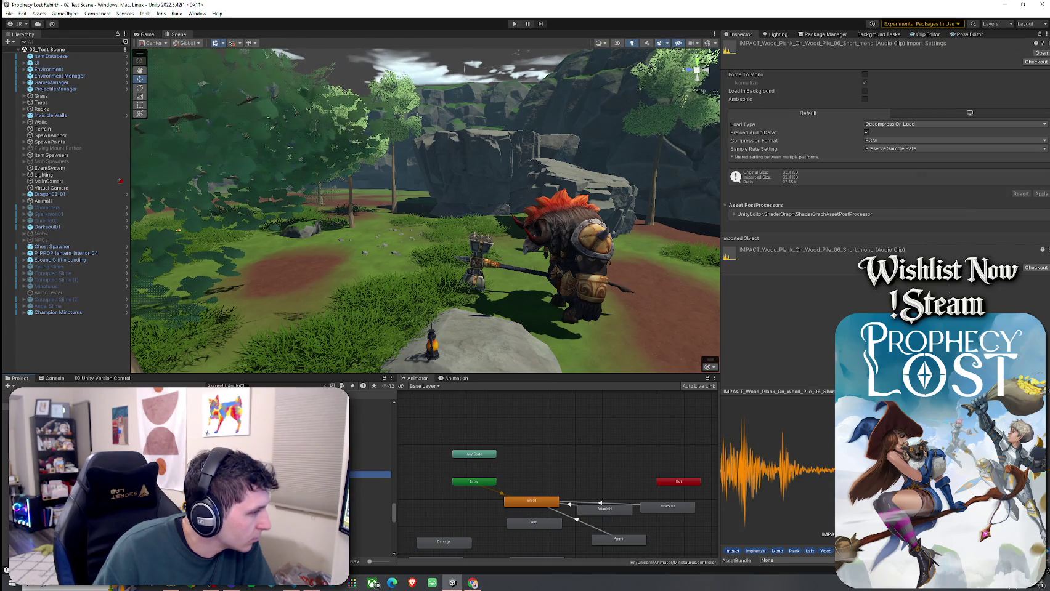
left_click(370, 461)
left_click(369, 455)
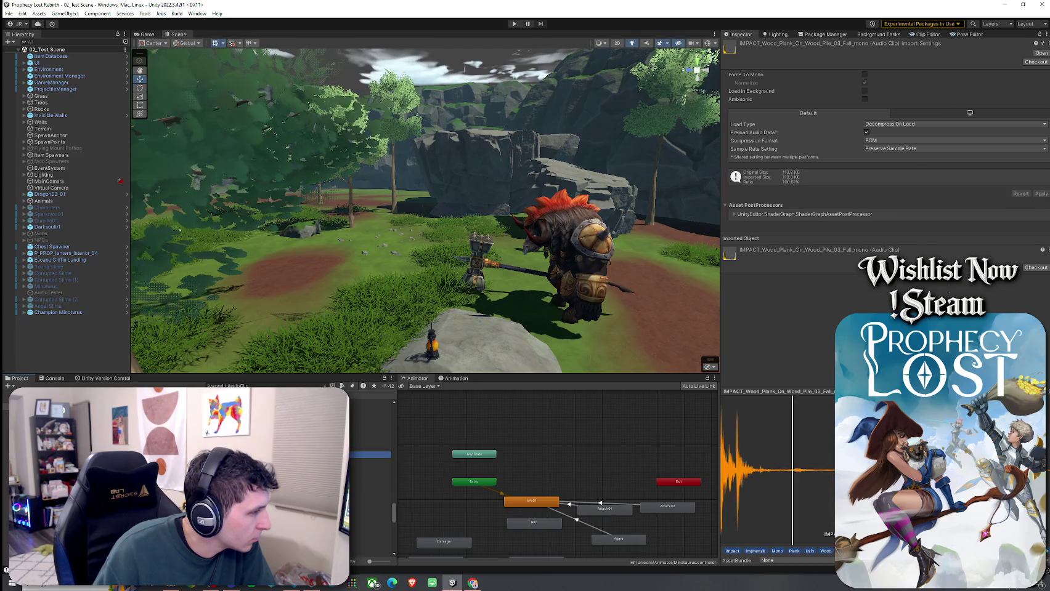
left_click(370, 448)
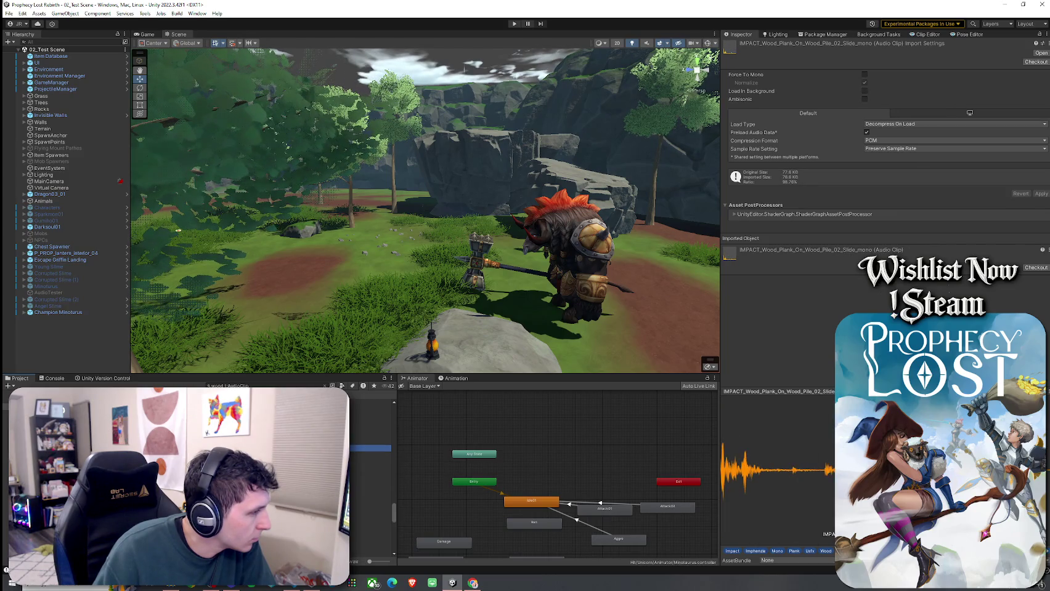
left_click(370, 441)
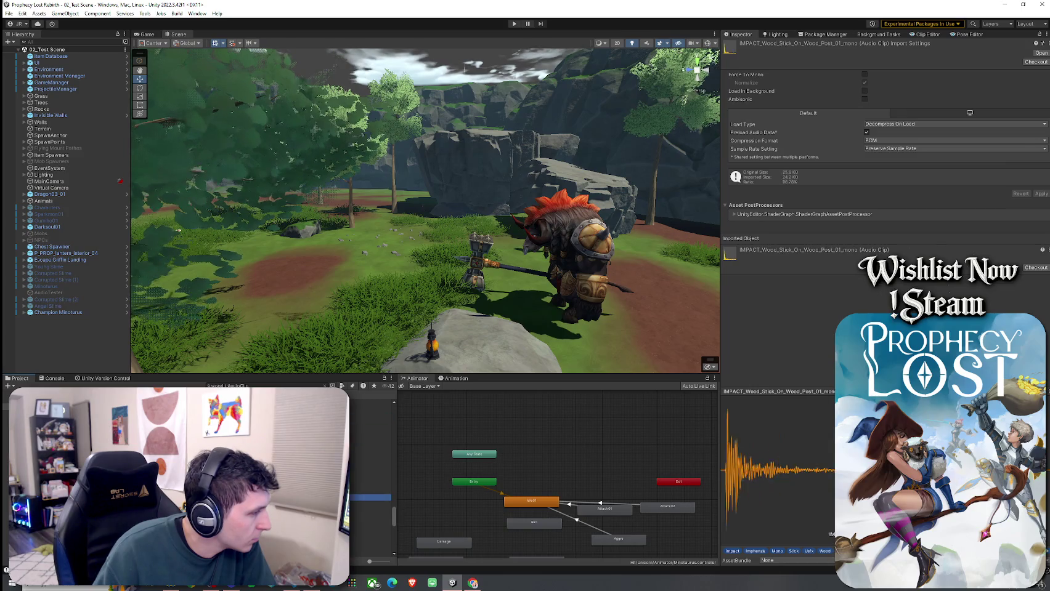
left_click(370, 504)
left_click(370, 419)
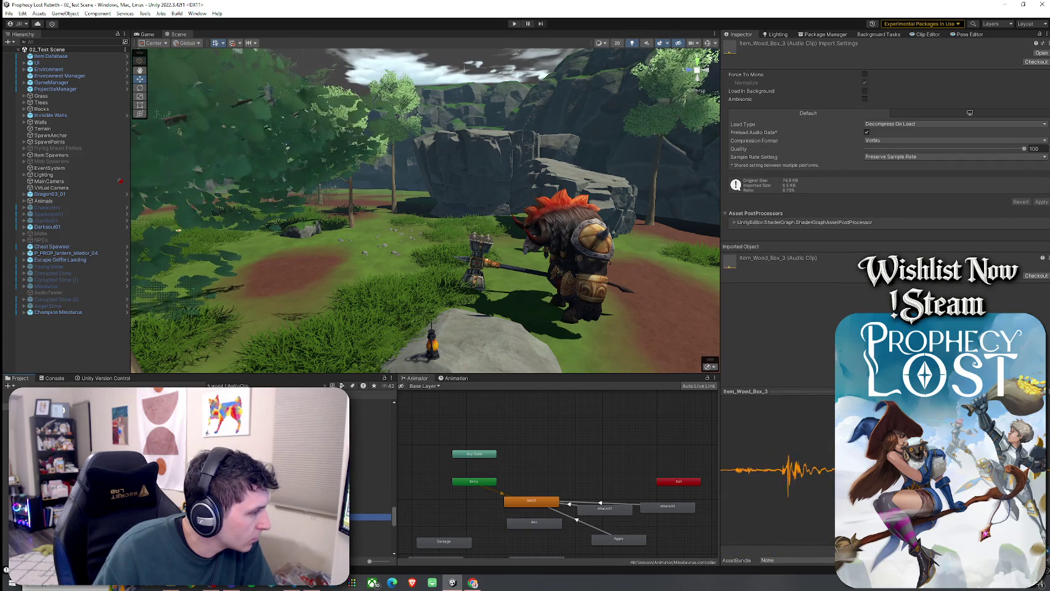
- Compare Item_Wood_Box_1 against Item_Wood_Box_3 several times, then scroll further down the clip list
key("Up")
key("Up")
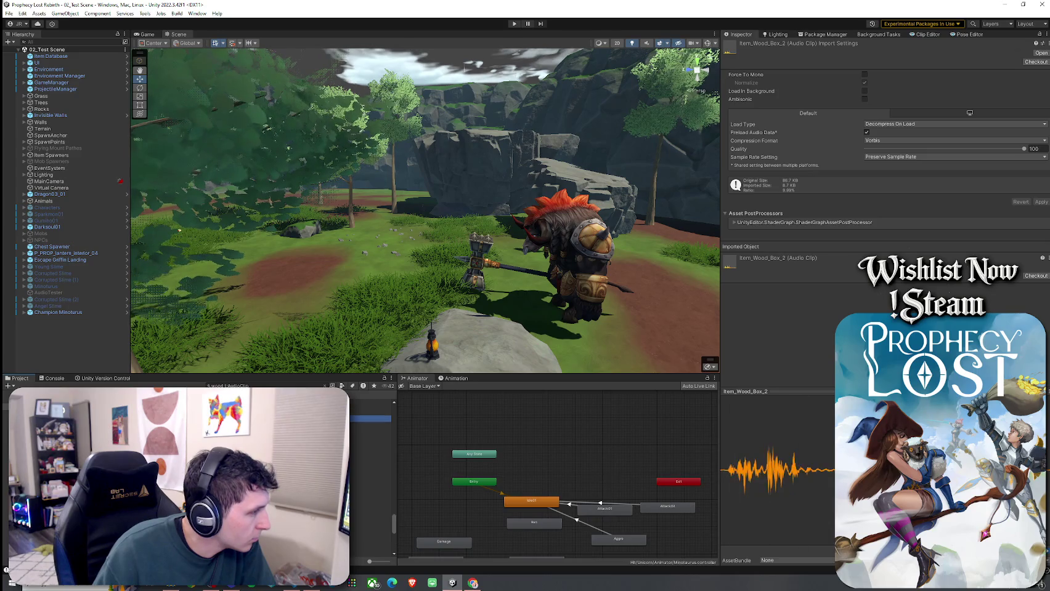
key("Down")
key("Down")
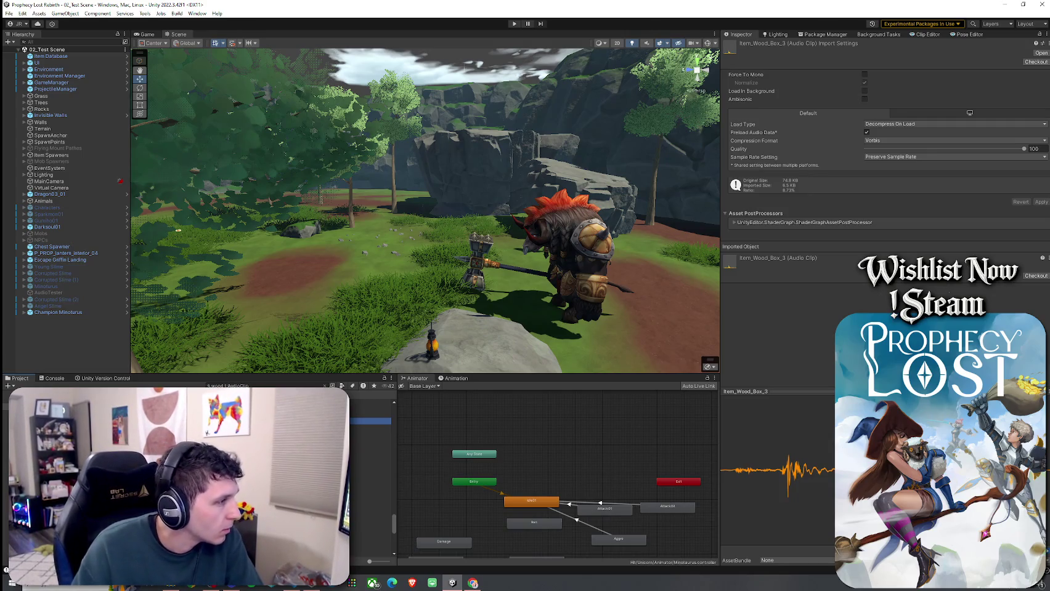
left_click(370, 408)
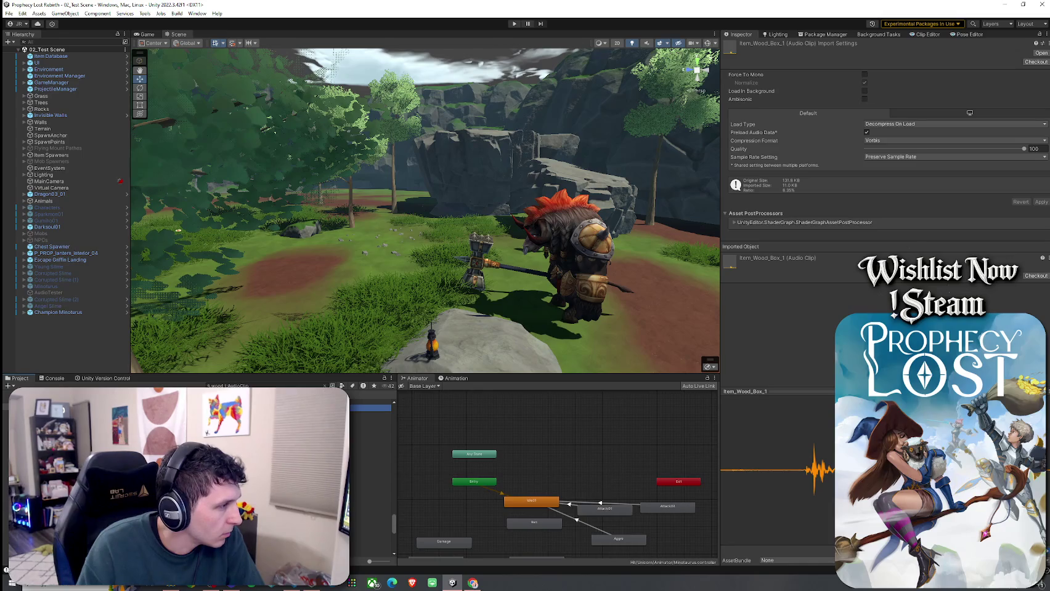
left_click(370, 421)
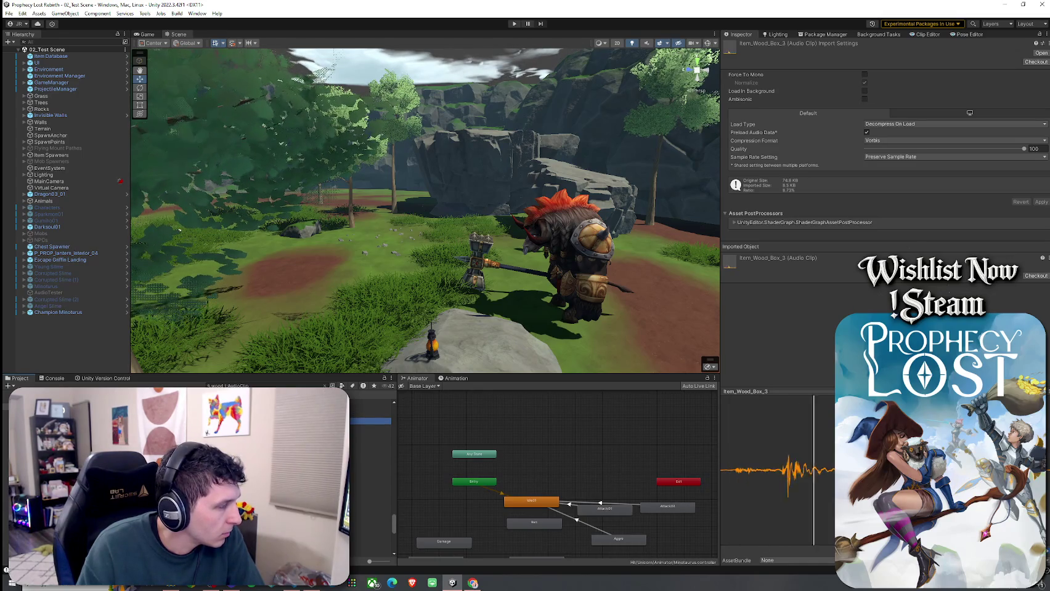
left_click(370, 408)
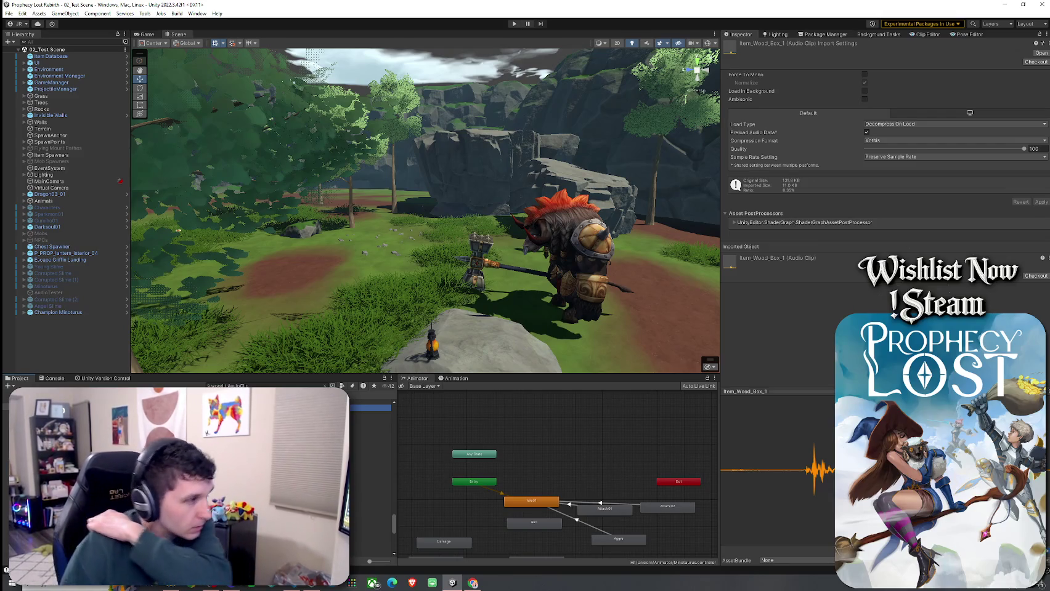
scroll(370, 468, "down", 2)
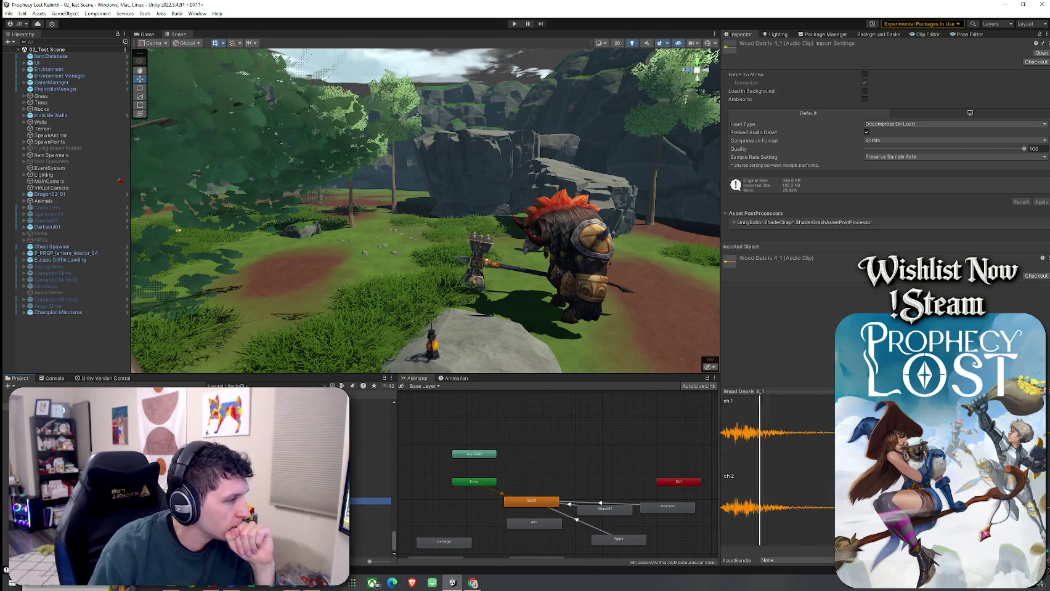
- Preview Whoosh Wooden Staff 05, SWORD_Swing_Hit_Wood_Shield_mono, PICKAXE_Impact_Wood_02 and the plank-on-pile impact
left_click(370, 509)
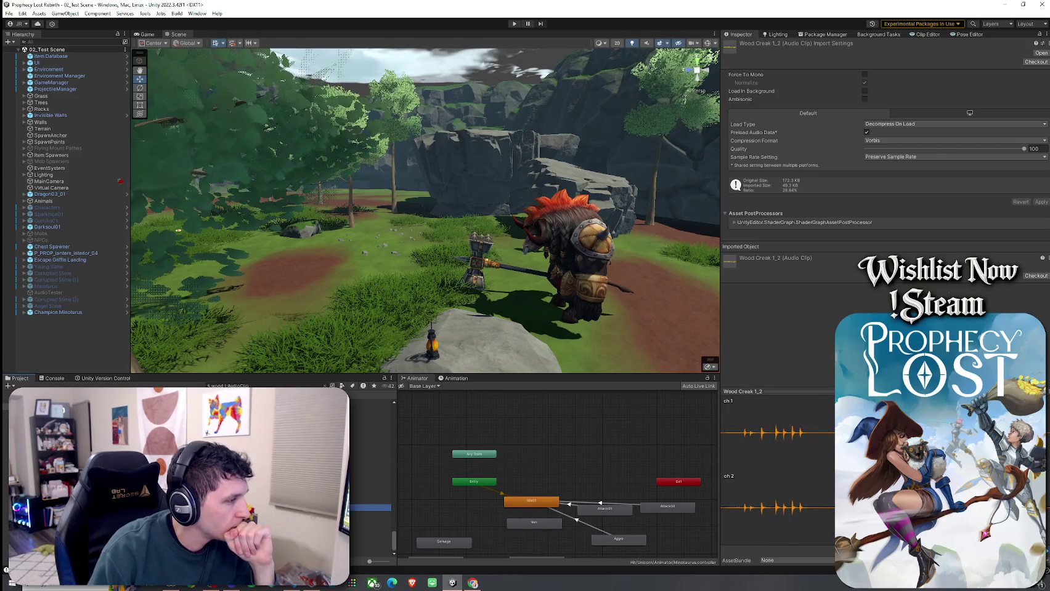
left_click(370, 488)
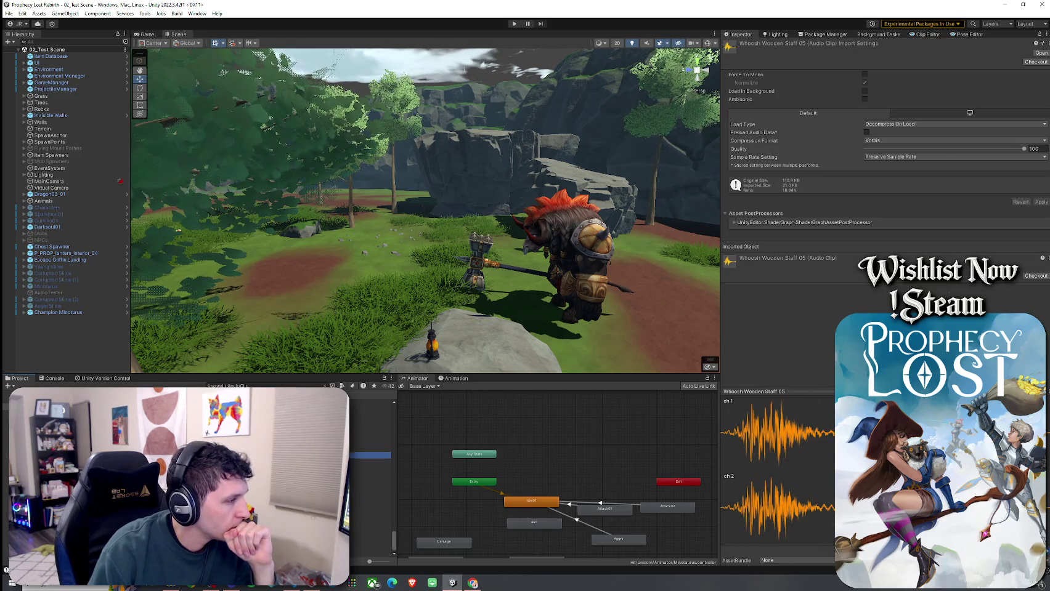
left_click(370, 456)
left_click(369, 506)
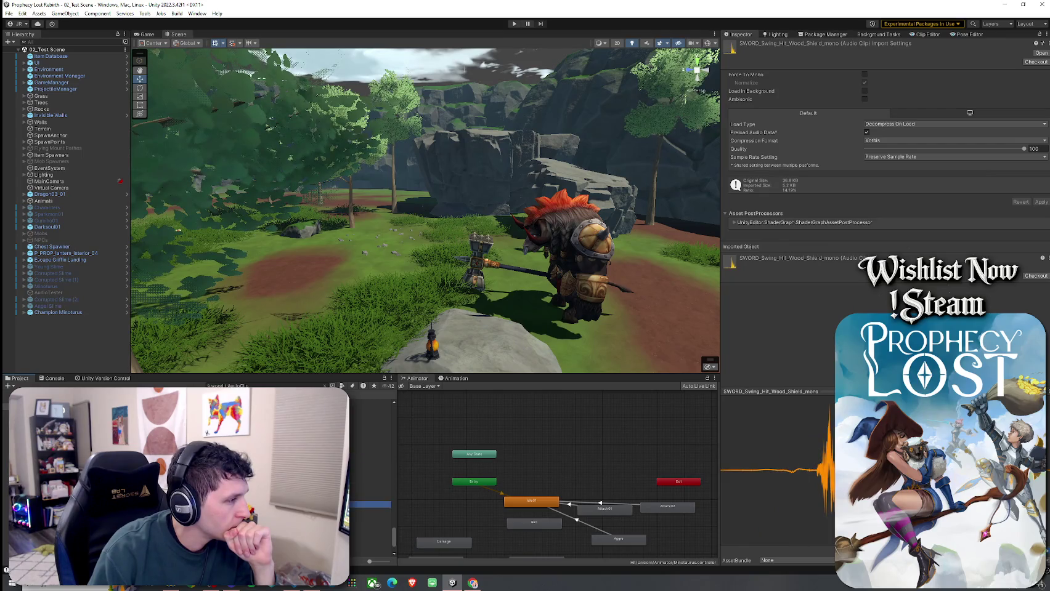
left_click(369, 419)
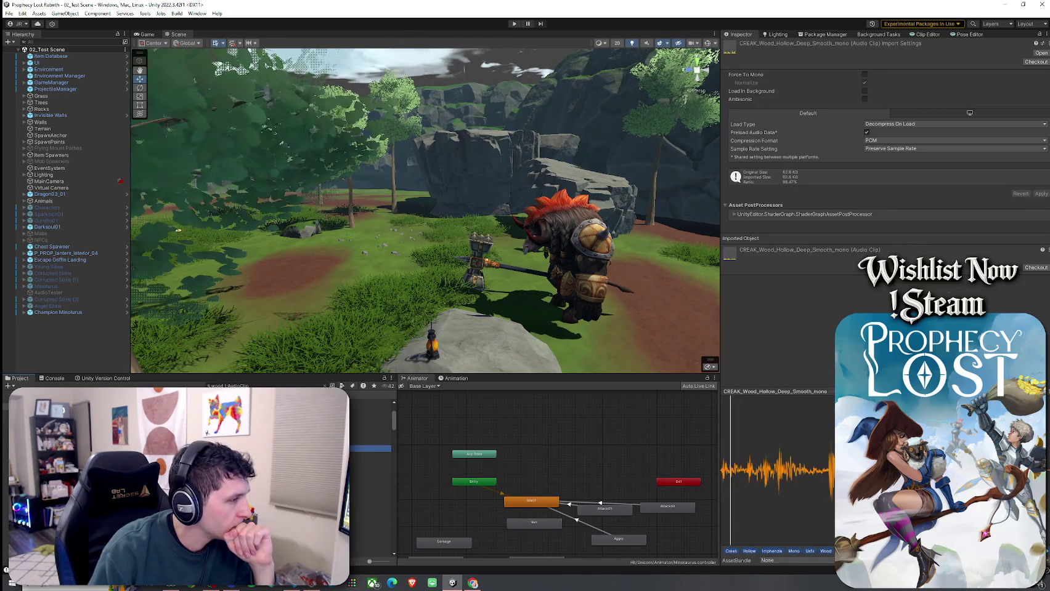
- Audition the tree creak clips (Subtle, Quick, Long, Bright, Loud) and CREAK_Wood_Hollow_Deep
left_click(369, 455)
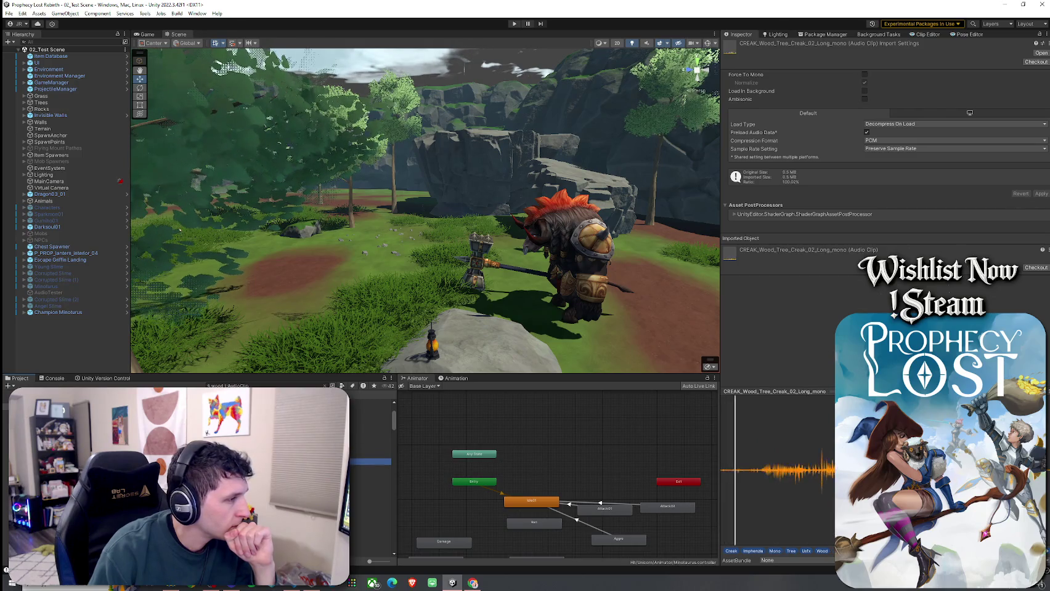
left_click(370, 475)
key("Down")
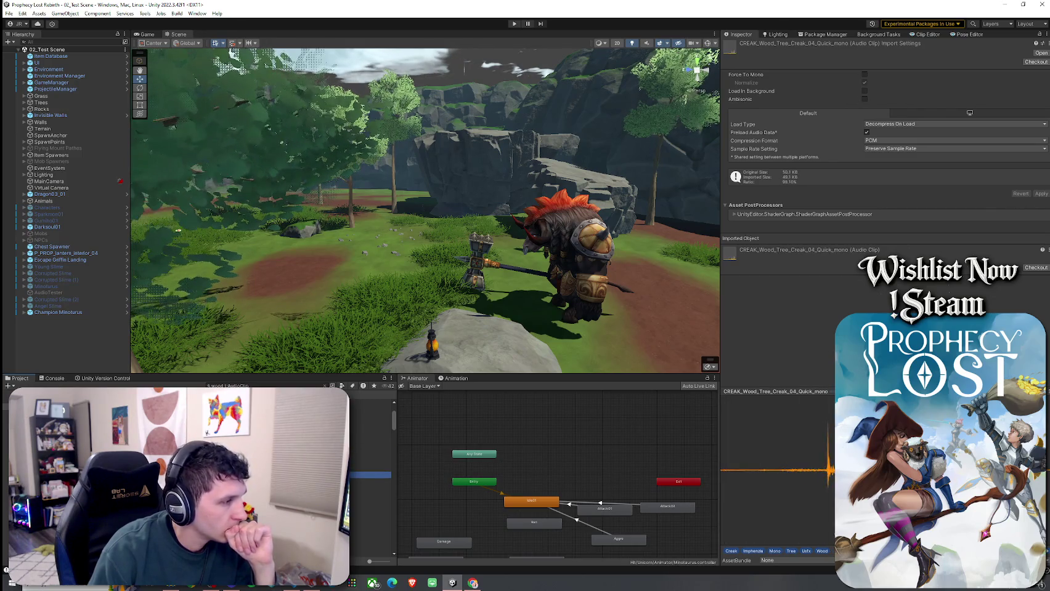
left_click(369, 468)
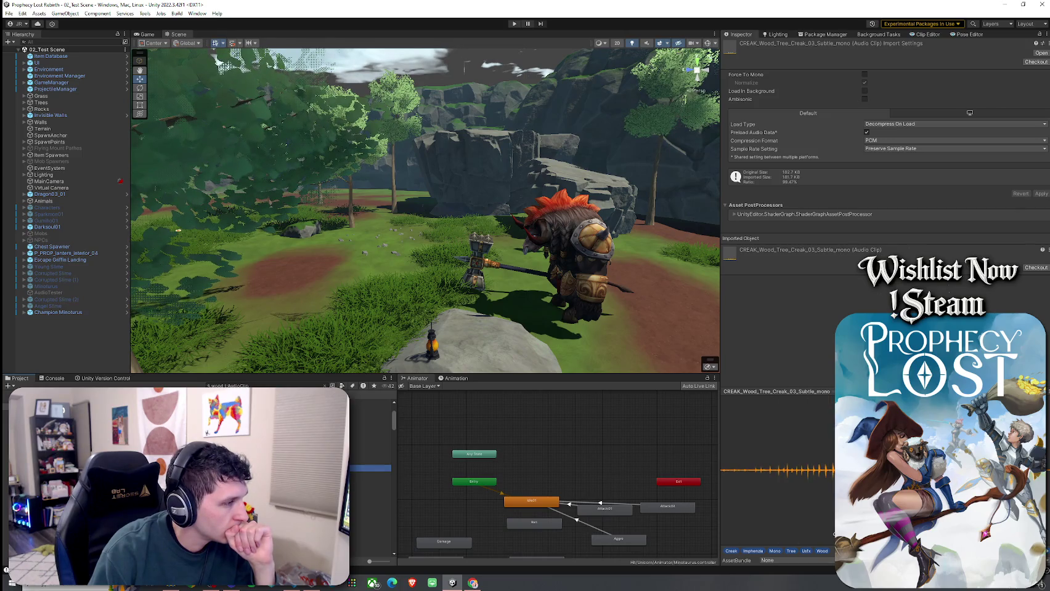
left_click(369, 462)
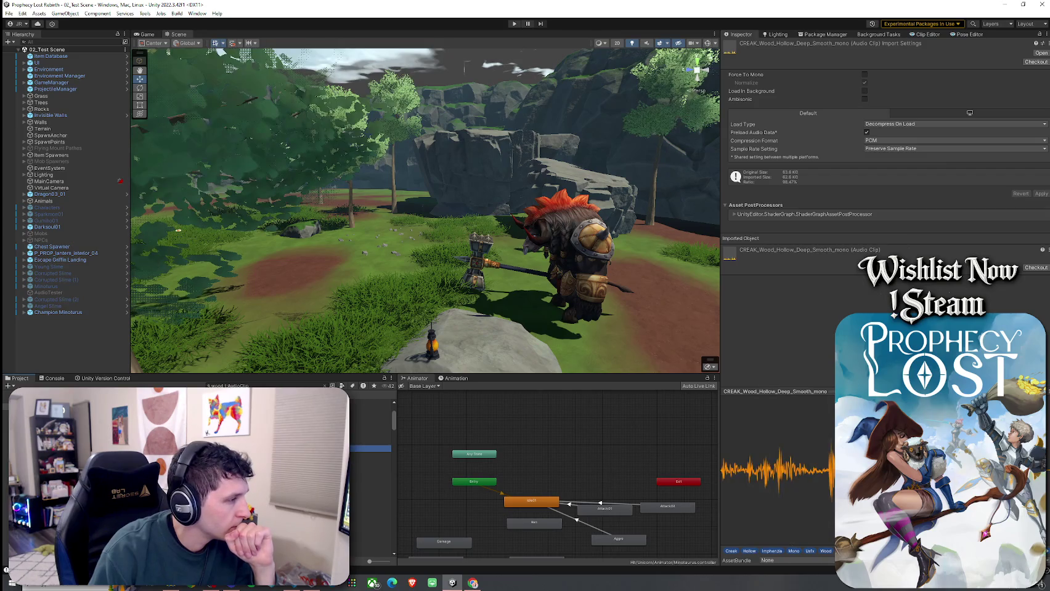
left_click(369, 442)
left_click(369, 508)
left_click(370, 494)
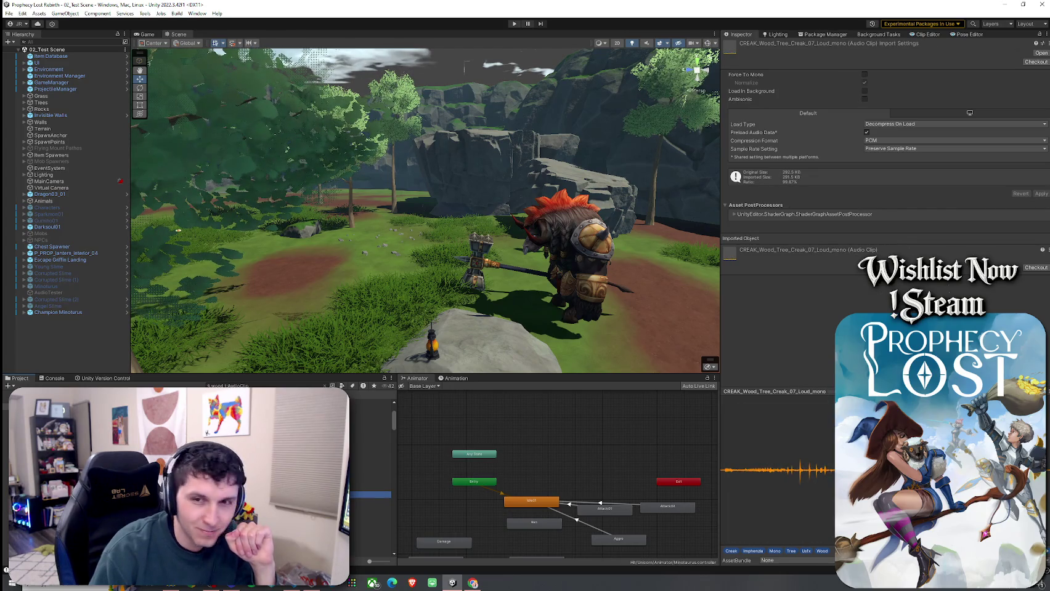
left_click(370, 545)
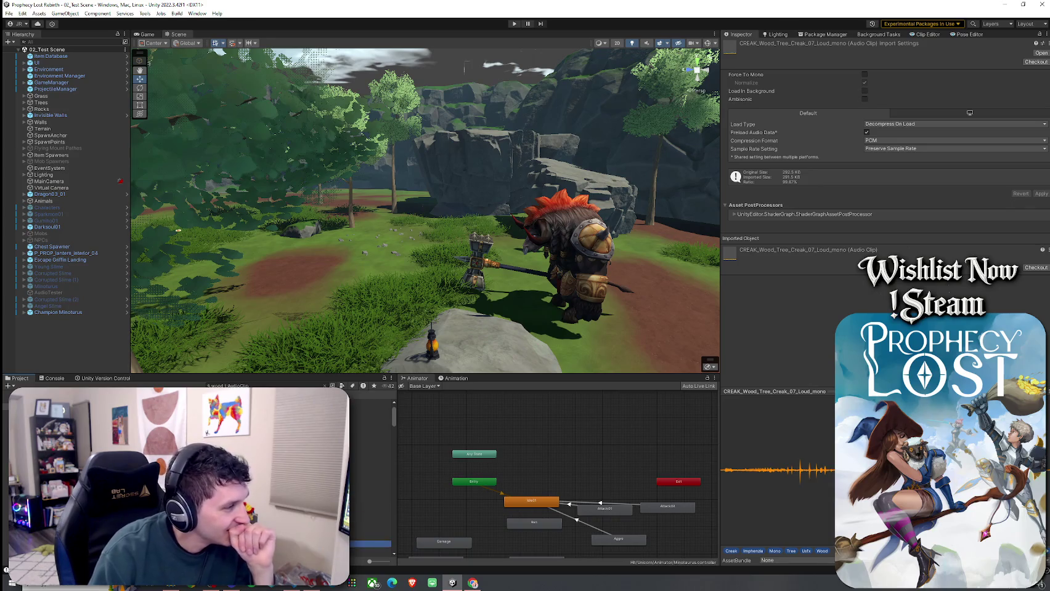
- Preview CREAK_Deep_Long_Wood_01, CREAK_Wood_01/03, Bright_Fast and Hollow_02, then Creak_01_Subtle again
left_click(370, 439)
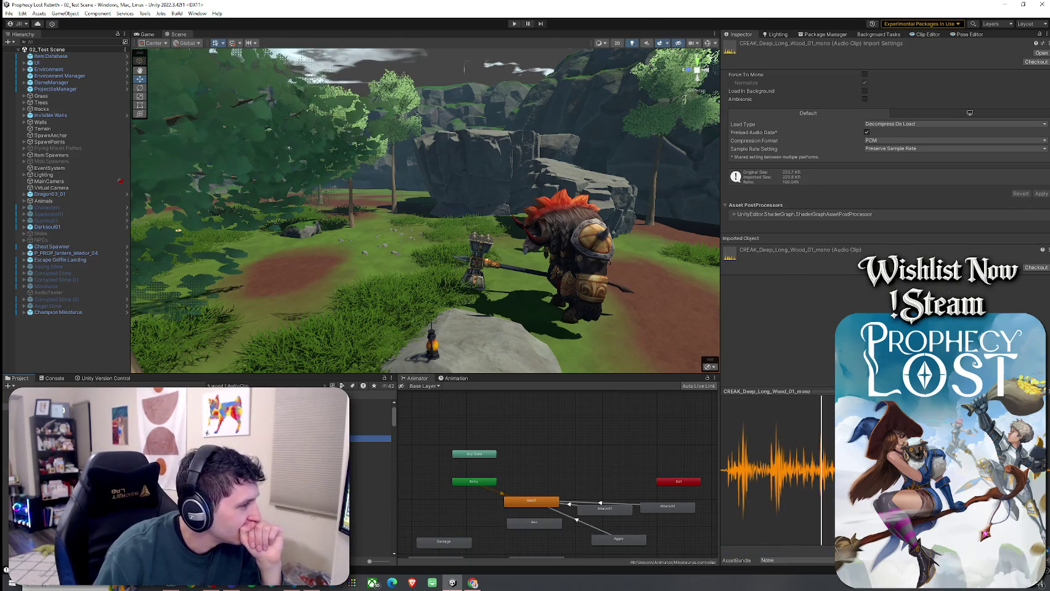
left_click(370, 445)
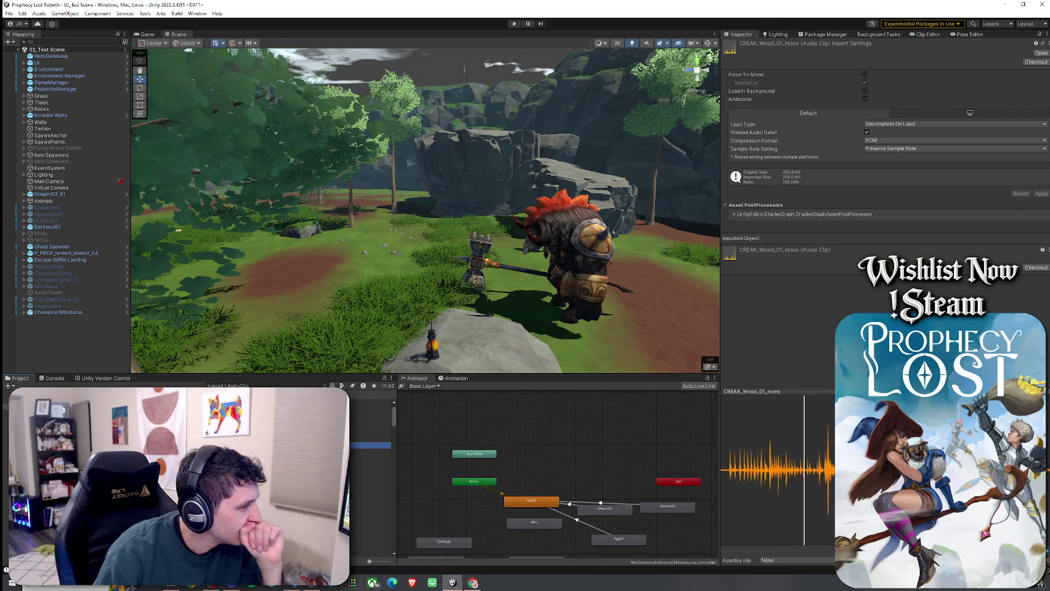
left_click(369, 458)
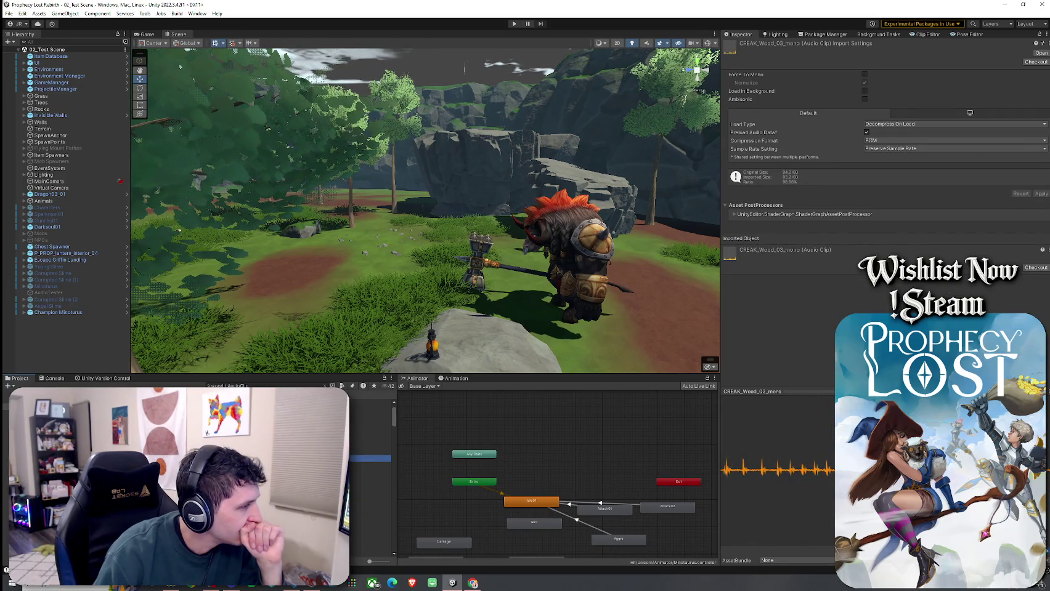
left_click(370, 465)
left_click(370, 471)
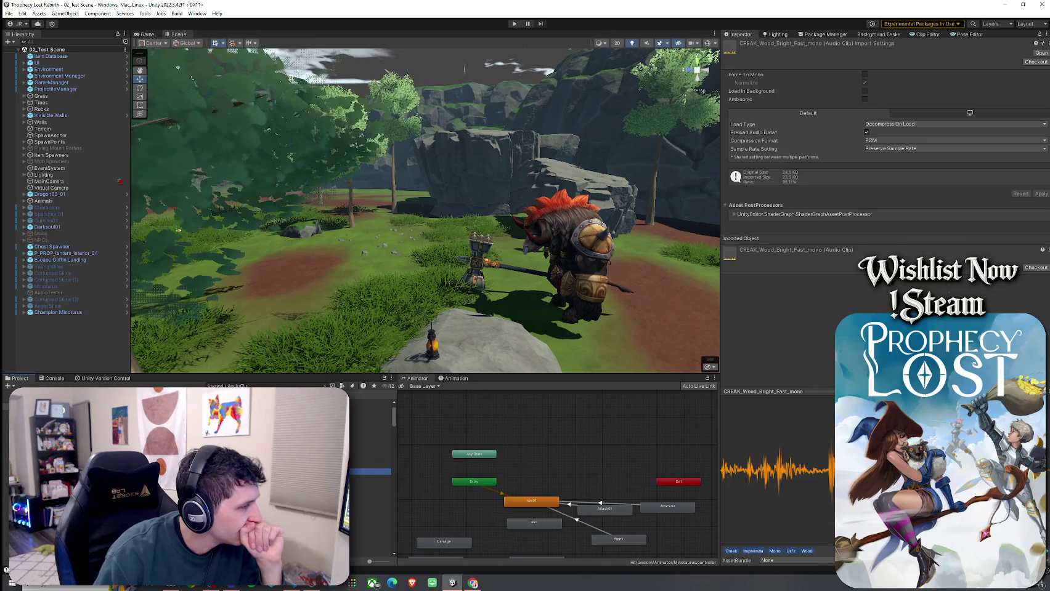
left_click(370, 478)
left_click(369, 485)
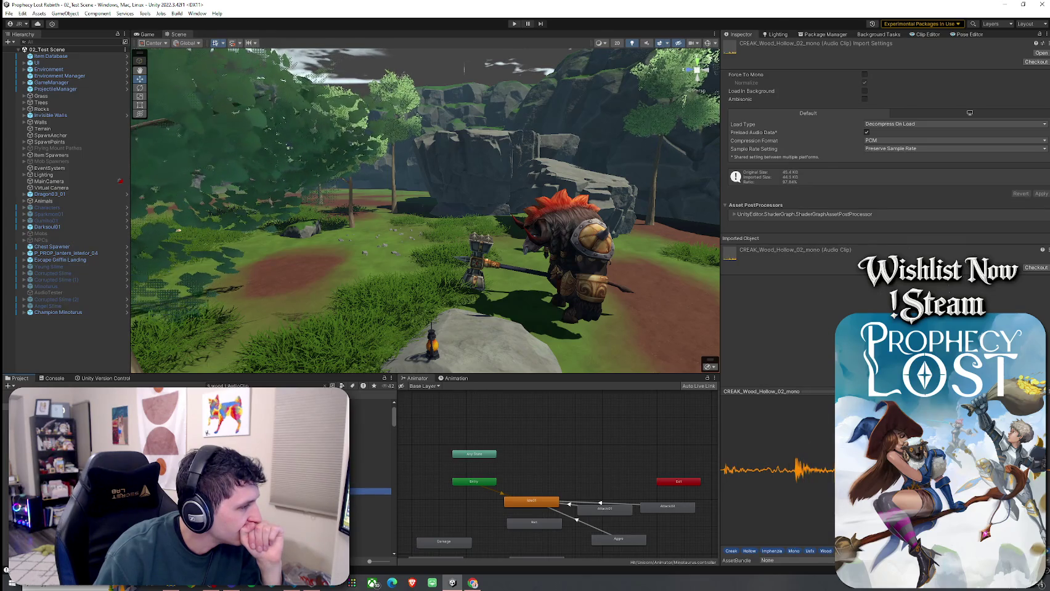
left_click(370, 527)
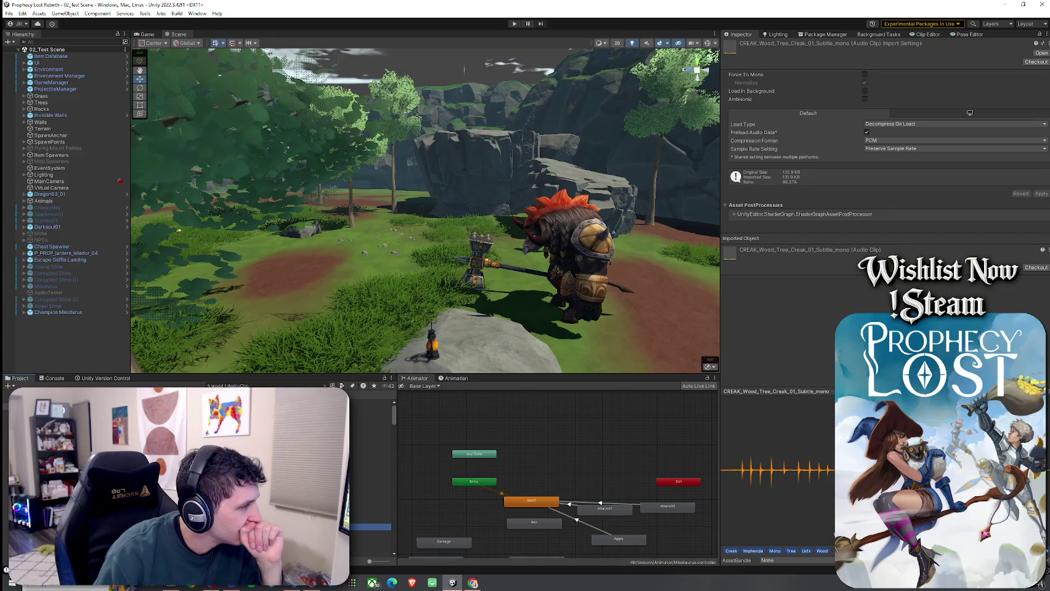
- Preview the leather-on-wood jog footsteps and FOOTSTEP_Wood_Run_03_RR04_mono
scroll(370, 468, "down", 5)
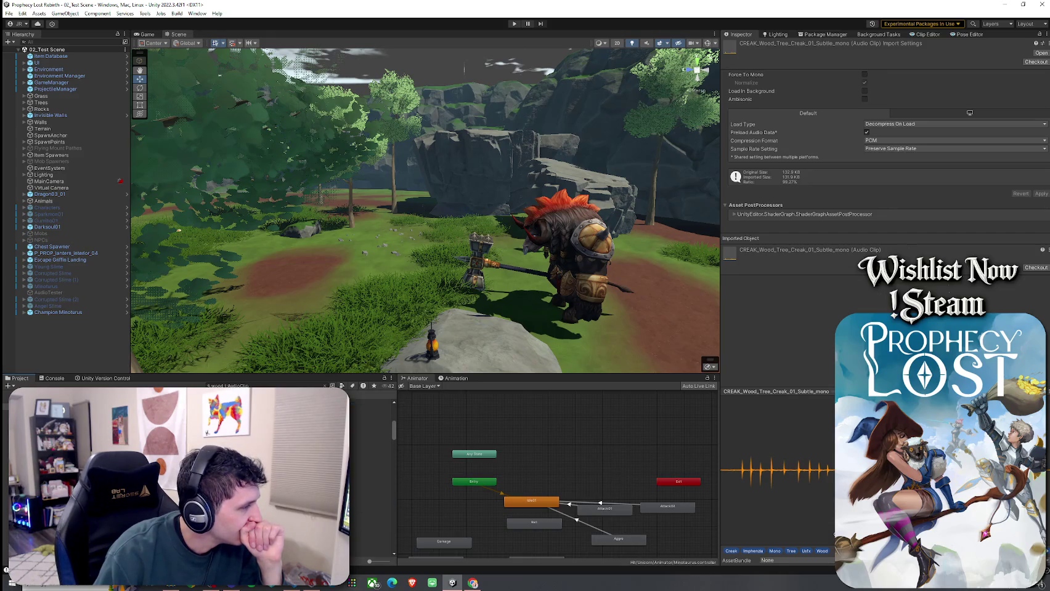
left_click(370, 450)
left_click(369, 459)
scroll(370, 468, "down", 3)
left_click(370, 509)
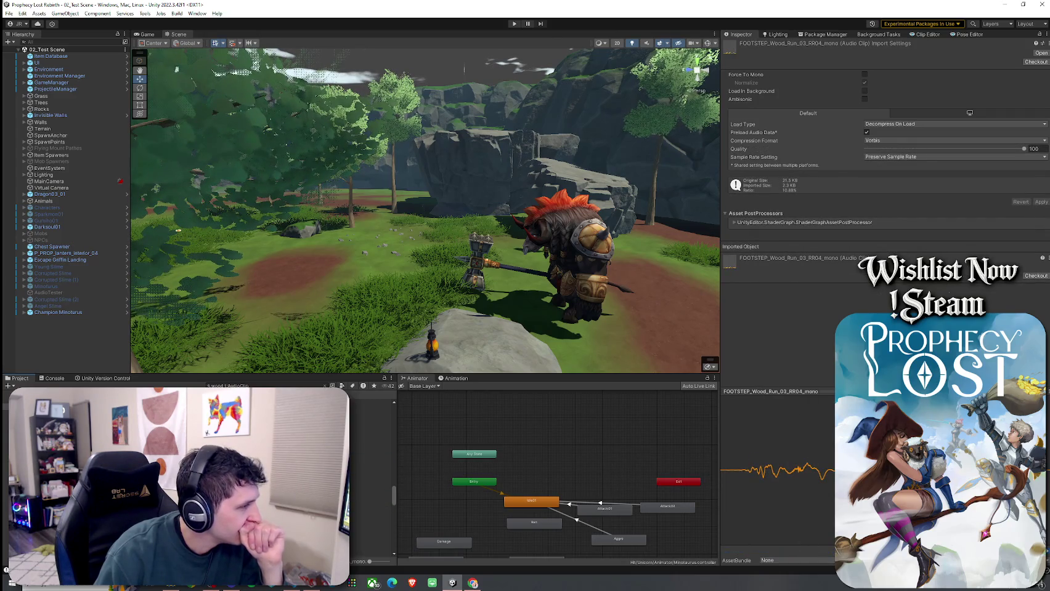
- Preview HAMMER_Hit_Wood_Shield_Break, Whoosh Wooden Staff 05, Wood 1, Woodsaw 1 and Wood Creak 1_2
left_click(369, 483)
left_click(369, 501)
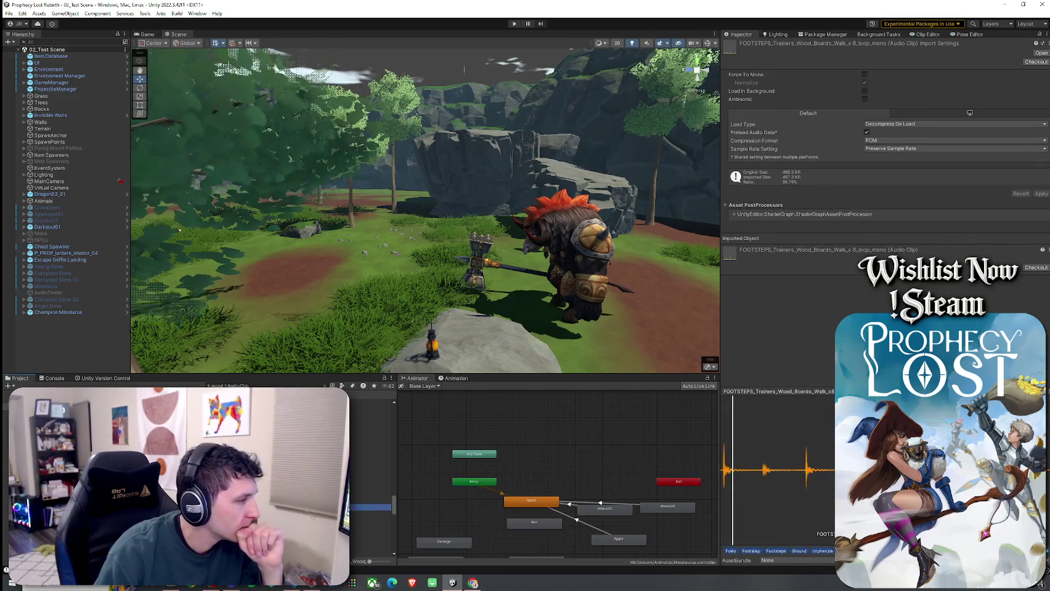
scroll(369, 492, "down", 3)
left_click(370, 488)
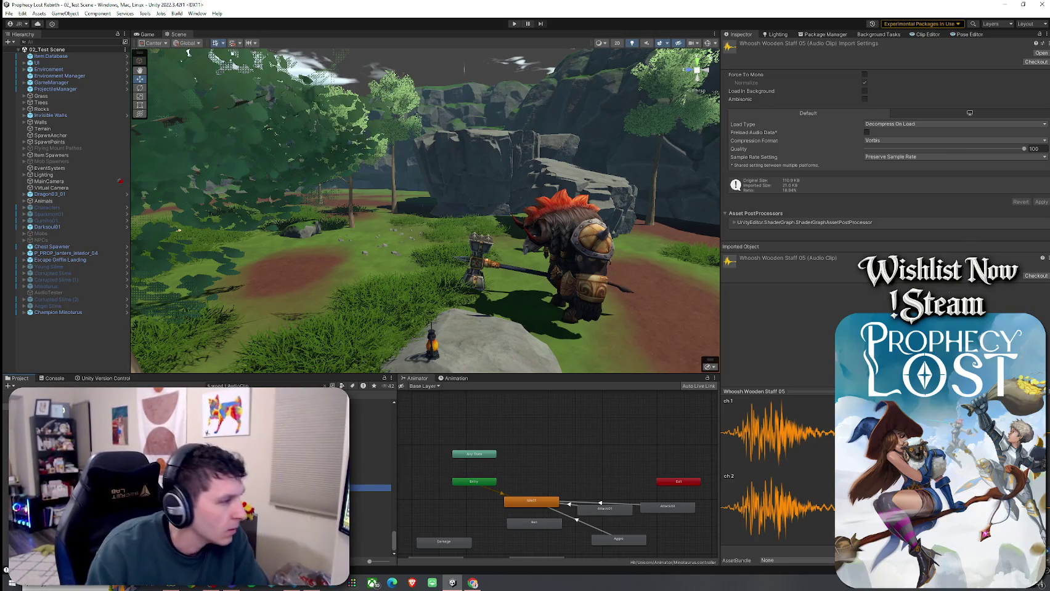
left_click(369, 521)
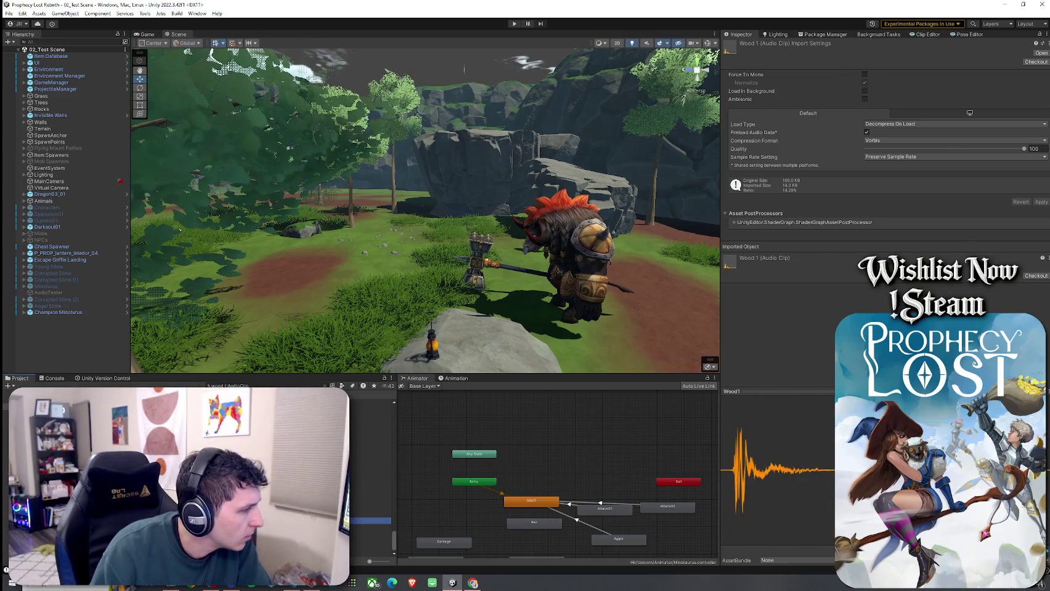
key("Down")
key("Down")
key("Up")
key("Up")
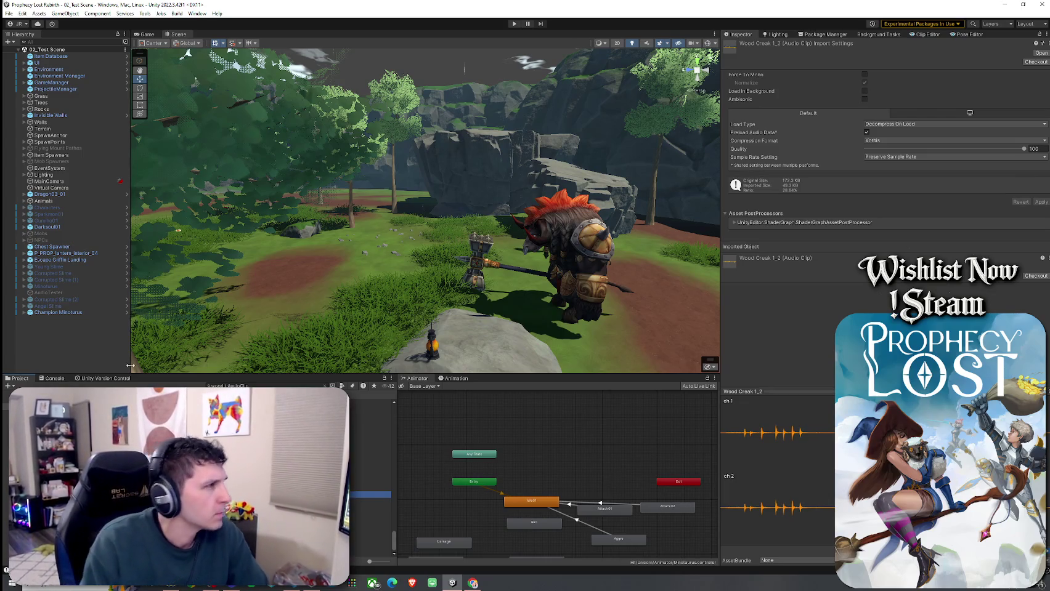
- Search the Project for 'Wooden Sword' and open the Wooden Sword and Shield asset
left_click(324, 386)
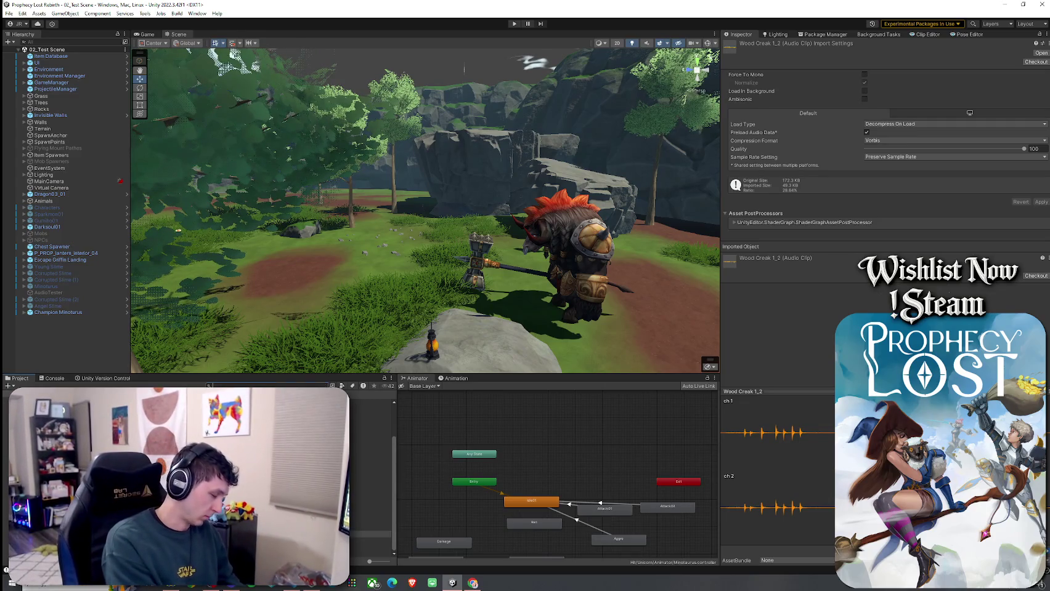
type("Wood")
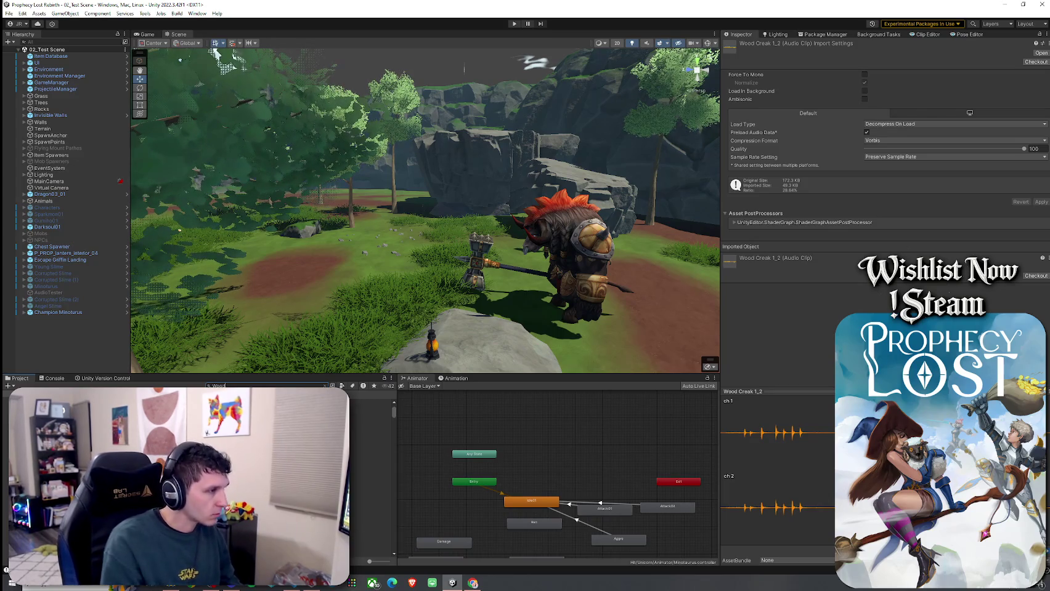
type("en Sword")
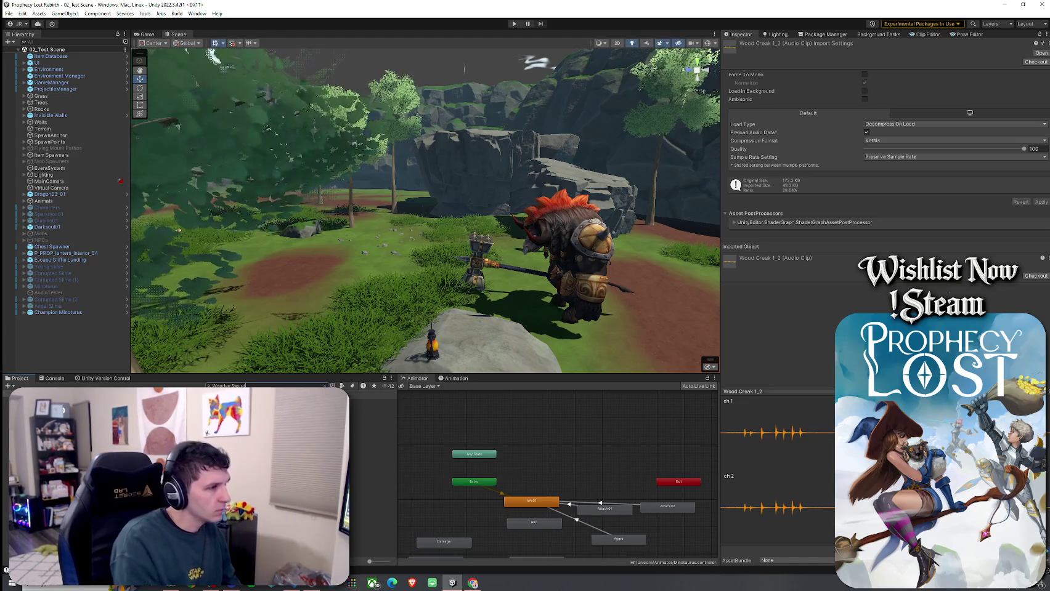
double_click(185, 407)
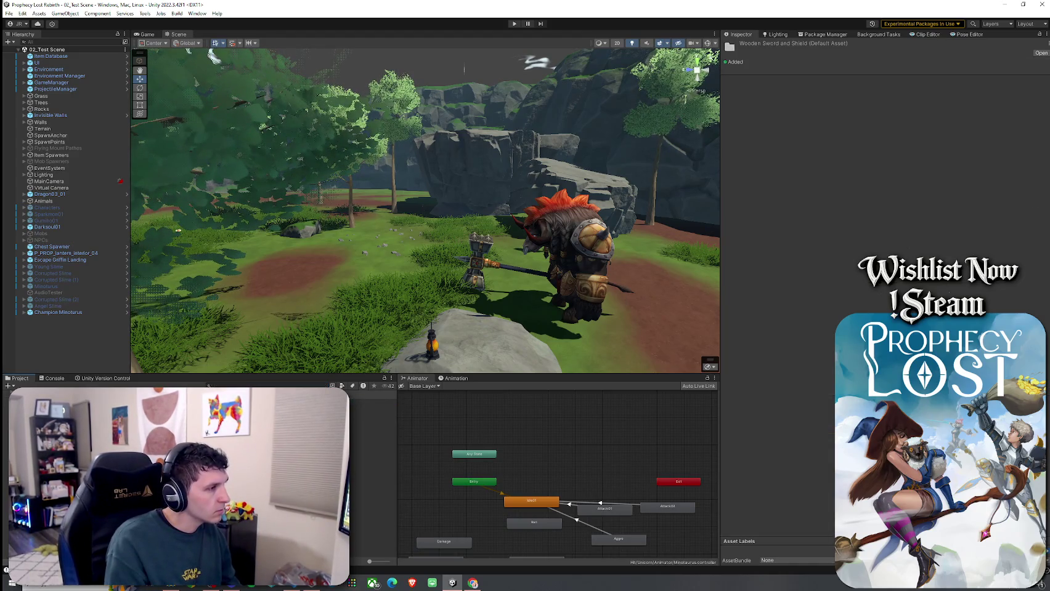
- Step through the Wooden Shield and Wooden Sword prefabs to the Wooden Sword And Shield item data
left_click(185, 402)
key("Down")
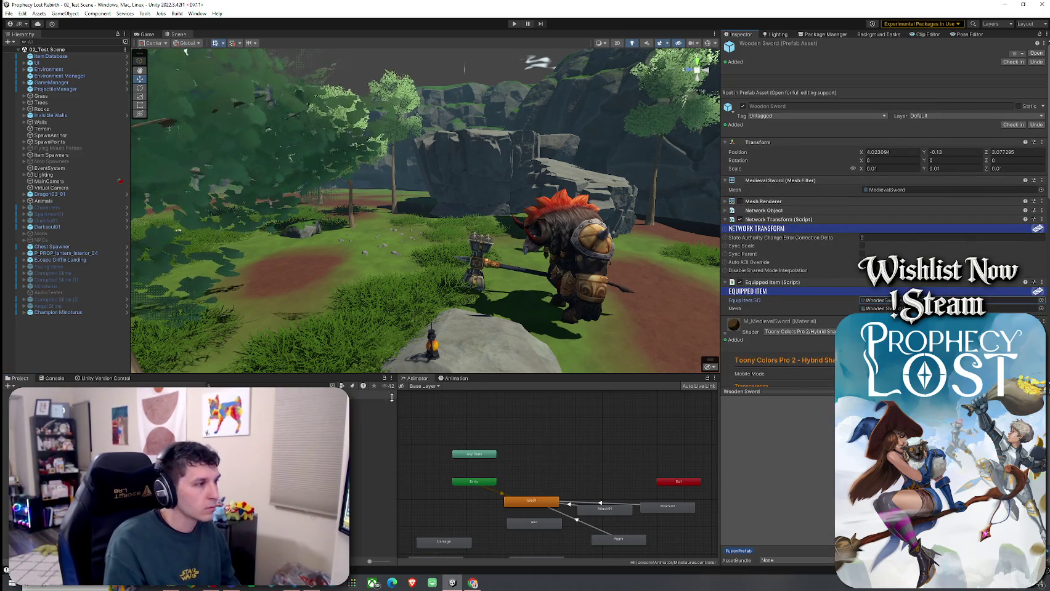
key("Down")
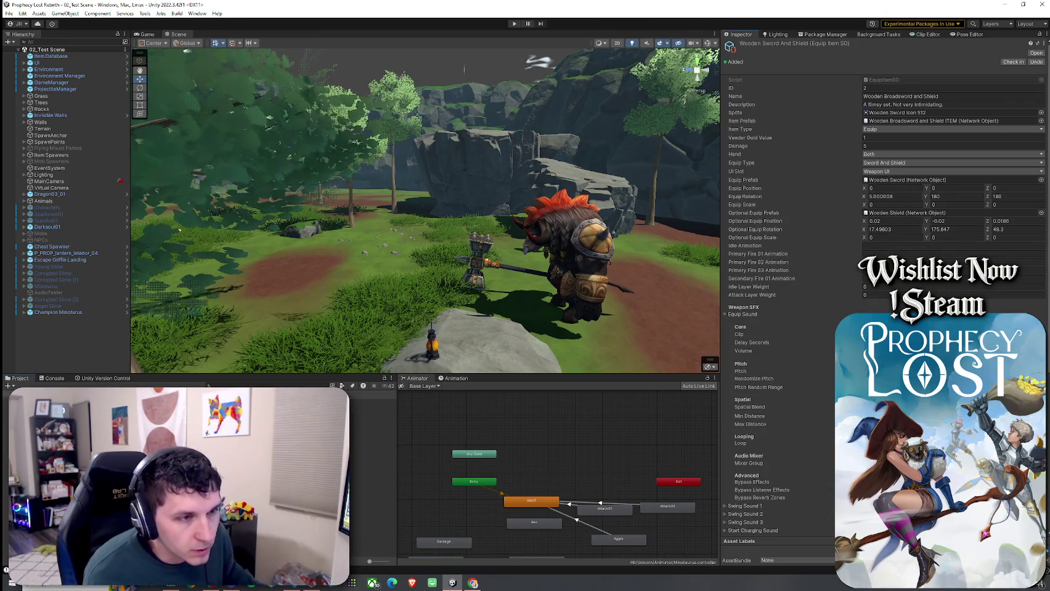
- Assign the first 'Item Wood Box' clip as the item's Equip Sound
left_click(1041, 334)
left_click_drag(831, 220, 753, 217)
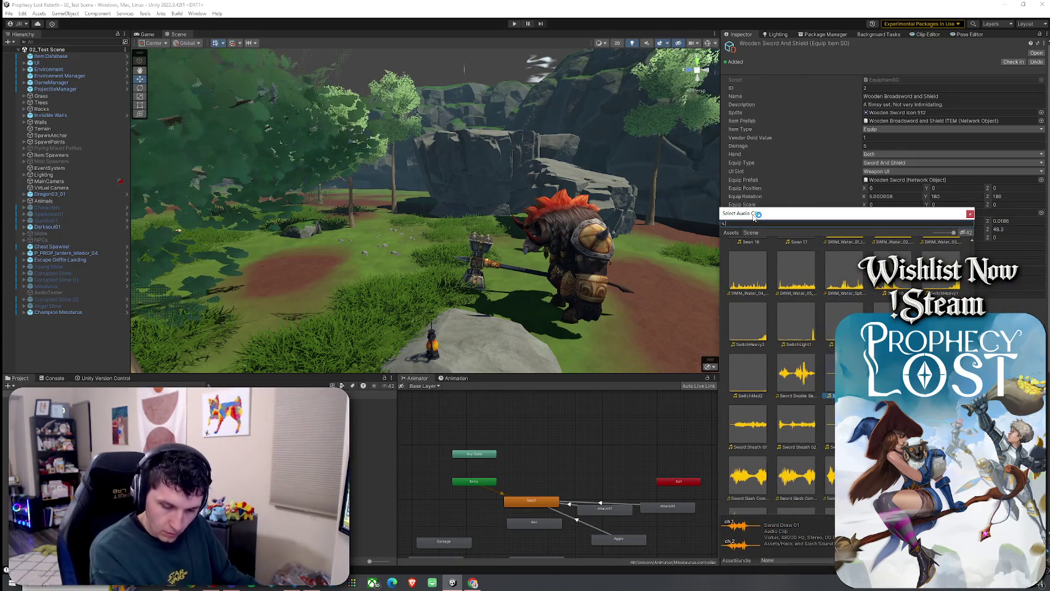
type("Item Woo")
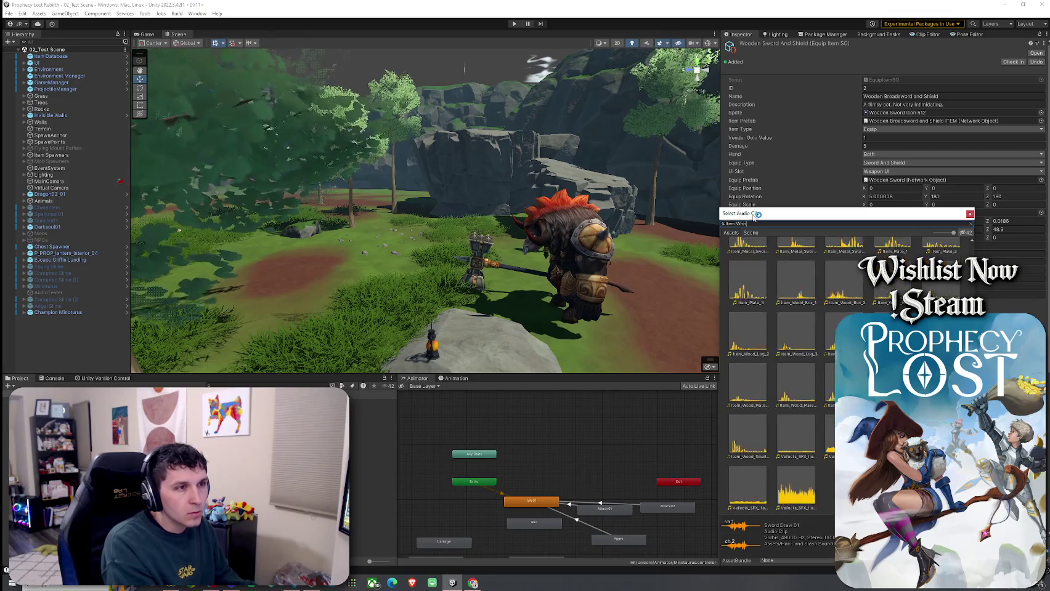
type("d Box")
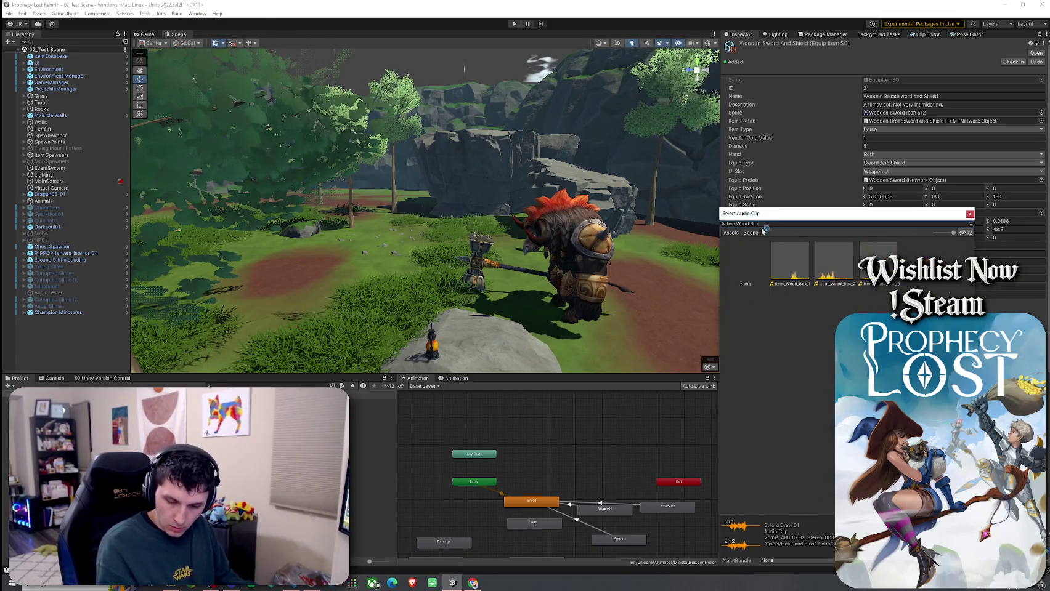
double_click(792, 278)
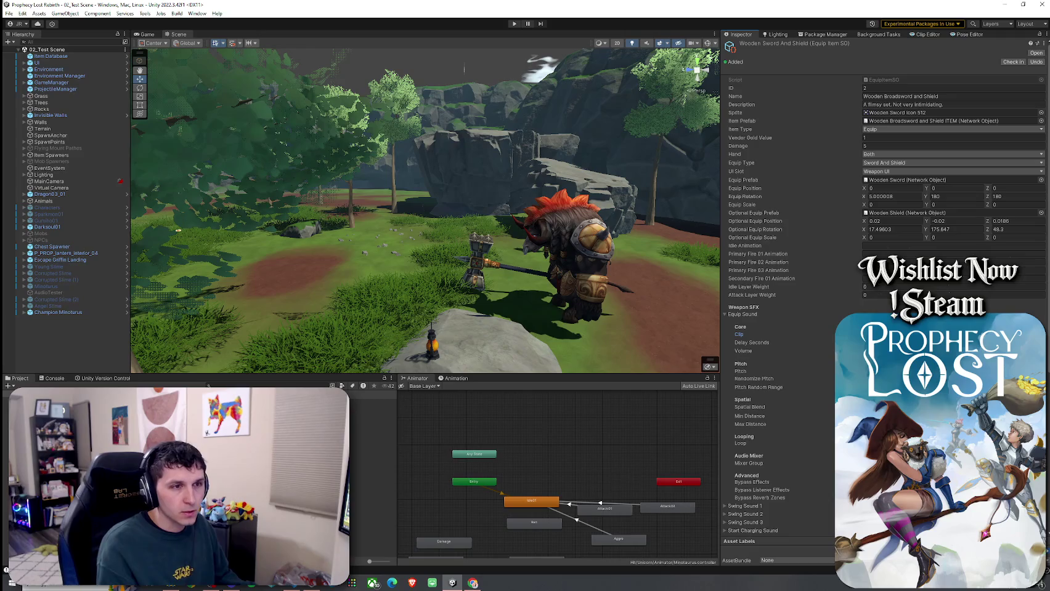
left_click(758, 315)
- Assign the first Whoosh Wooden Staff clip to Swing Sound 1
left_click(756, 323)
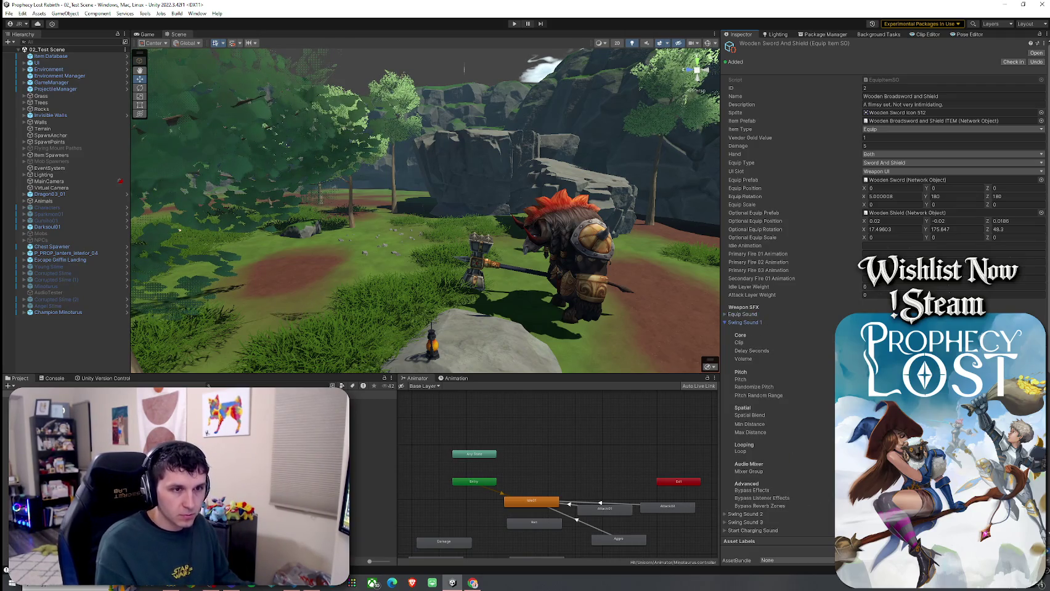
left_click(1041, 342)
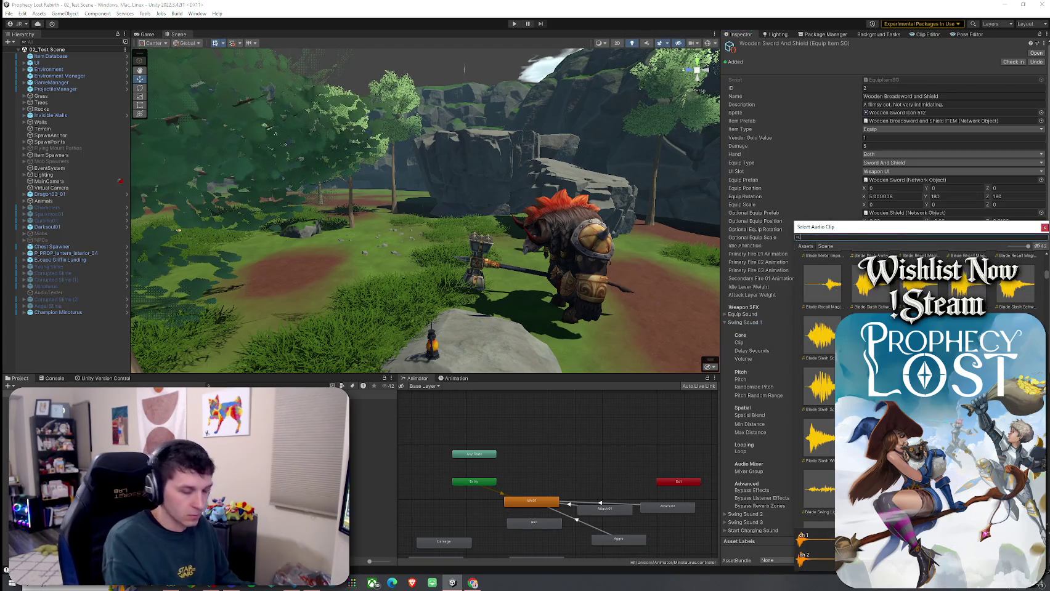
type("W")
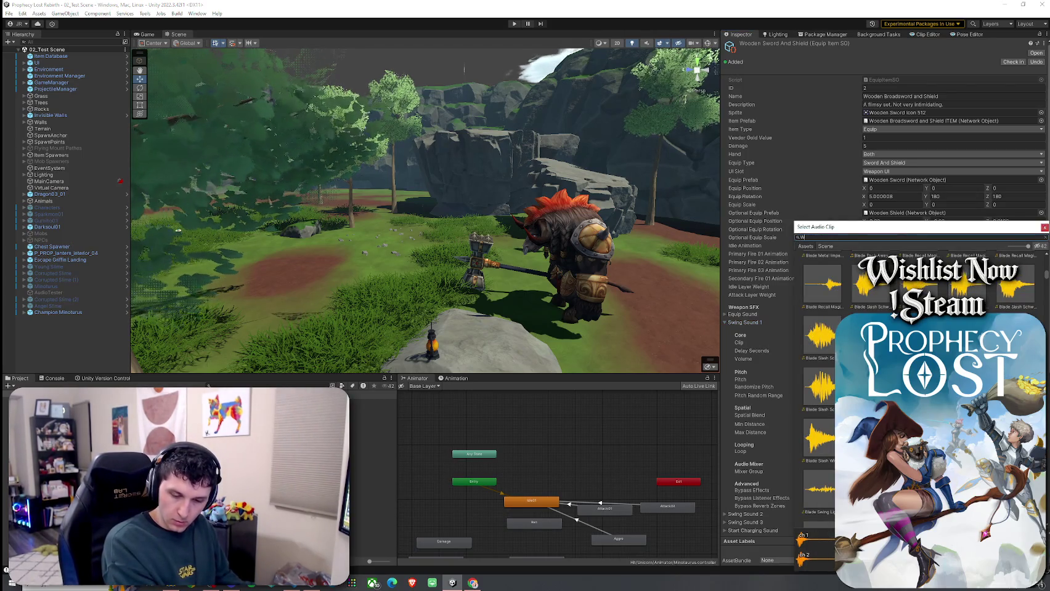
type("hoosh Wooden")
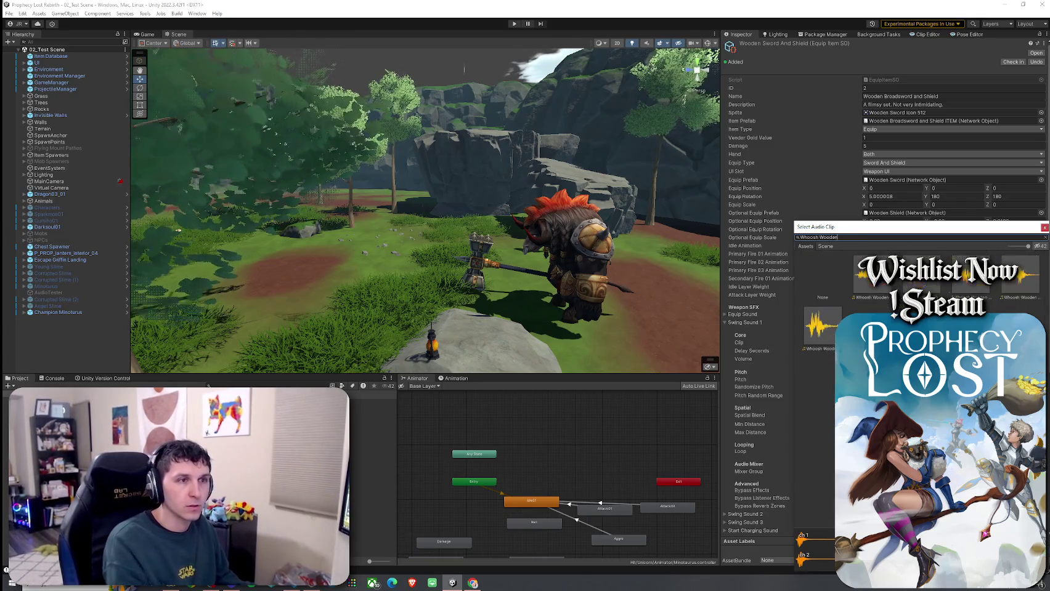
type(" Staff")
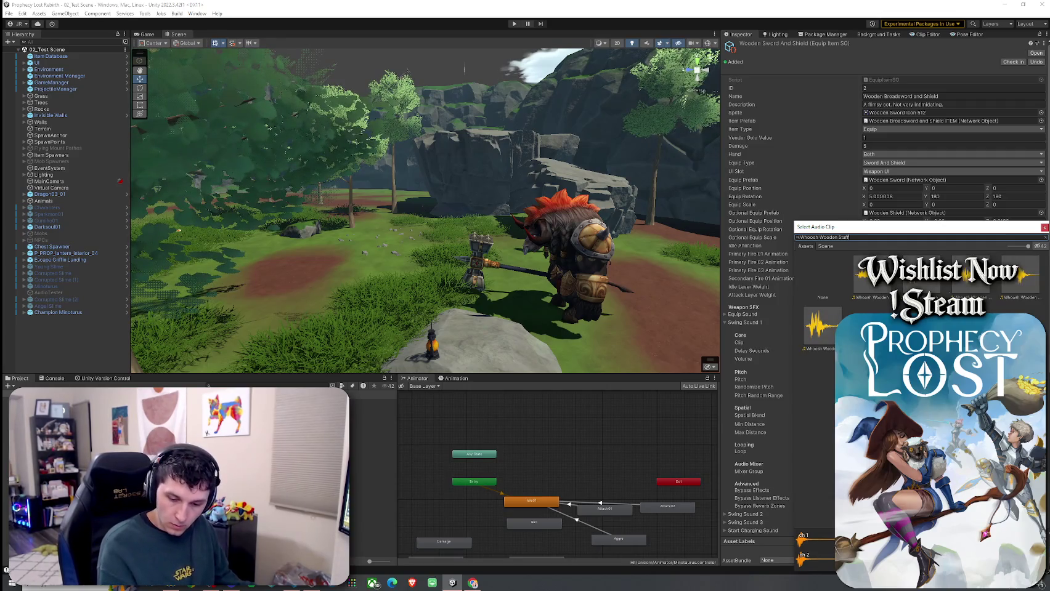
left_click(870, 293)
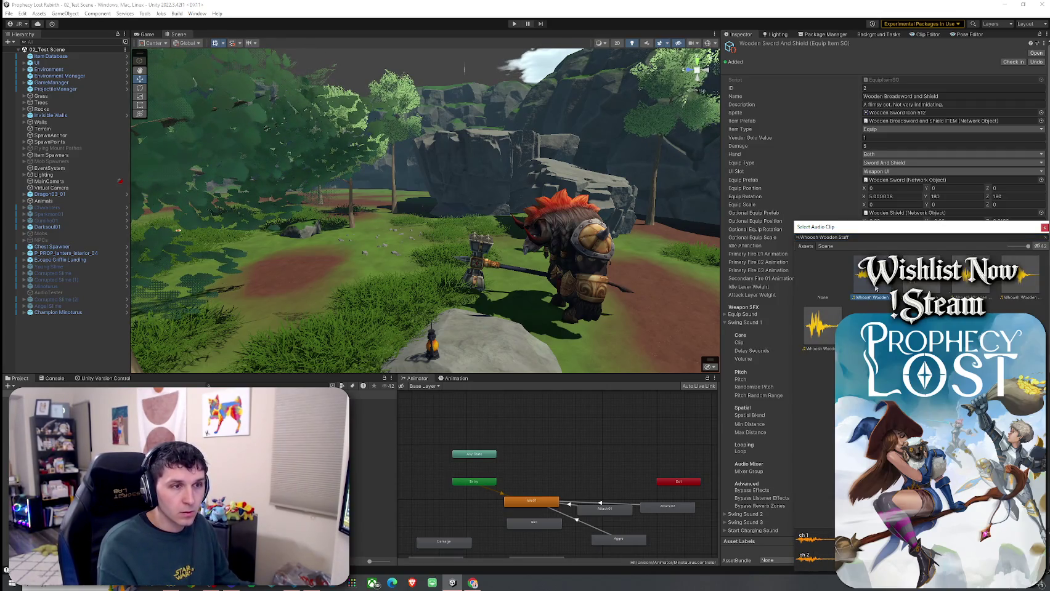
double_click(875, 290)
- Assign Whoosh Wooden Staff 2 to Swing Sound 2
left_click(745, 323)
left_click(771, 332)
left_click(1041, 350)
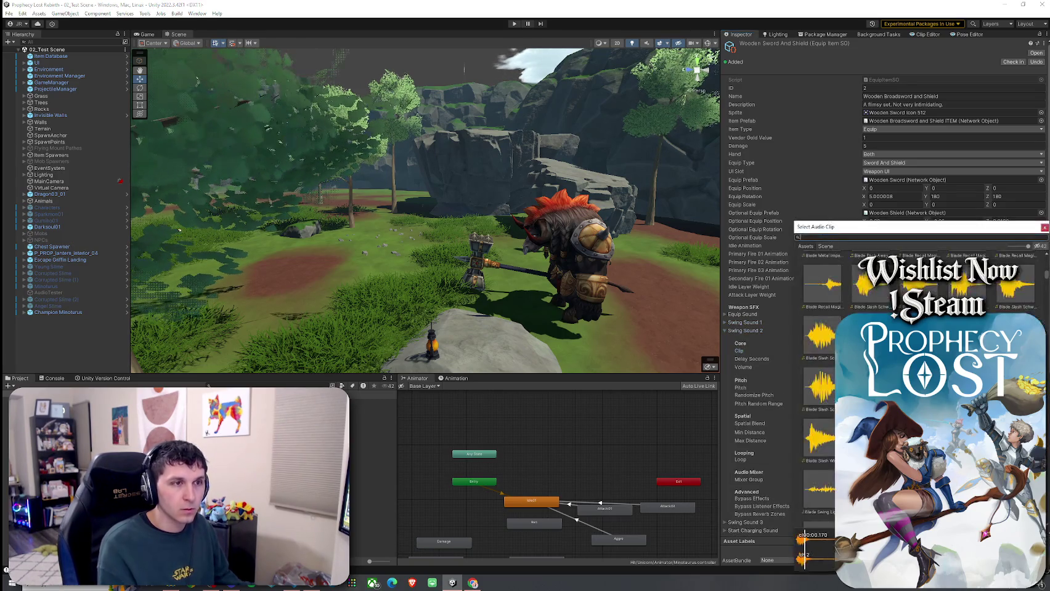
type("Whoosh Wooden Staff 2")
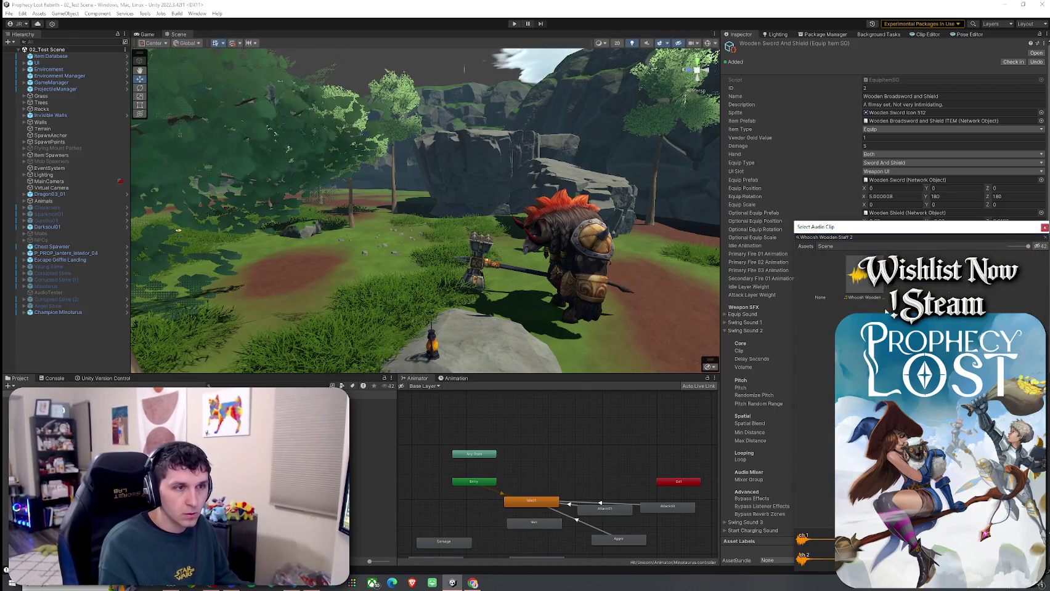
double_click(822, 271)
- Assign Whoosh Wooden Staff 3 to Swing Sound 3
left_click(753, 331)
left_click(762, 340)
left_click(1041, 359)
type("Whoosh Wooden St")
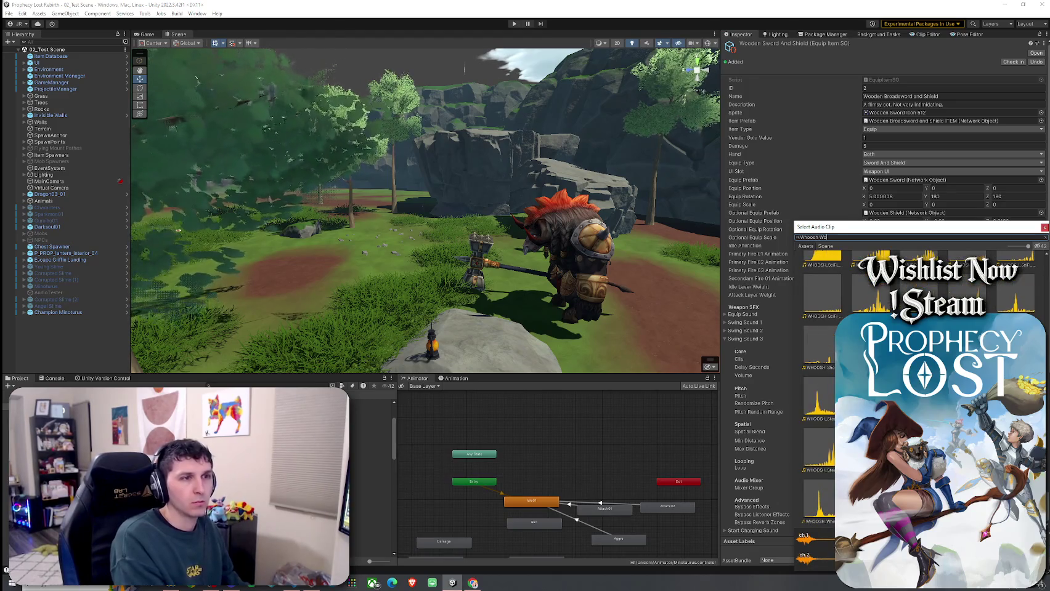
type("aff 3")
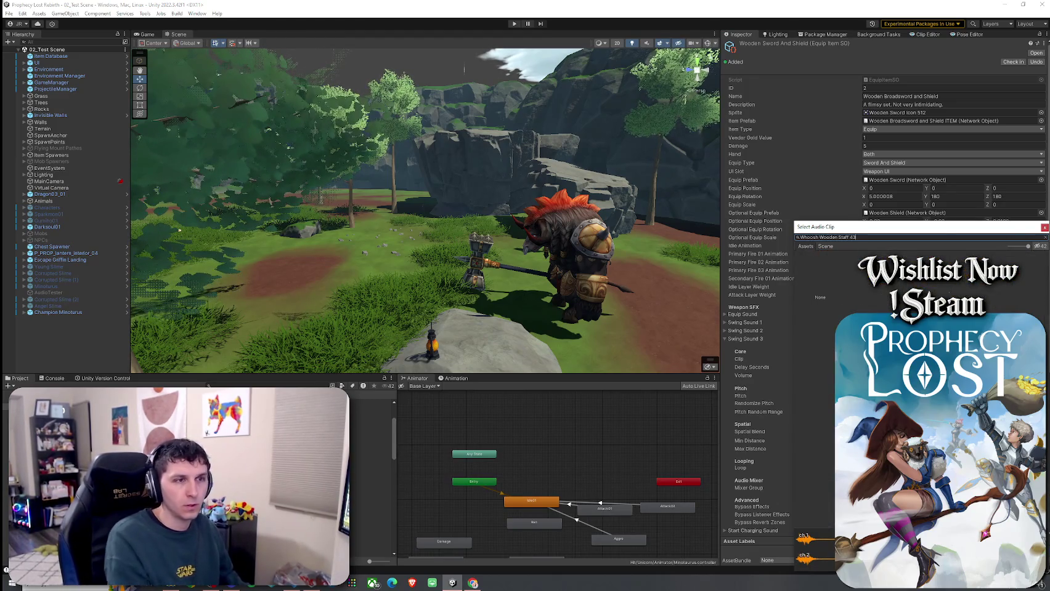
double_click(863, 284)
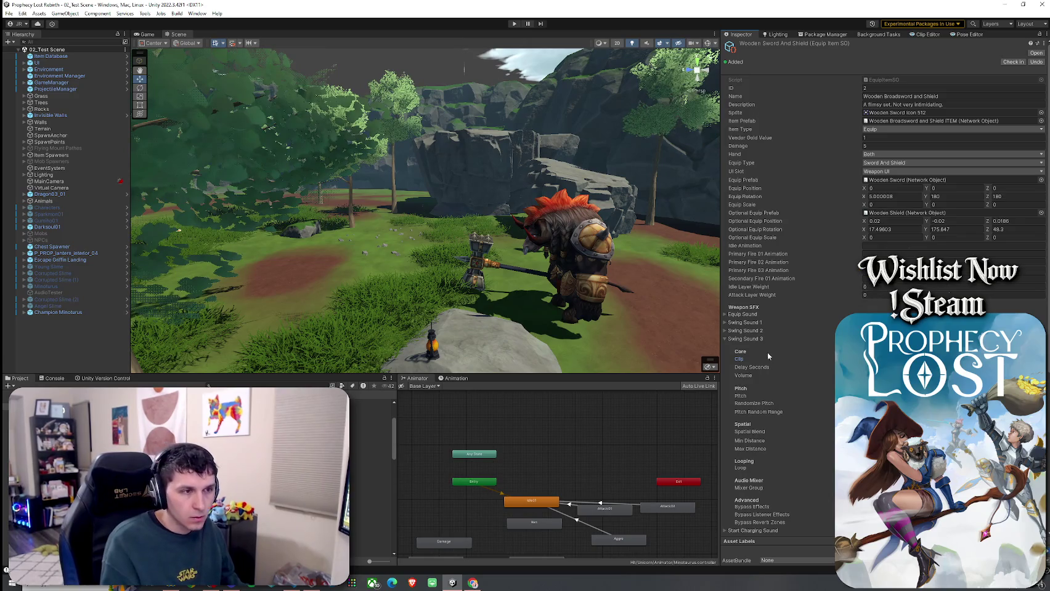
- Preview the Wood Creak clips and set Wood Creak 1_2 as the Start Charging Sound
left_click(745, 339)
left_click(753, 347)
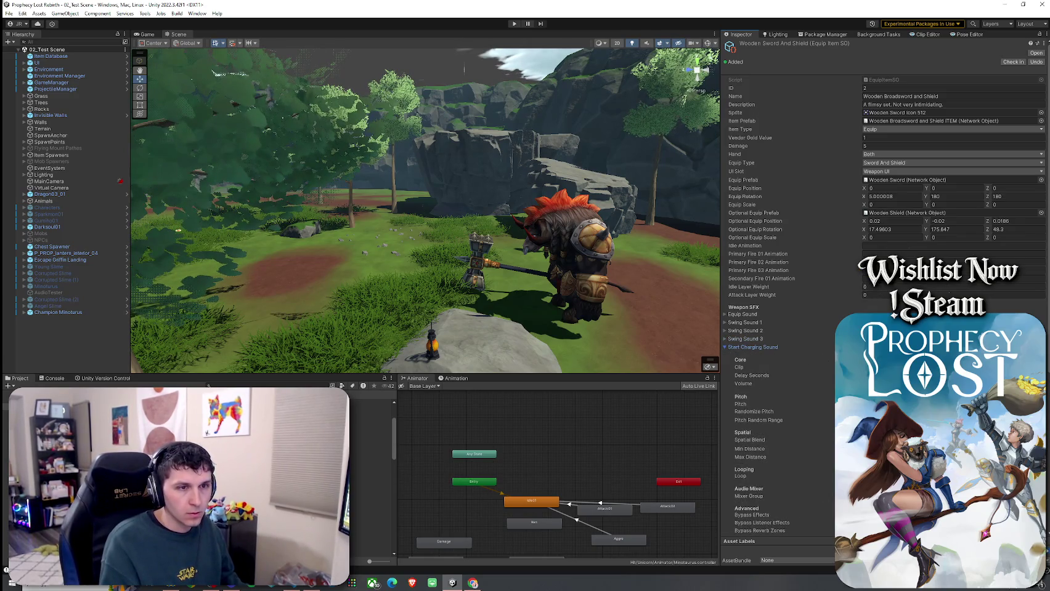
left_click(893, 367)
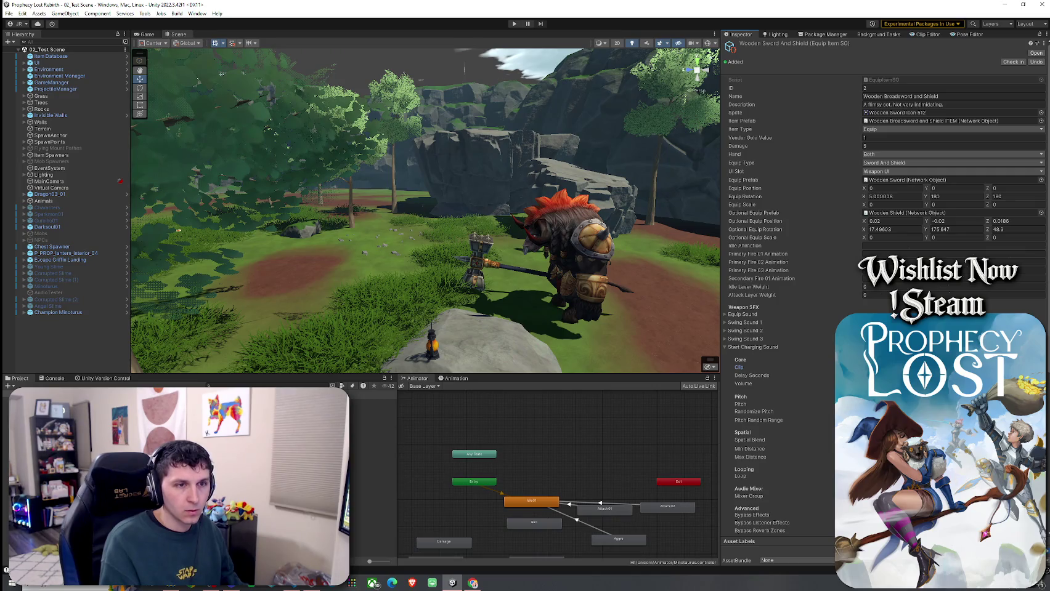
left_click(1041, 367)
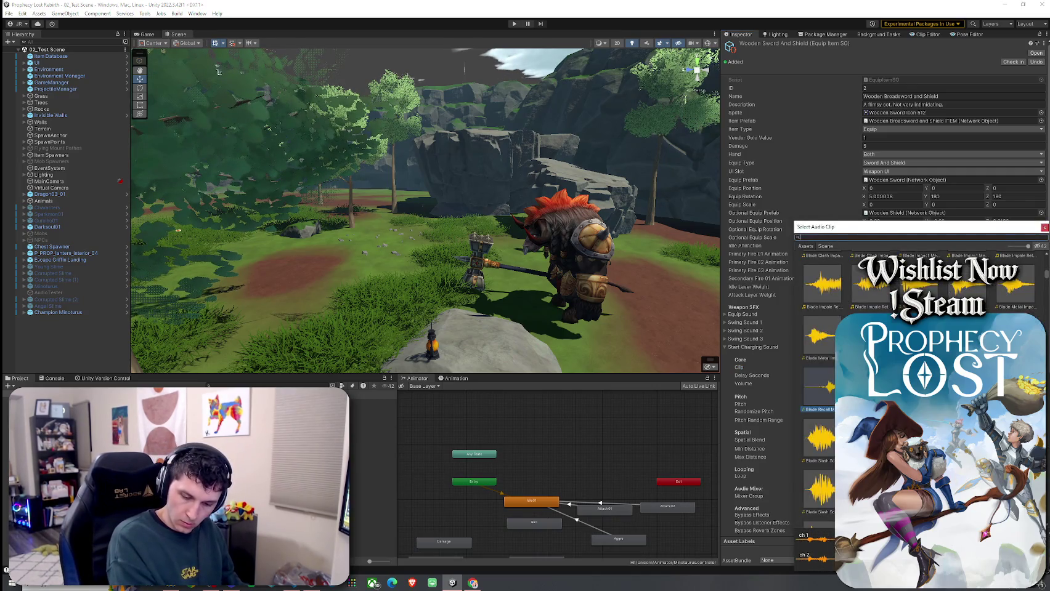
type("Wood Creak 2")
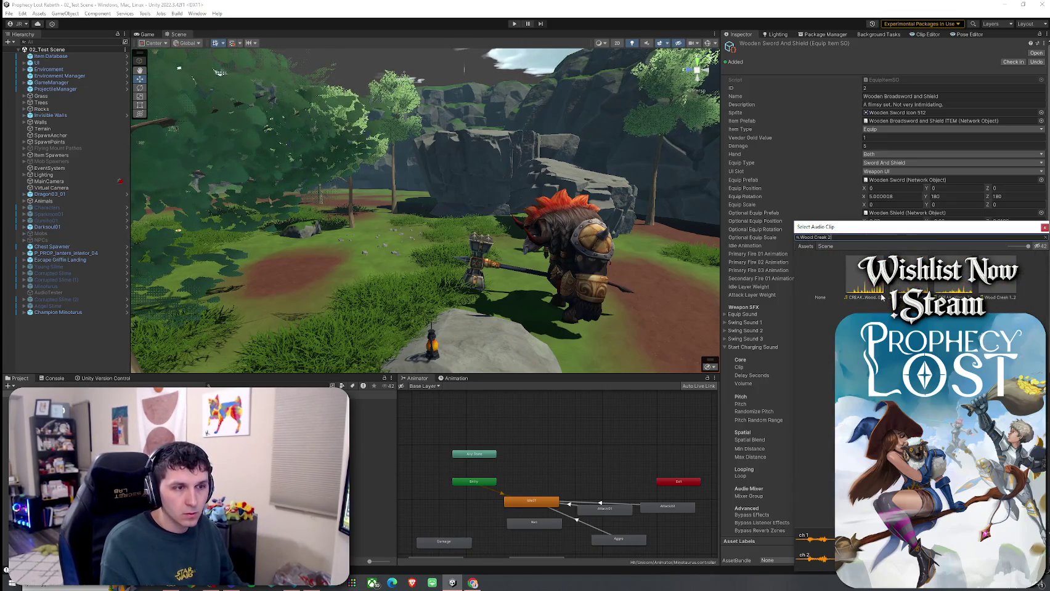
left_click(882, 297)
left_click(927, 290)
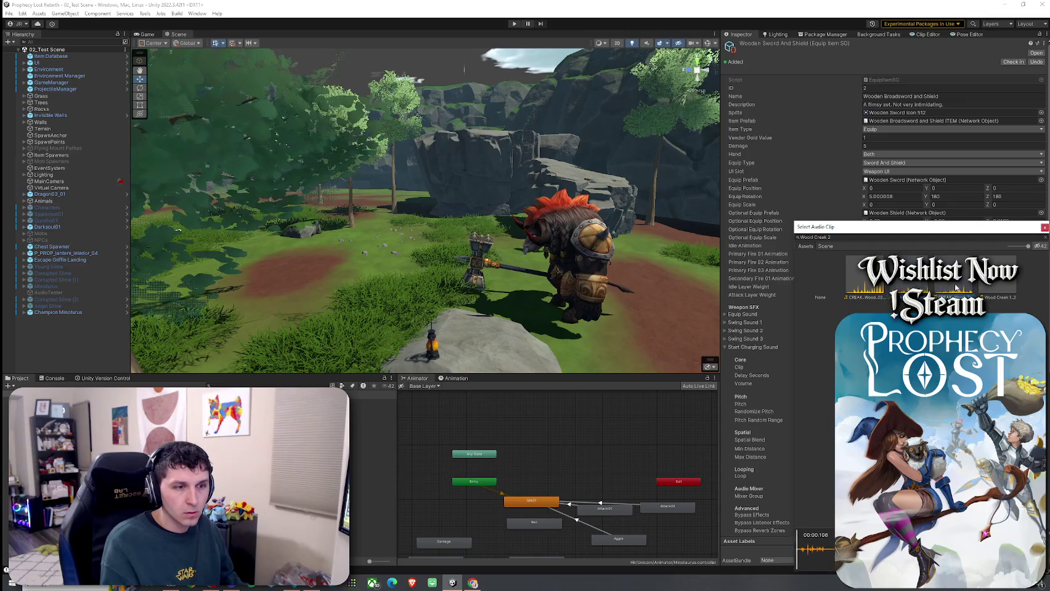
left_click(989, 289)
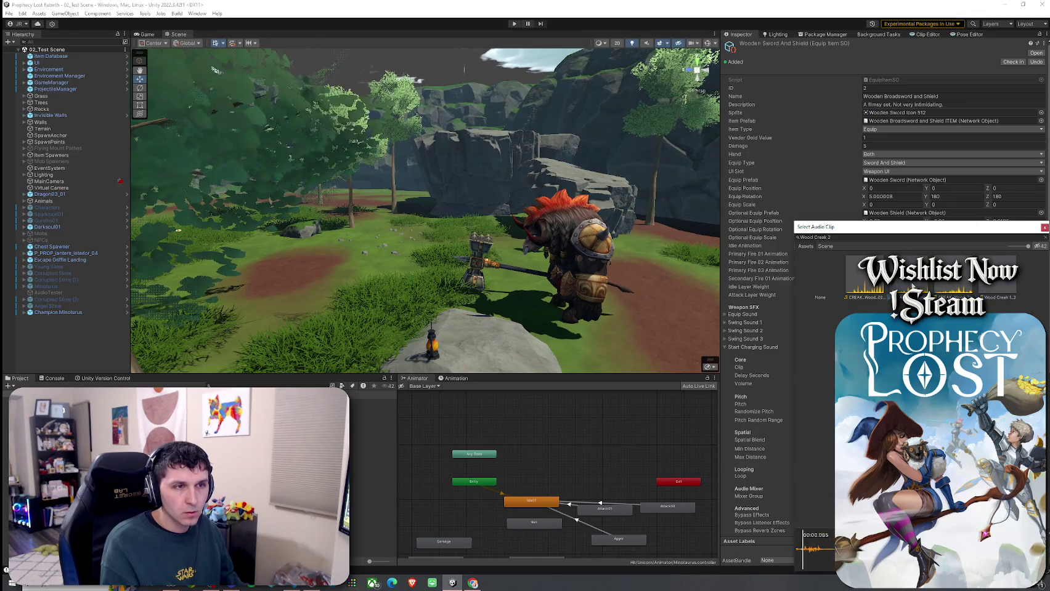
left_click(995, 289)
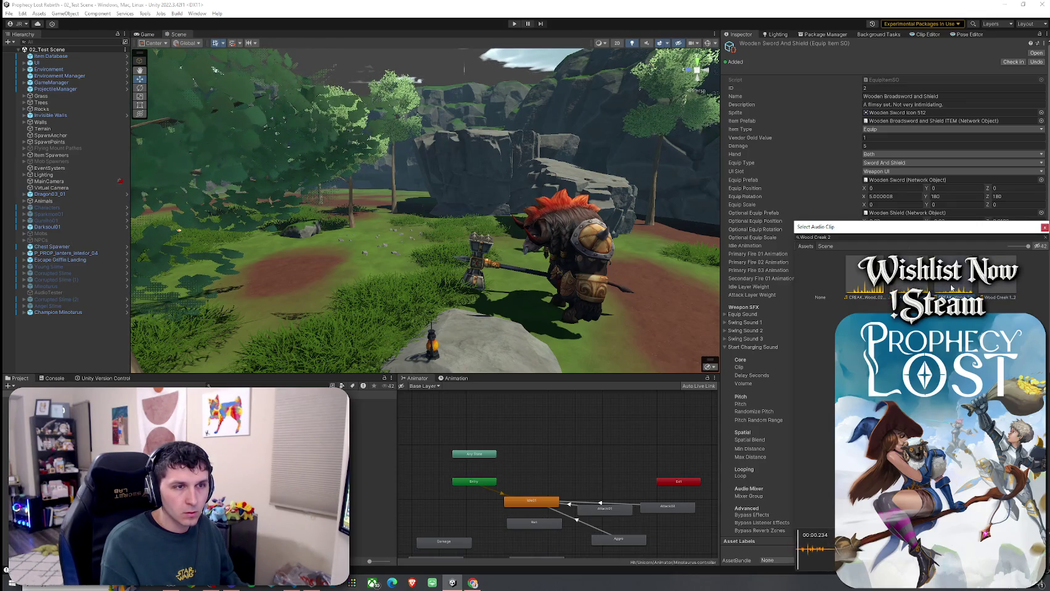
double_click(995, 289)
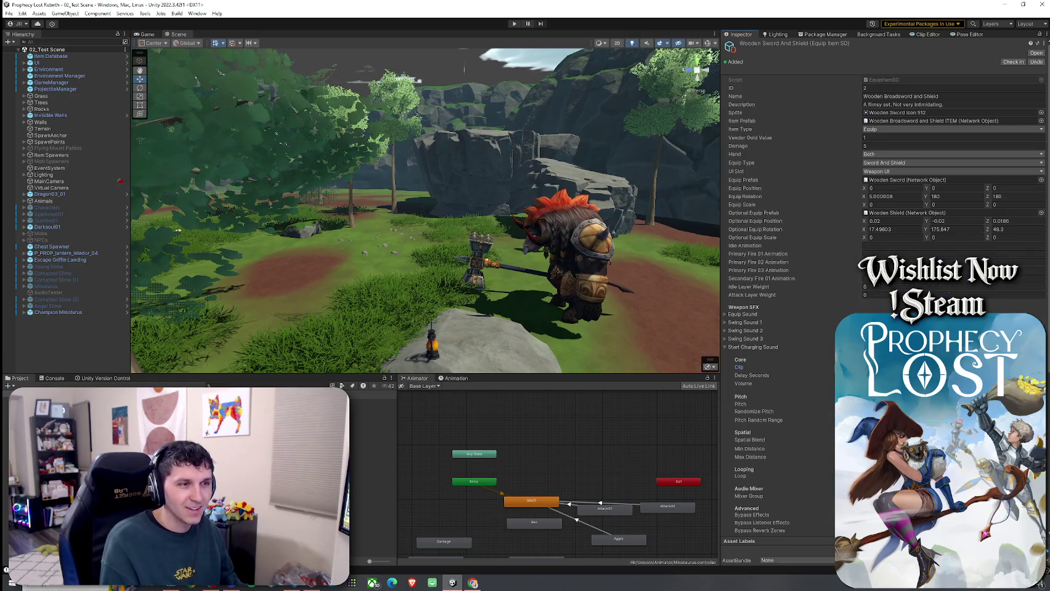
- Search 'whoosh wooden sword' and 'wooden sticf 5' clips for the Charged Swing Sound, then close the picker
left_click(767, 348)
left_click(754, 356)
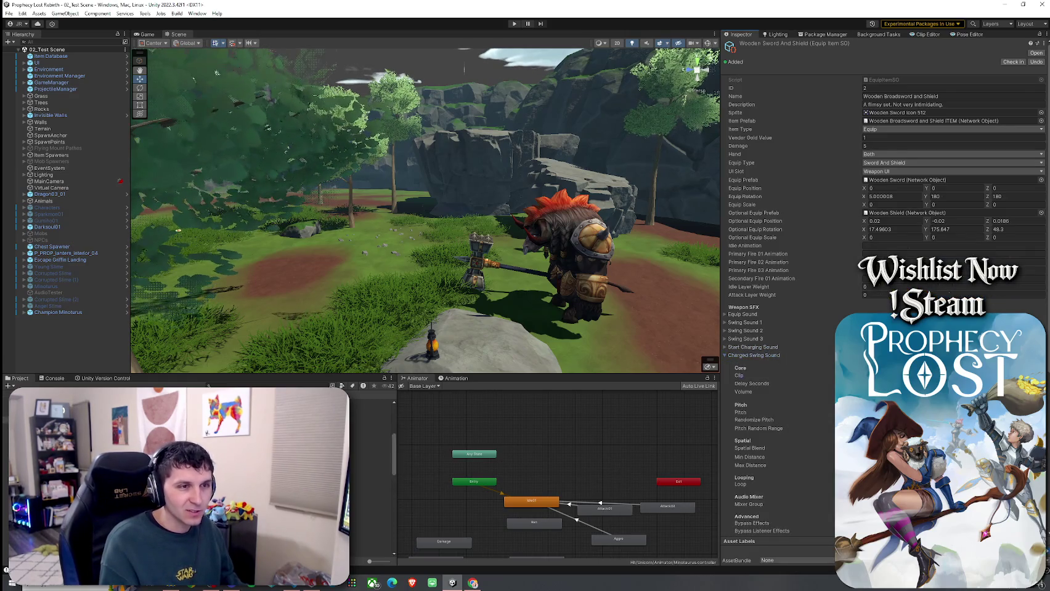
left_click(1040, 376)
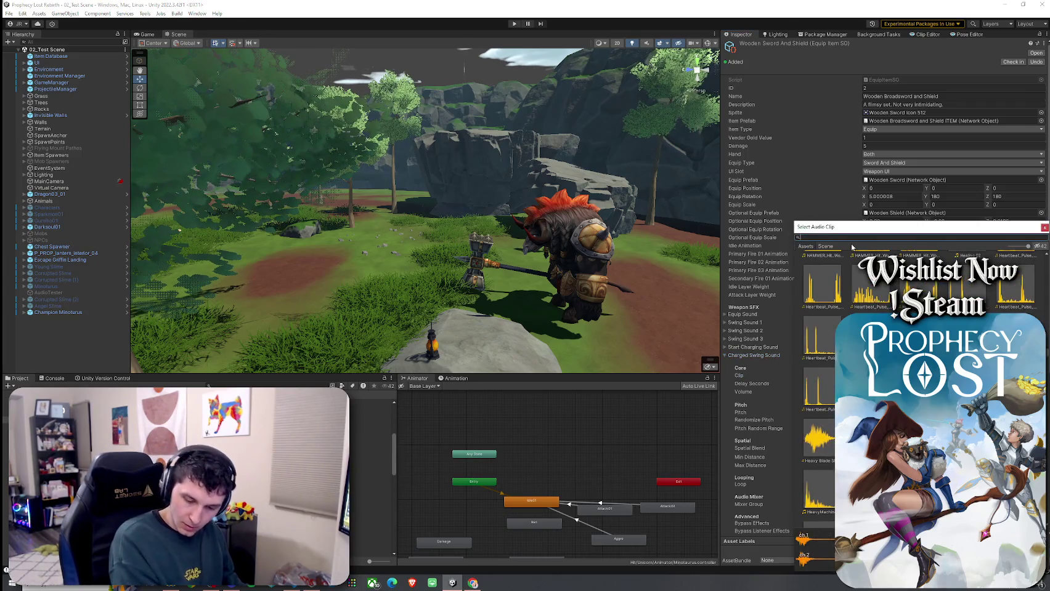
type("whoosh who")
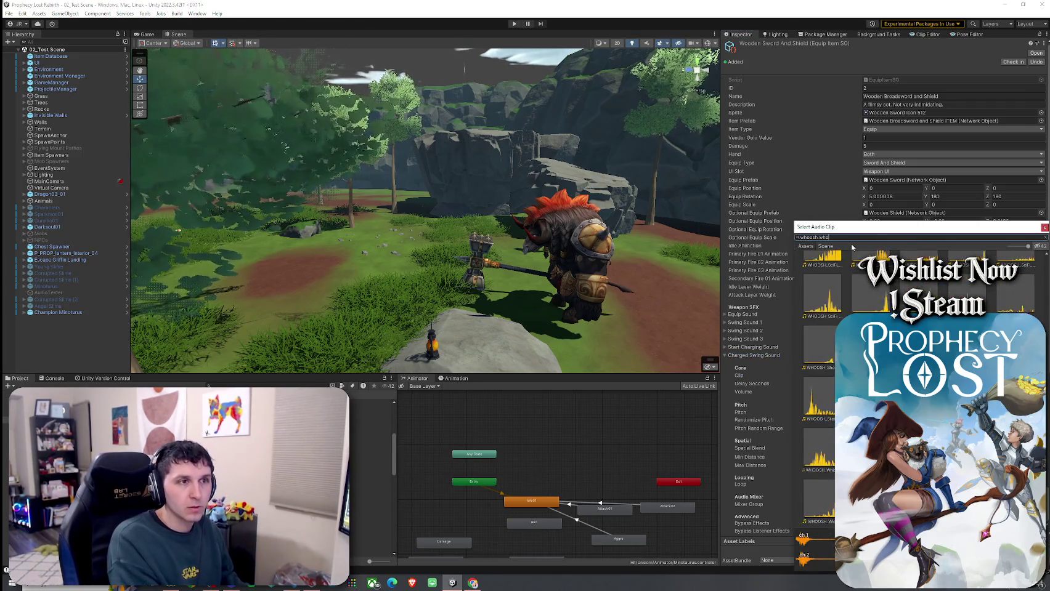
type("osh wooden sword")
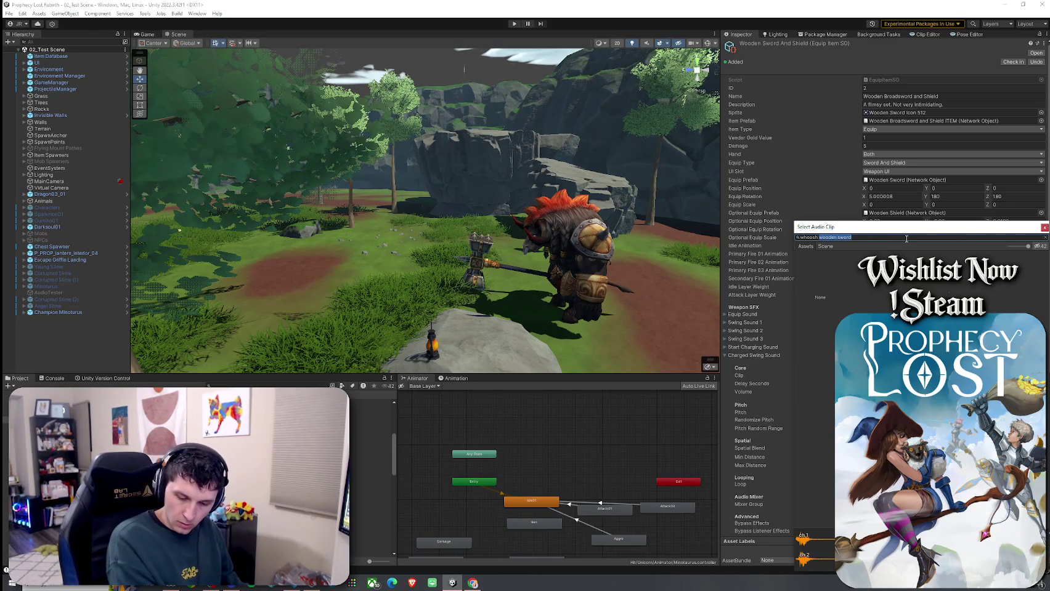
type("wooden stic")
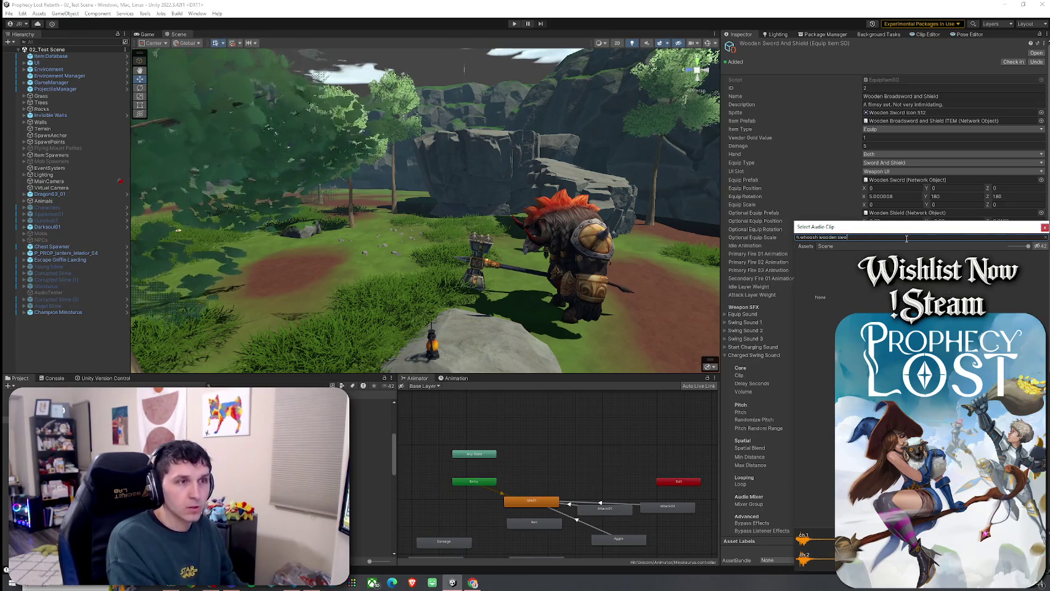
type("f 5")
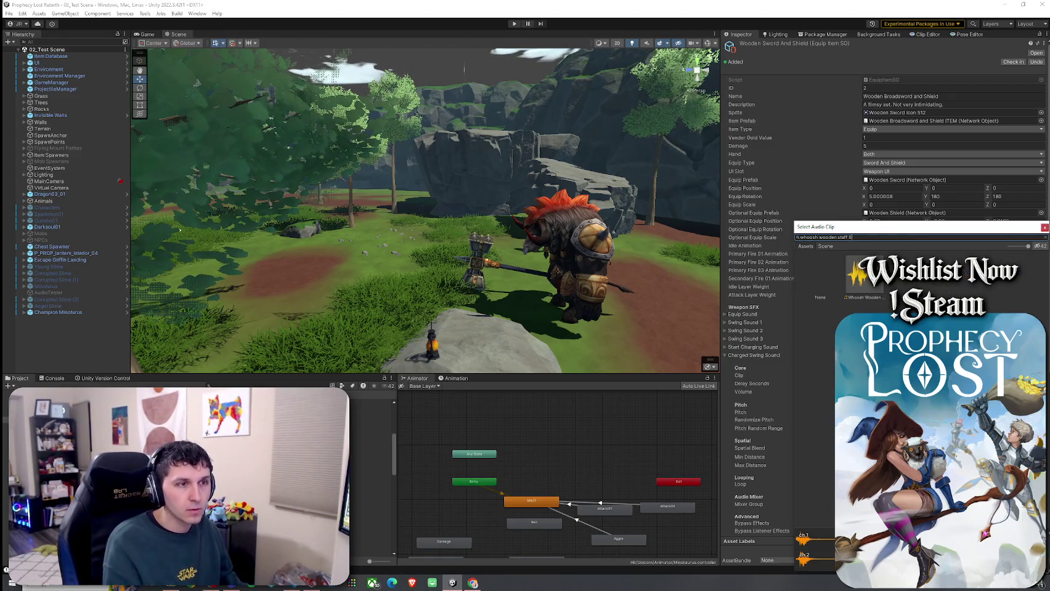
key("Escape")
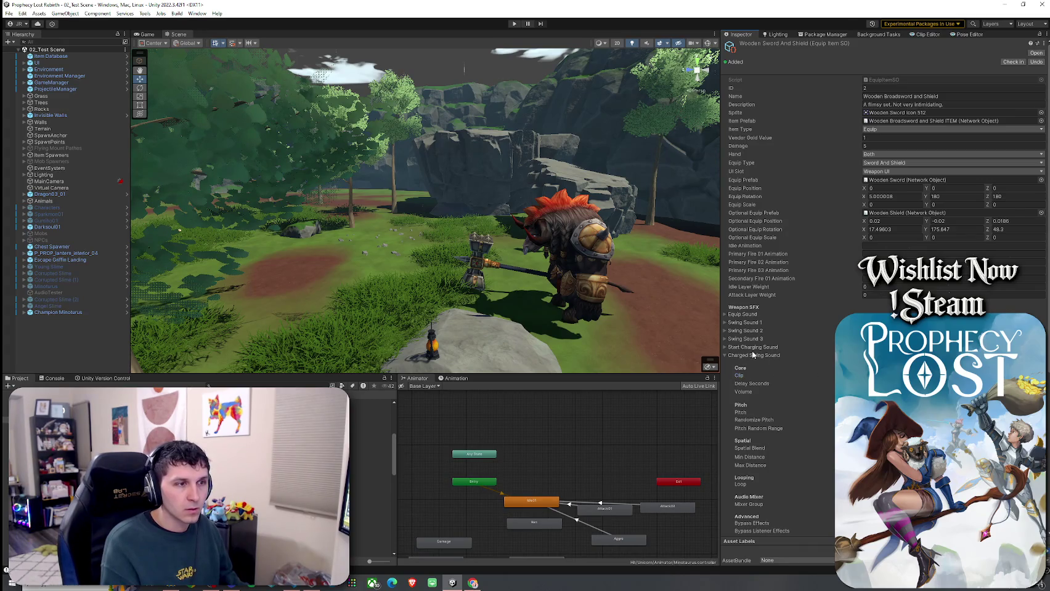
left_click(751, 356)
- Expand Block Sound, browse its clip picker, and close it without choosing a clip
left_click(749, 364)
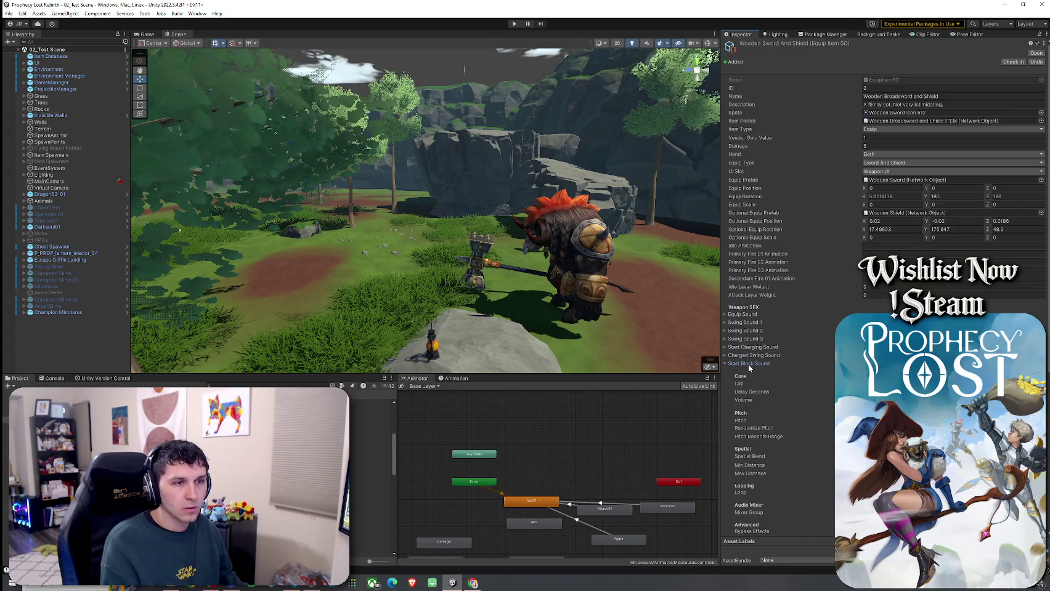
left_click(749, 364)
left_click(745, 380)
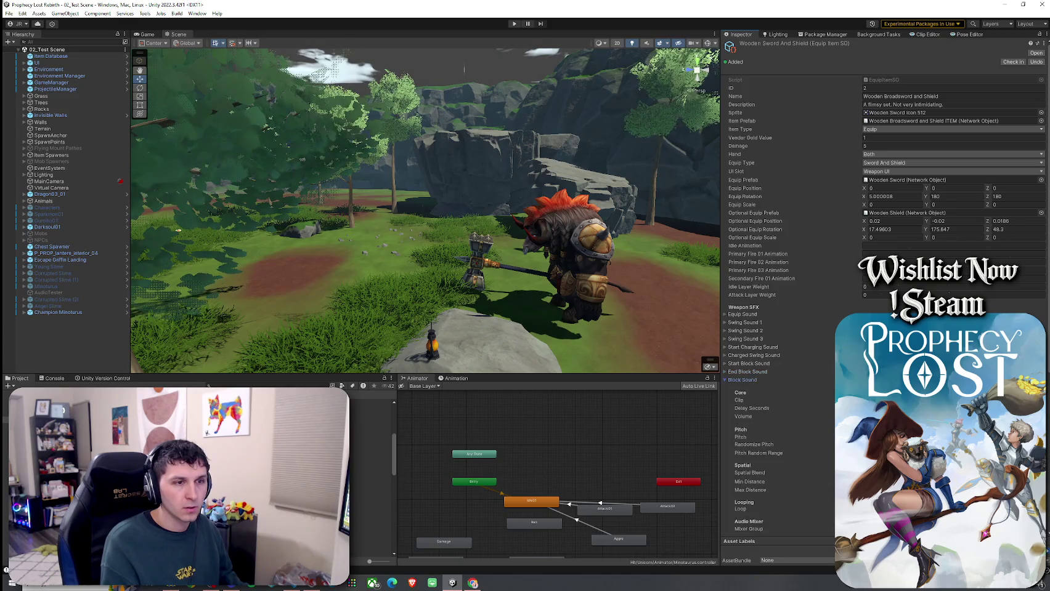
left_click(1041, 401)
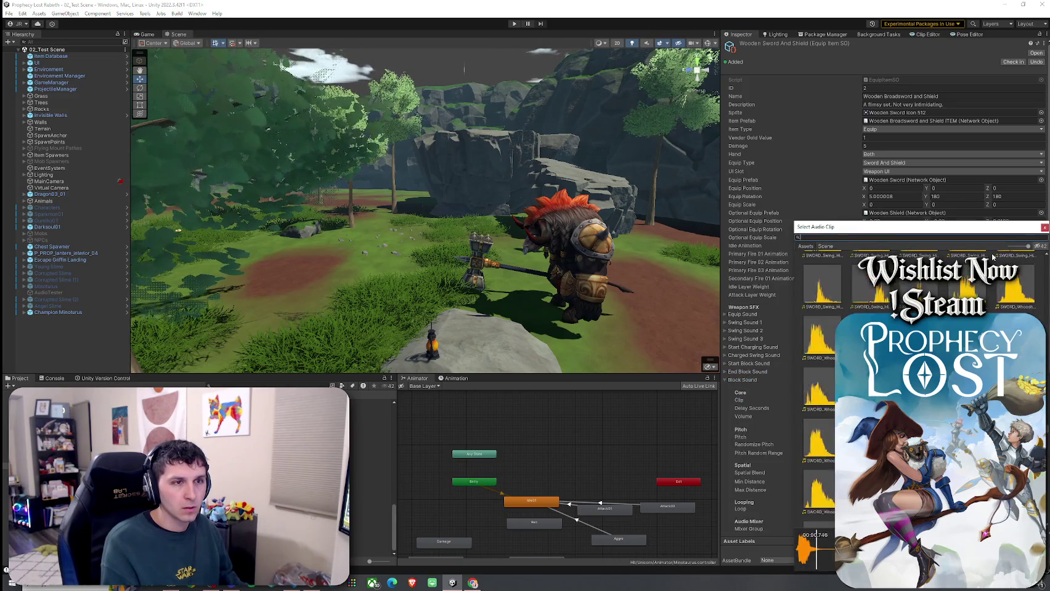
left_click_drag(835, 232, 746, 194)
left_click(956, 190)
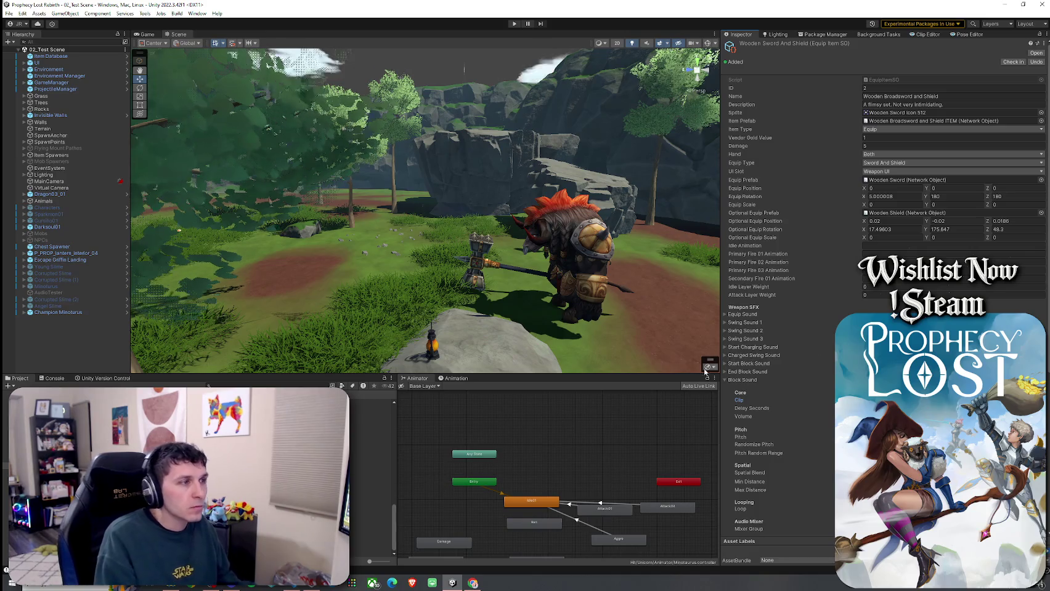
- Preview a sword hit clip, then filter the Project search 'wood' to audio clips only
left_click(370, 428)
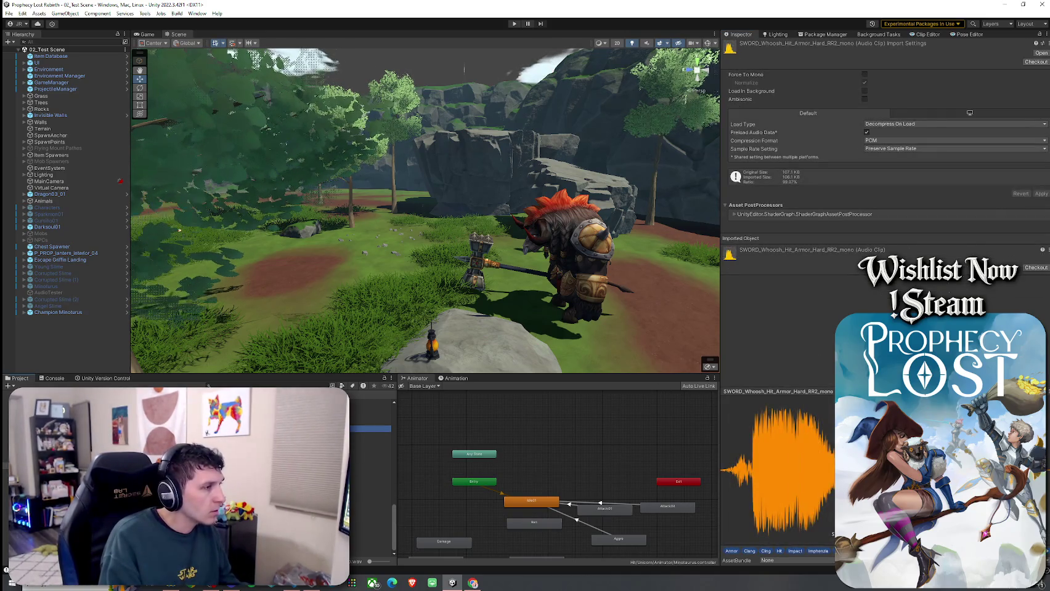
key("Up")
key("Up")
key("Up")
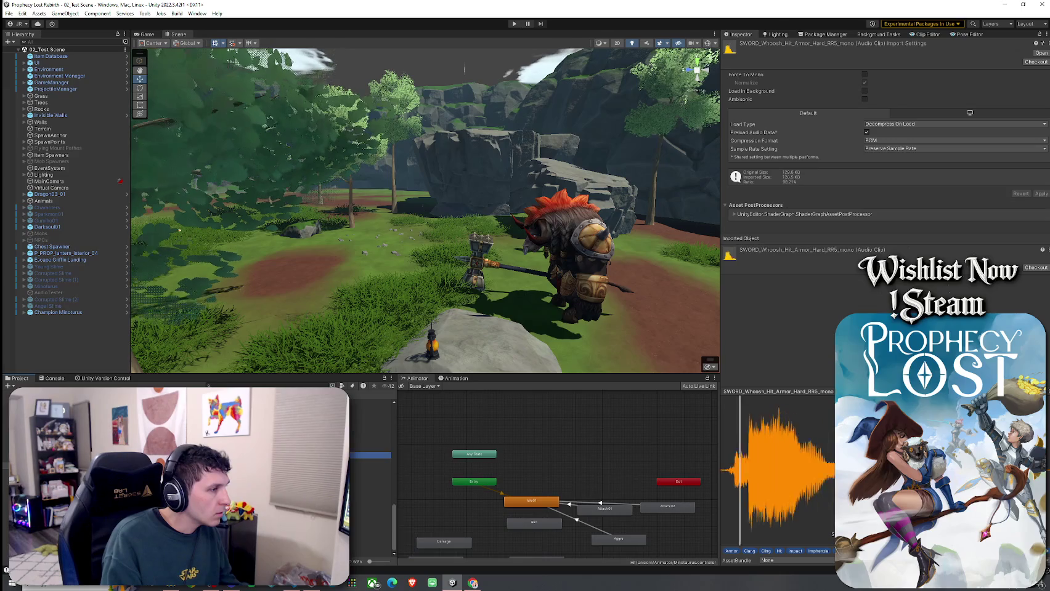
scroll(370, 474, "up", 5)
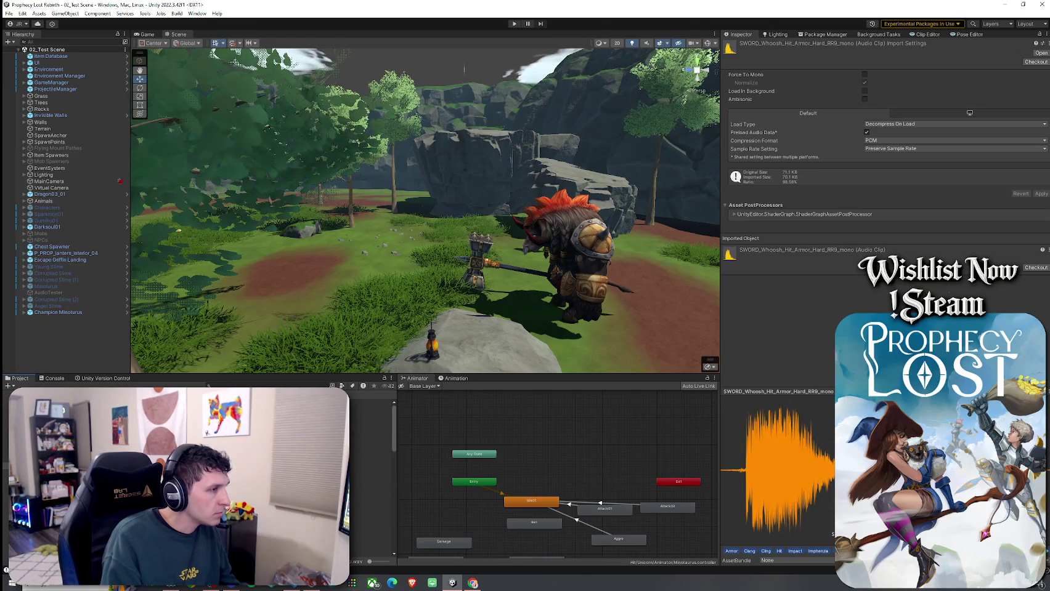
type("wood")
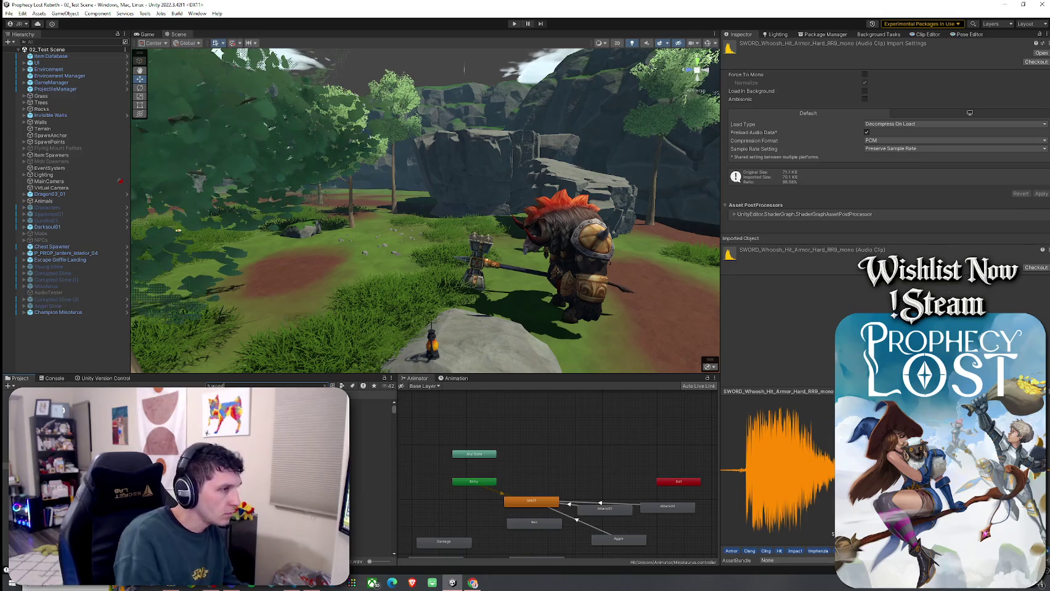
left_click(332, 385)
left_click(363, 417)
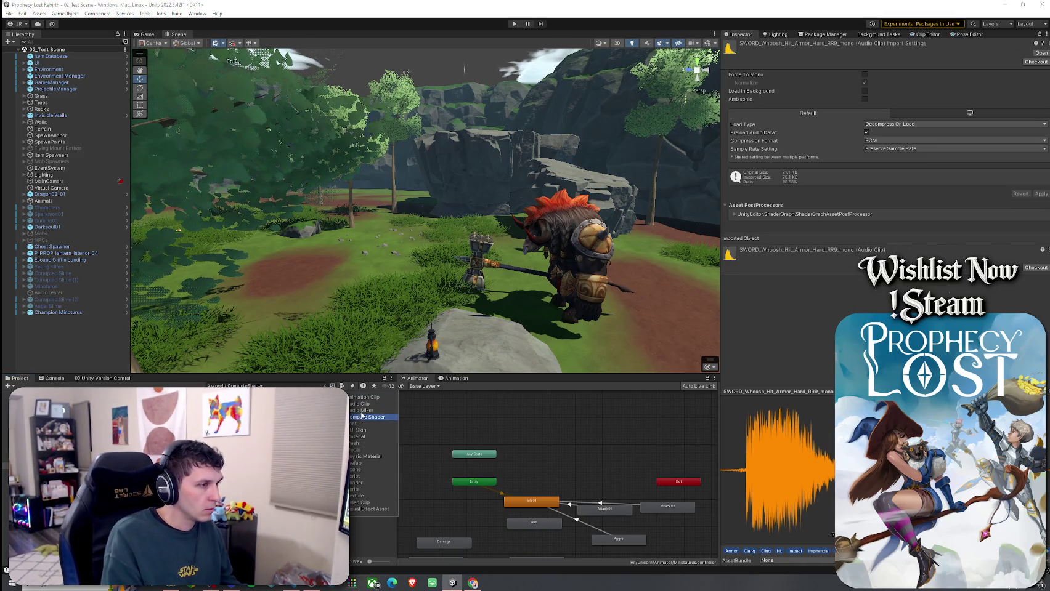
left_click(363, 406)
- Audition BLUNT_Swing_Hit_Wood 01–07 and the wood pile impact and fall clips
left_click(370, 408)
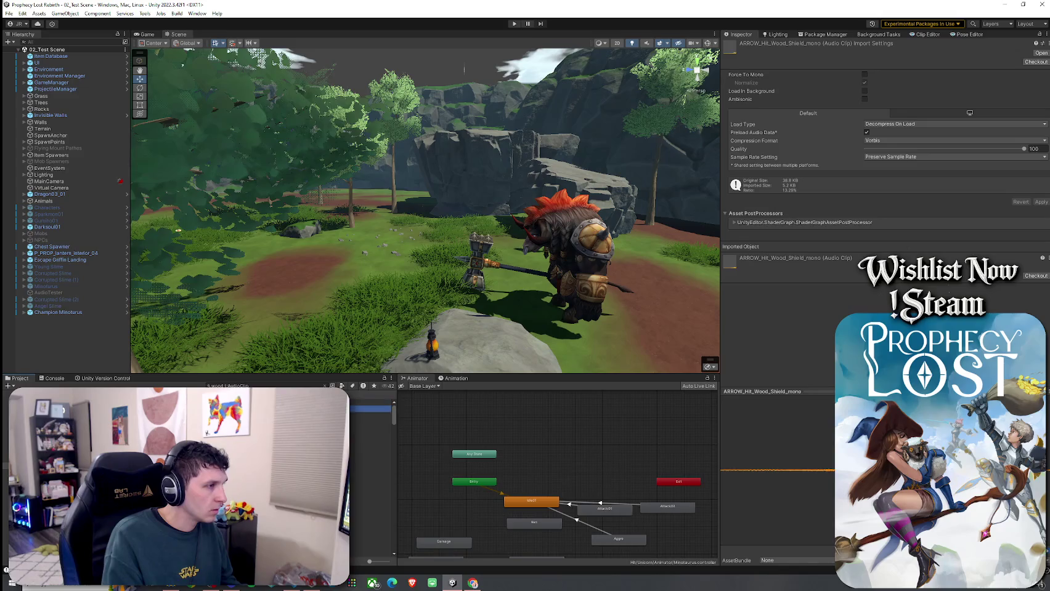
left_click(370, 415)
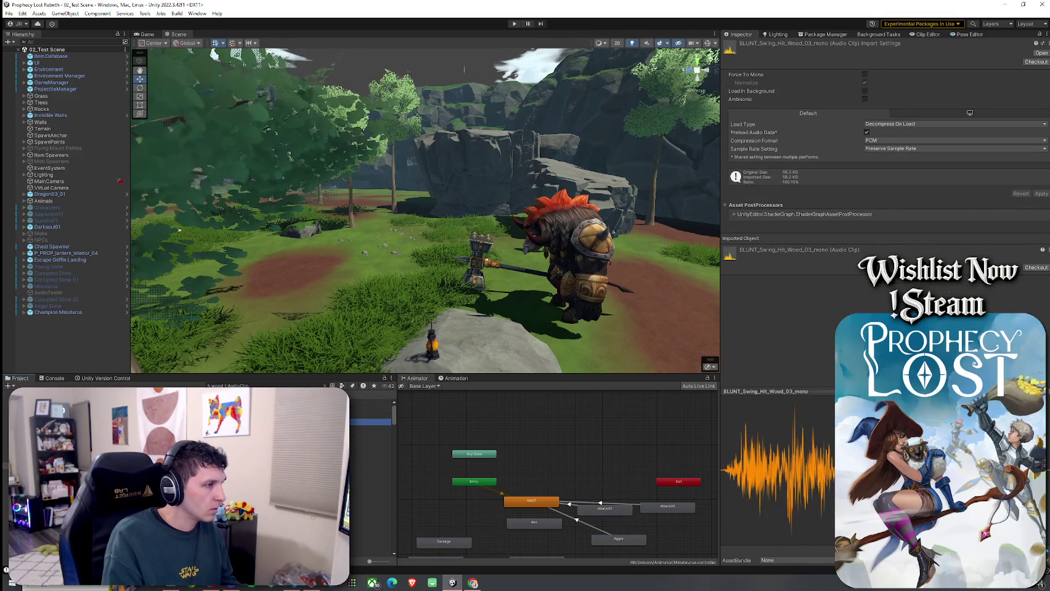
left_click(369, 422)
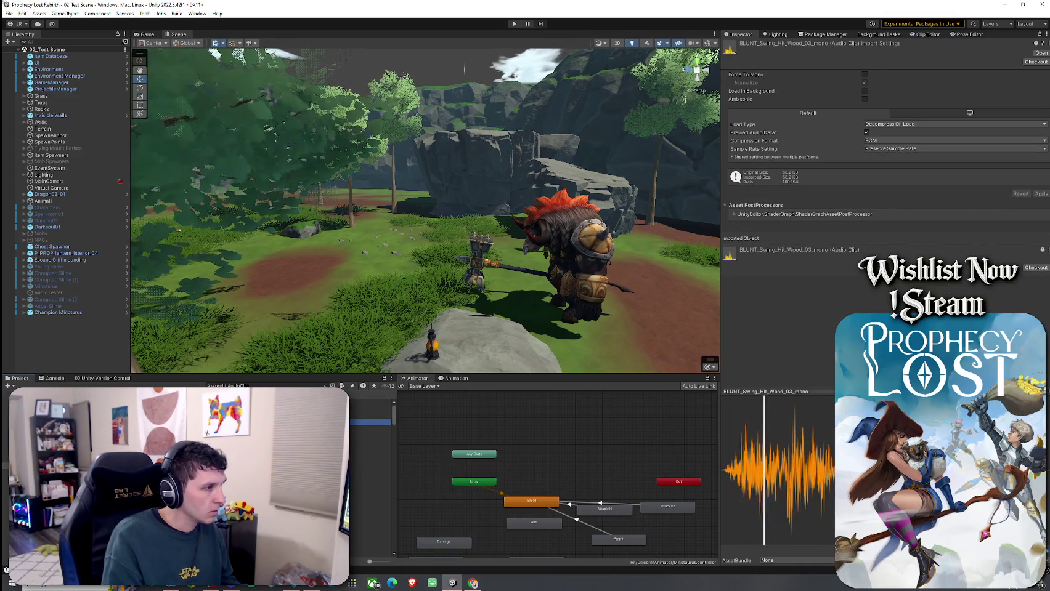
left_click(370, 428)
left_click(369, 435)
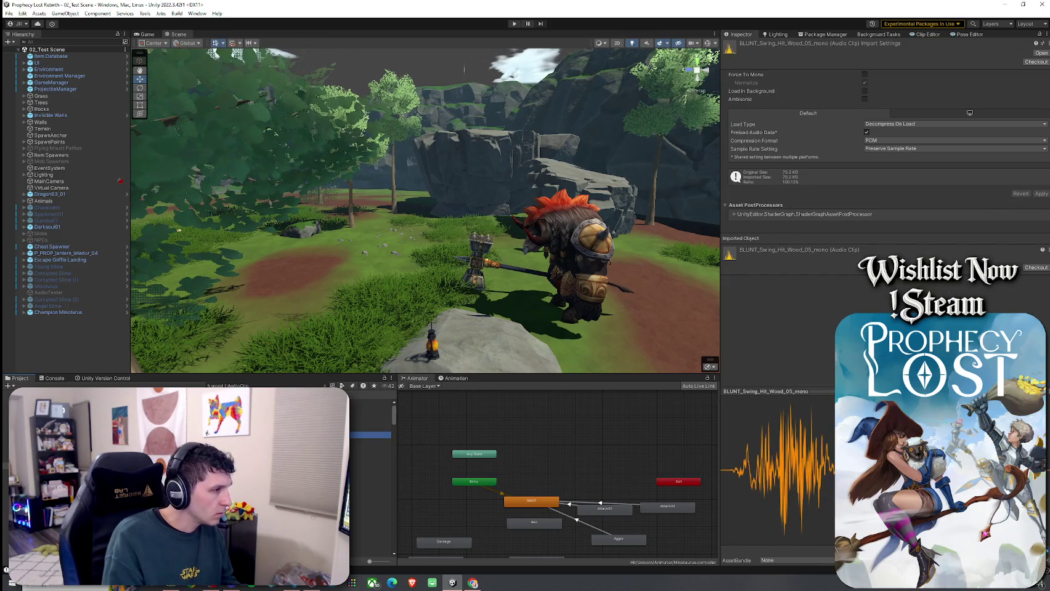
left_click(370, 447)
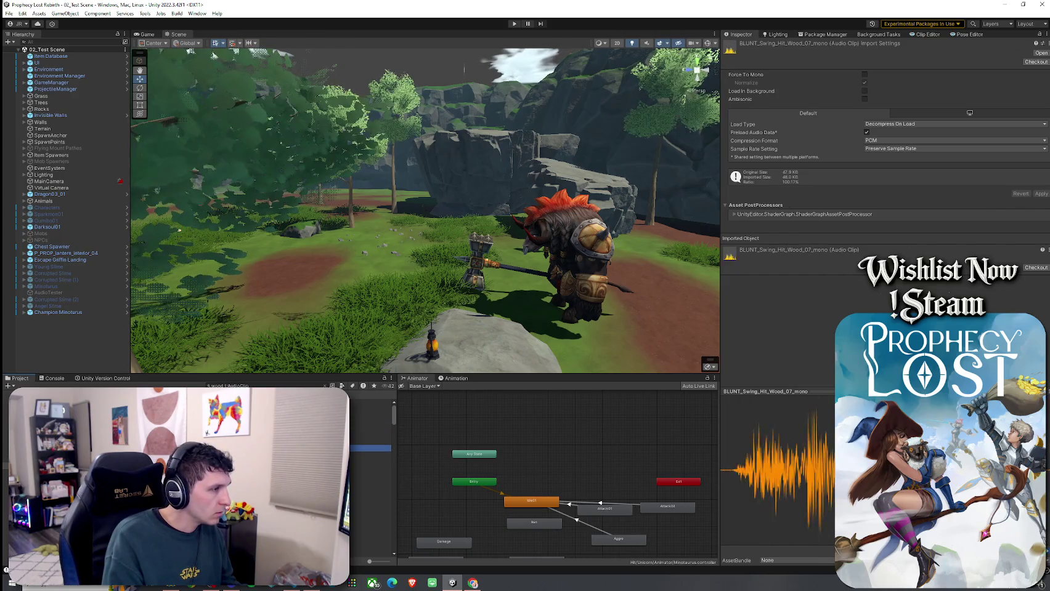
scroll(370, 468, "down", 3)
scroll(370, 468, "down", 5)
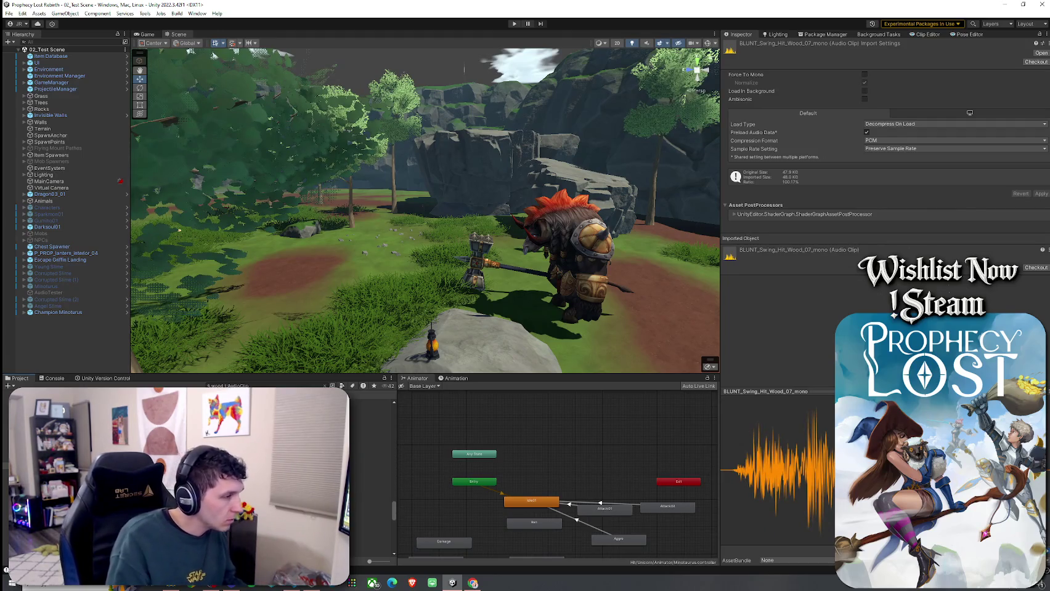
scroll(370, 468, "up", 2)
left_click(370, 467)
left_click(369, 467)
- Audition the wood pile, PICKAXE_Impact_Wood_01, shield break, Whoosh Wooden Staff 01 and Wood clips
key("Down")
key("Down")
key("Down")
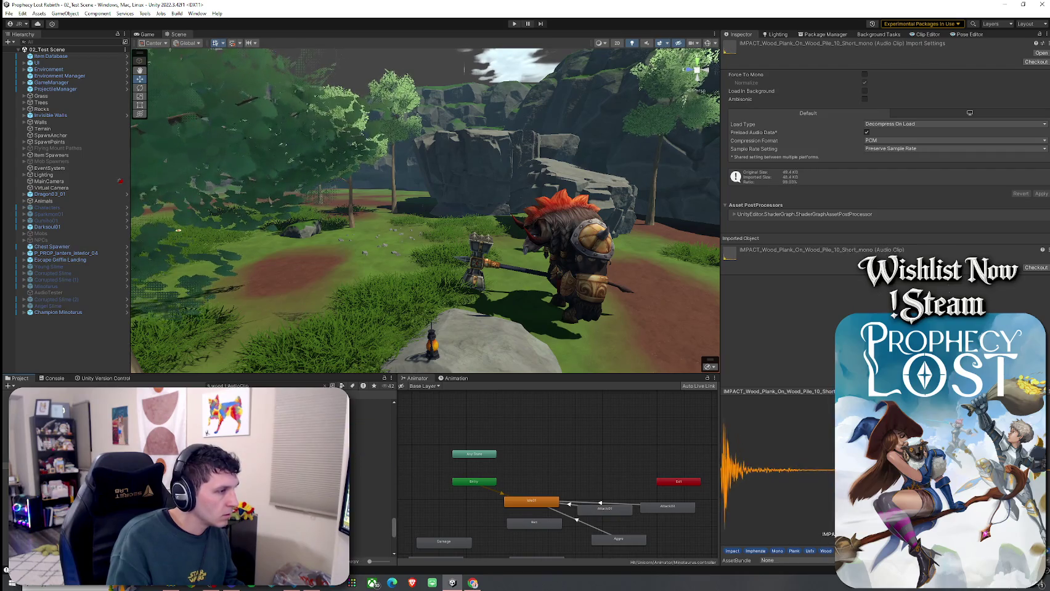
key("Down")
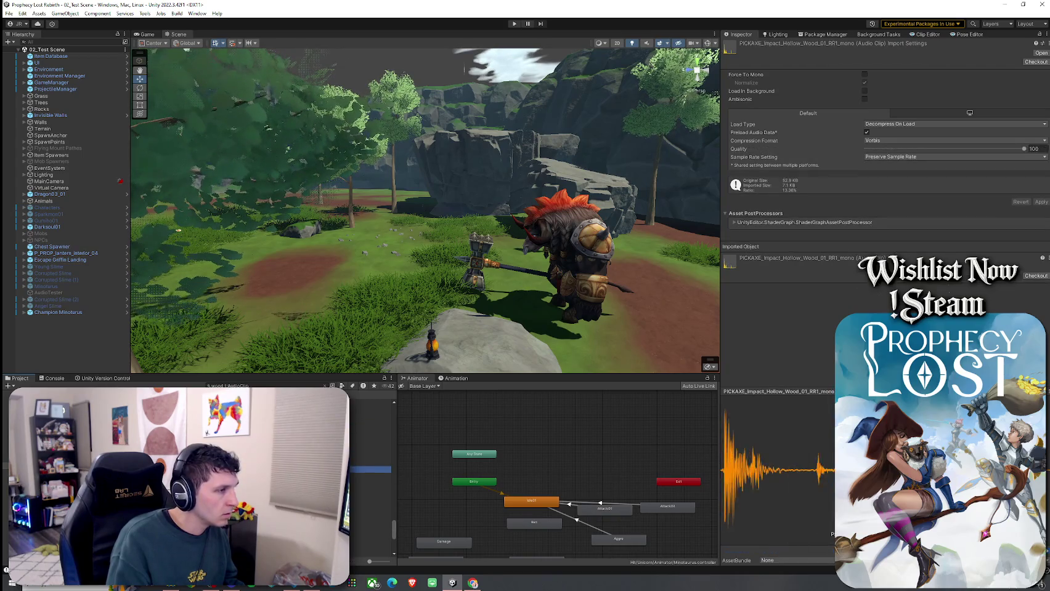
left_click(369, 440)
left_click(370, 454)
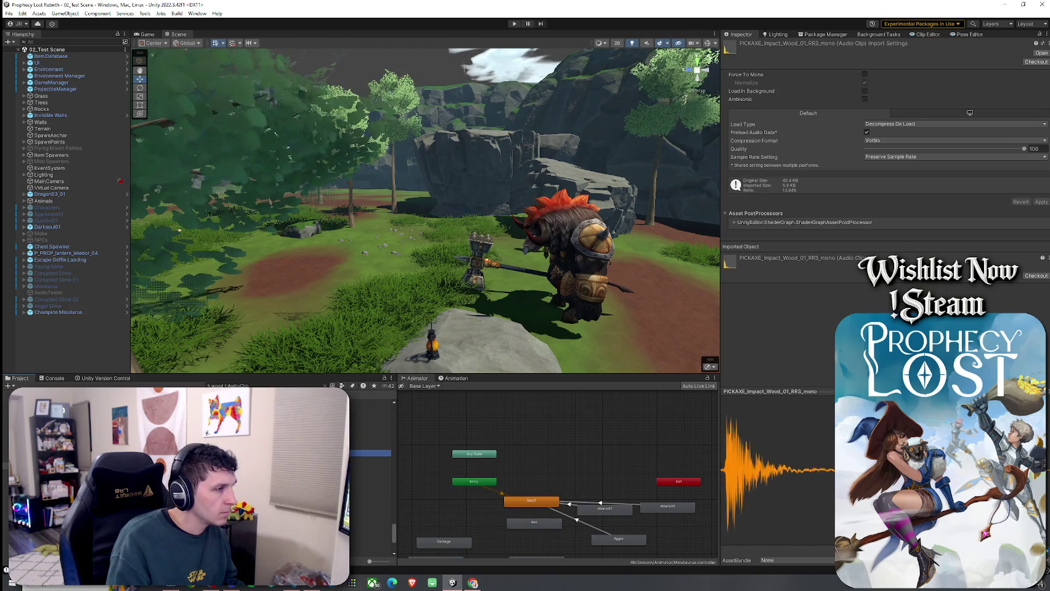
key("Down")
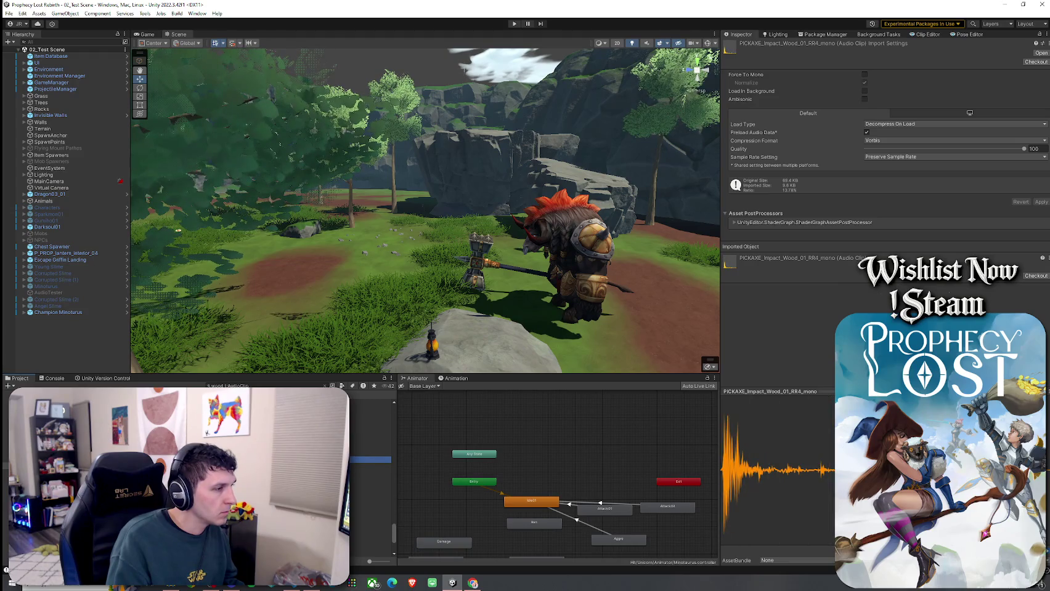
left_click(370, 526)
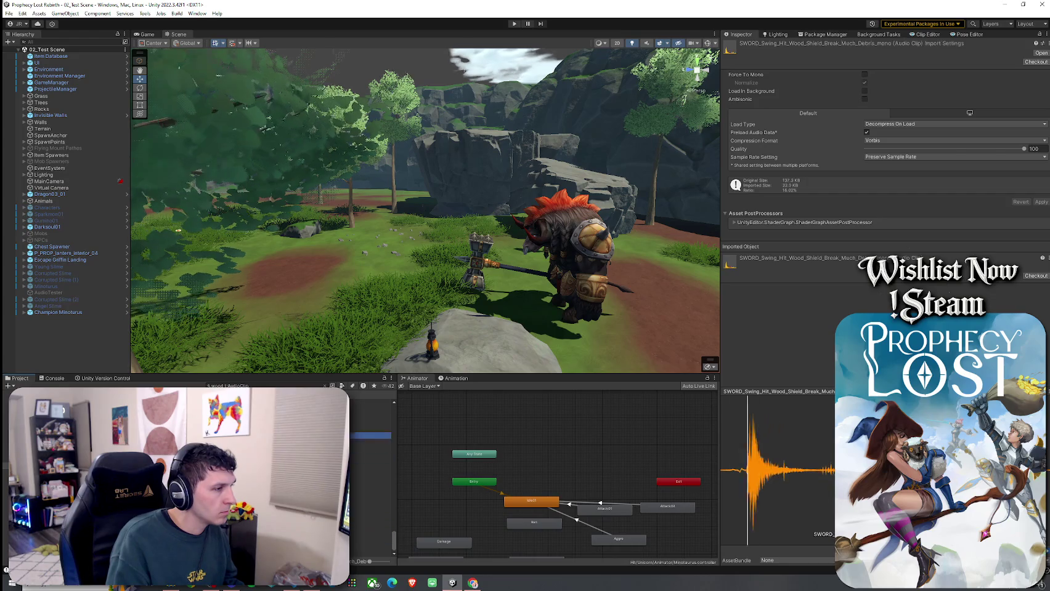
left_click(370, 462)
key("Down")
key("Down")
key("Down")
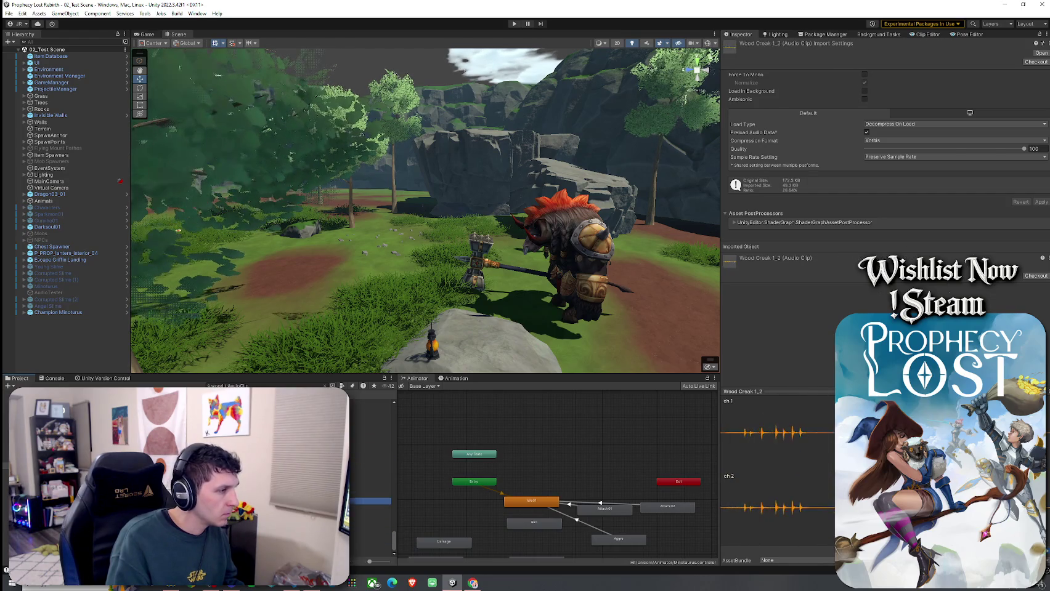
key("Down")
key("Down")
key("Down")
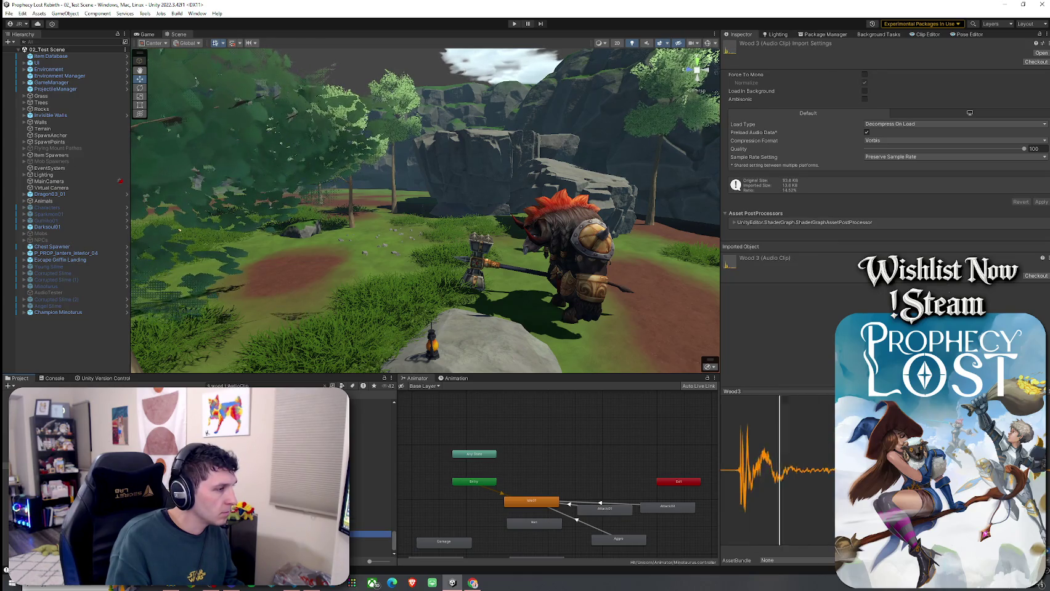
key("Up")
key("Up")
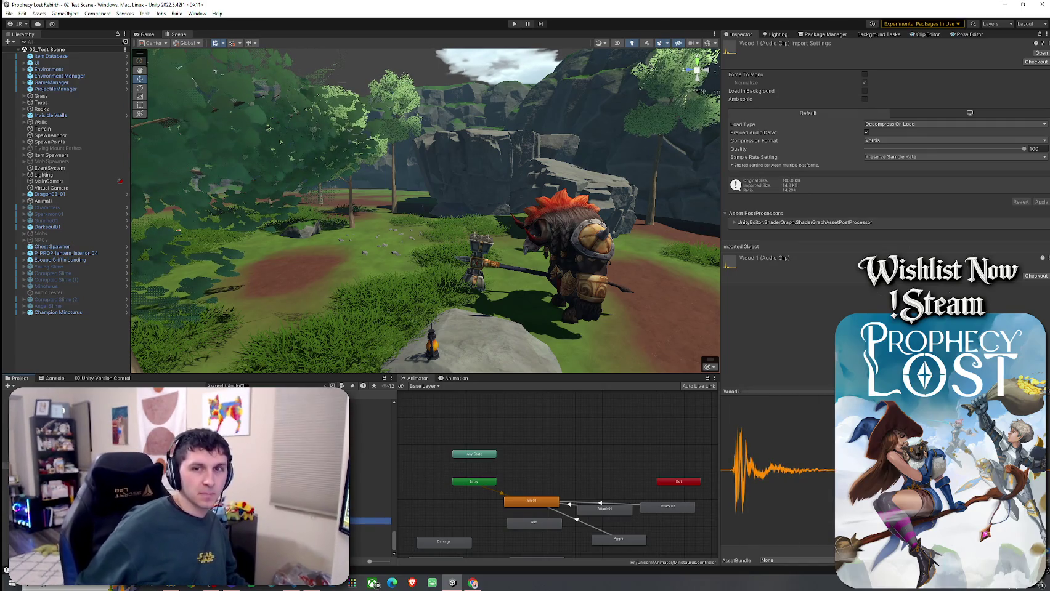
- Audition PICKAXE_Impact_Wood_02, Item_Wood_Plate_1, Item_Wood_Log_2, Footstep_Wood_3, debris and tree-creak clips
scroll(369, 487, "down", 3)
key("Down")
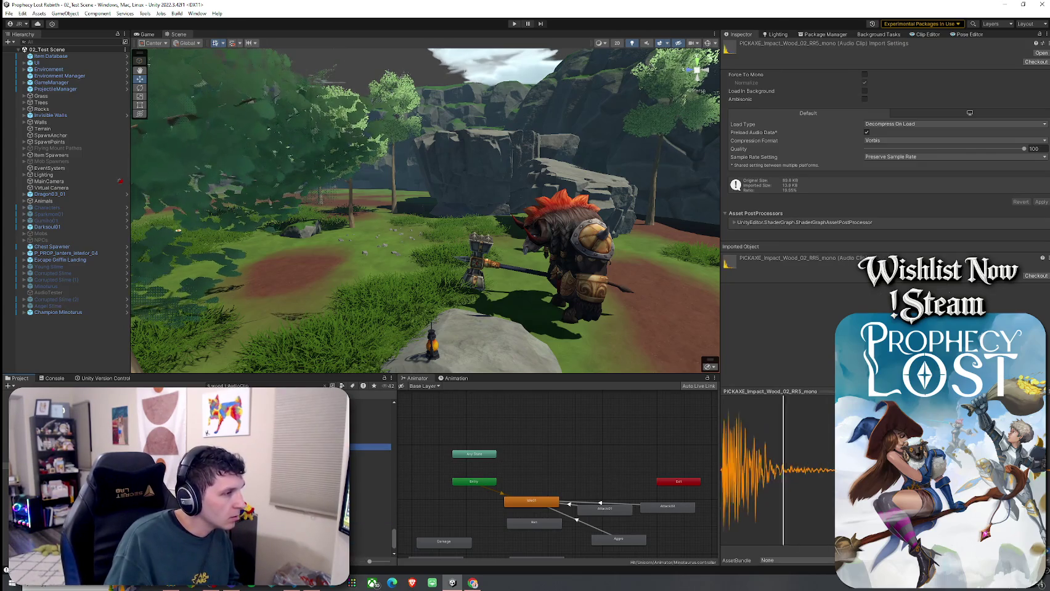
key("Up")
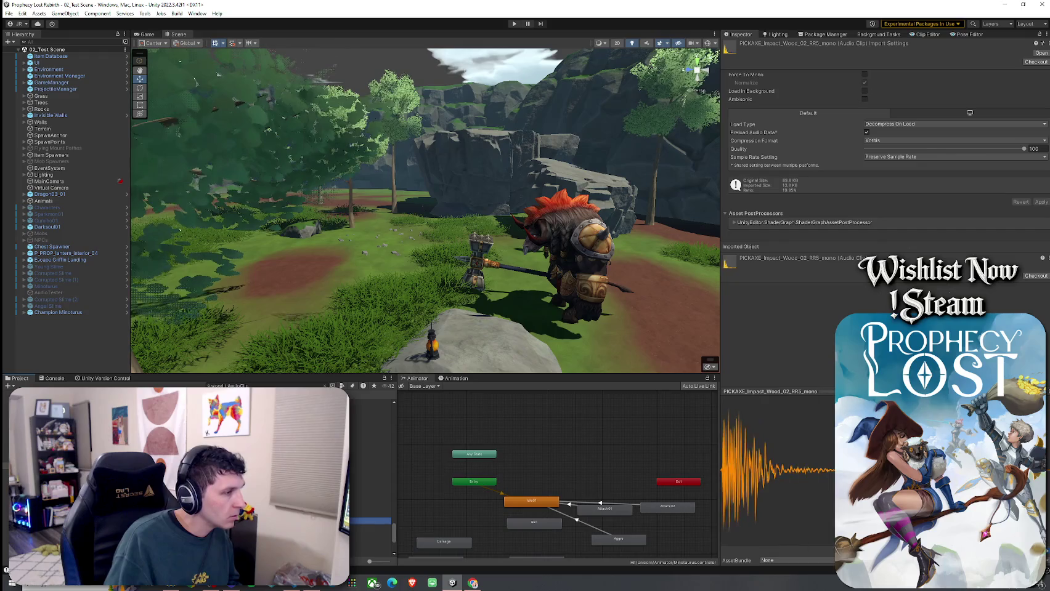
key("Up")
key("Up")
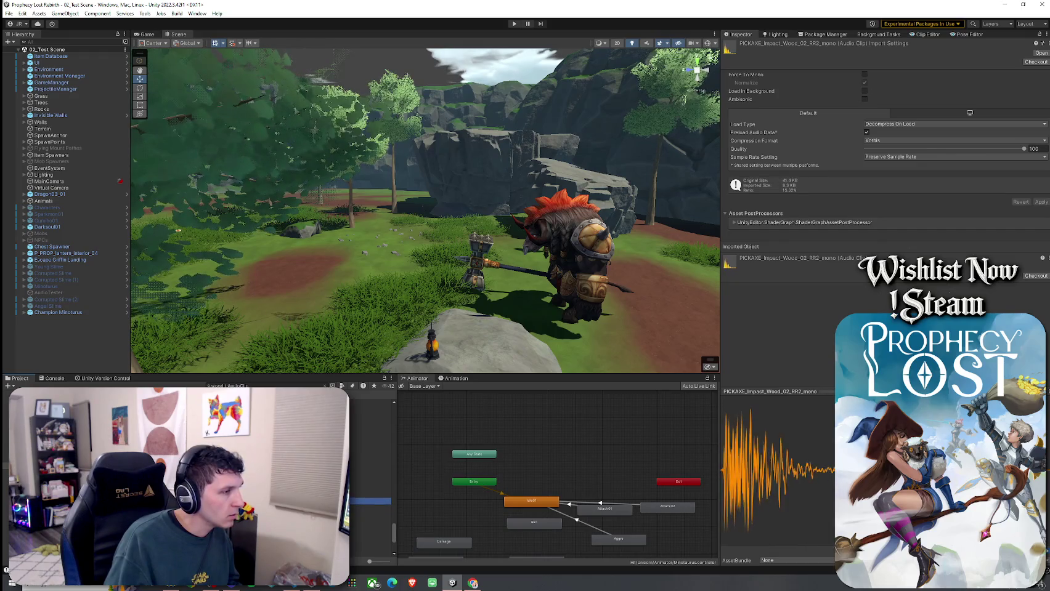
scroll(370, 475, "up", 3)
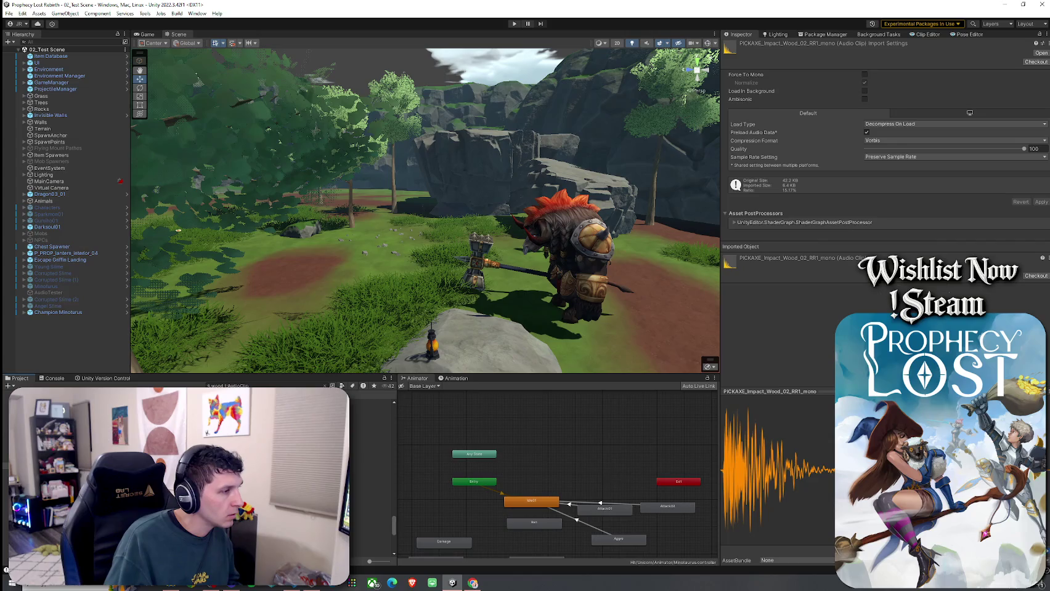
key("Up")
key("Up")
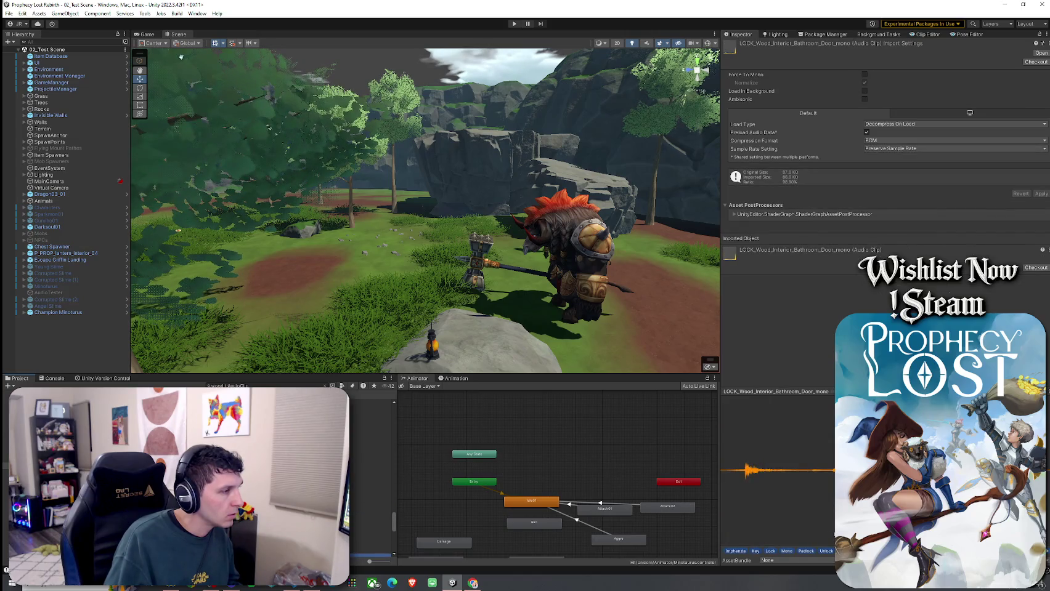
key("Down")
key("Down")
key("Up")
key("Up")
key("Up")
key("Up")
key("Up")
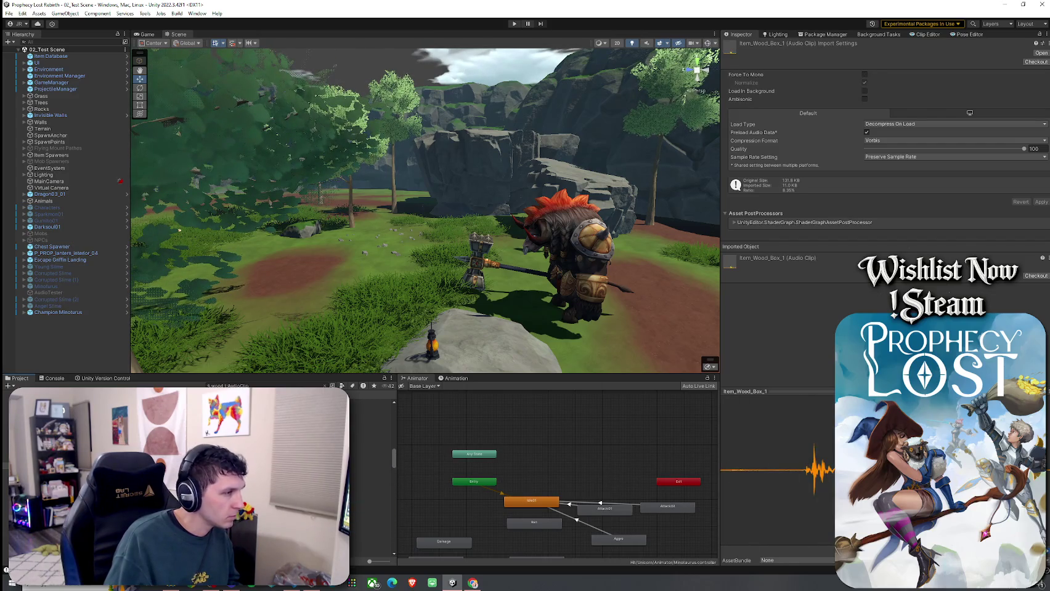
key("Up")
key("Up")
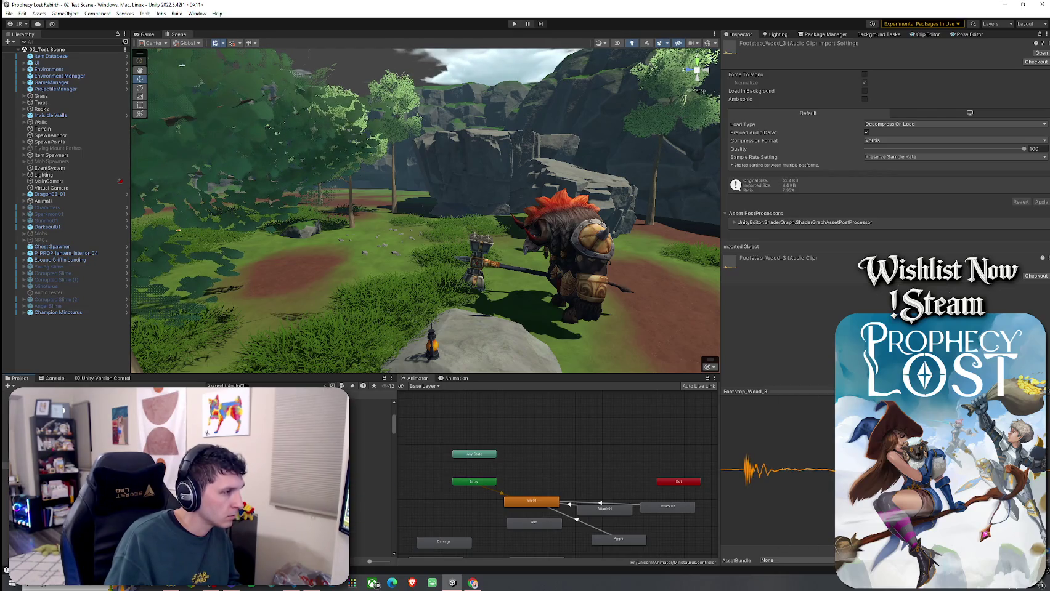
key("Up")
key("Up")
key("Up")
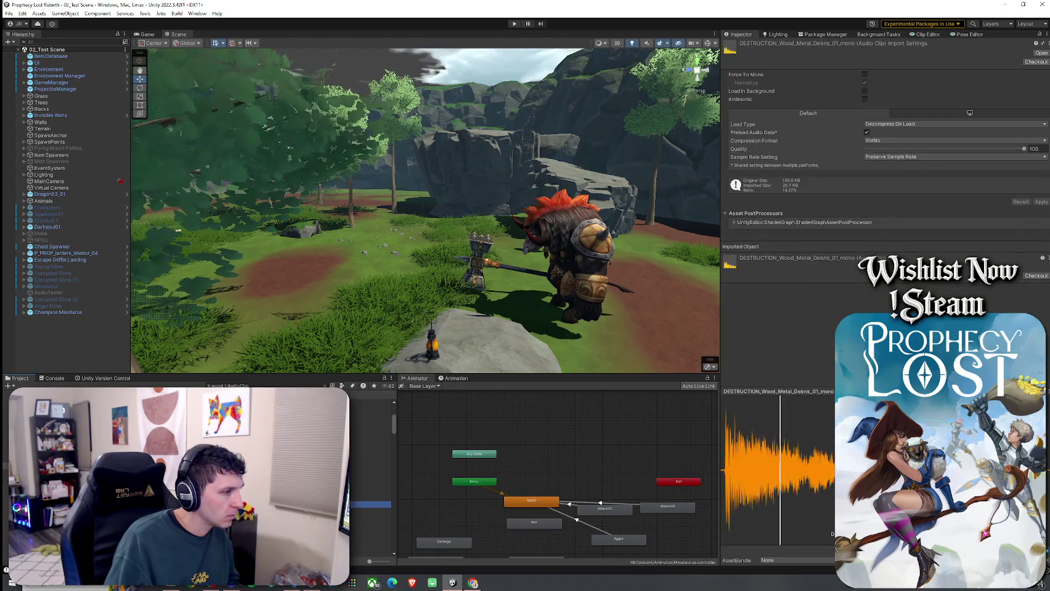
key("Up")
key("Up")
key("Up")
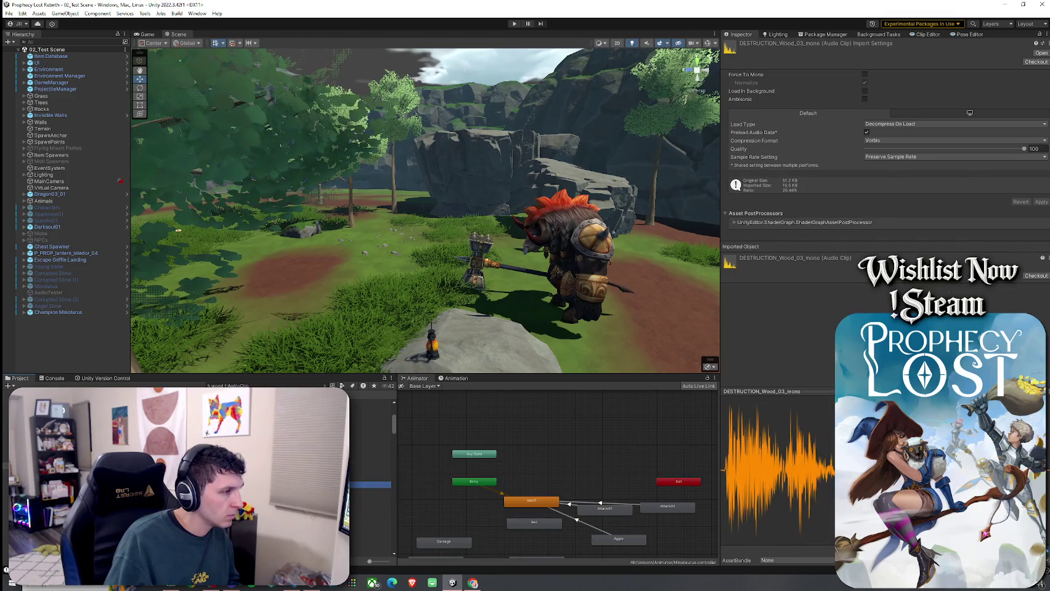
scroll(198, 468, "up", 2)
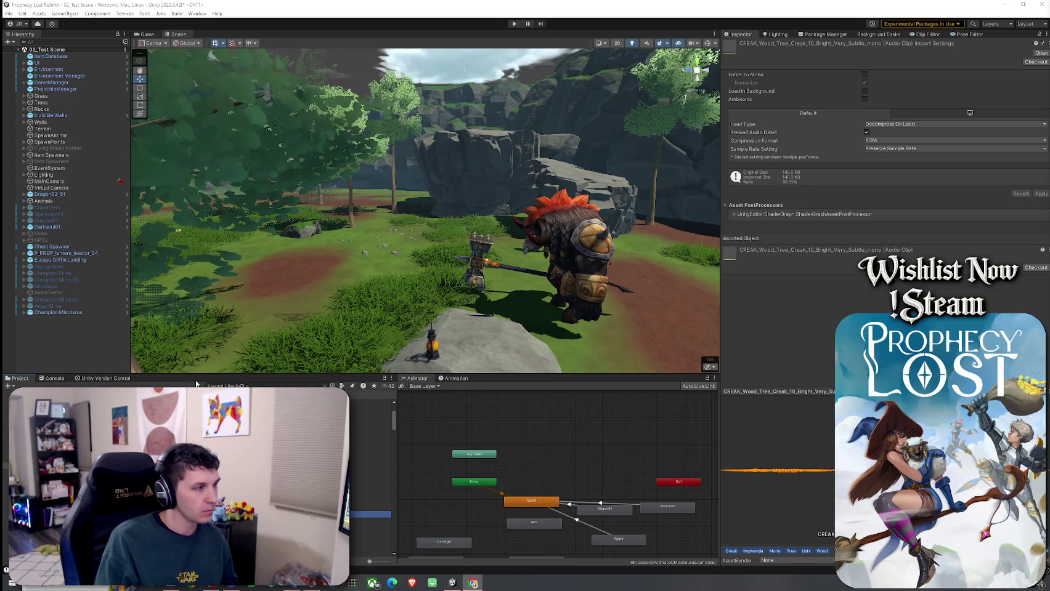
- Preview the quick tree-creak and deep hollow CREAK_Wood clips
left_click(308, 475)
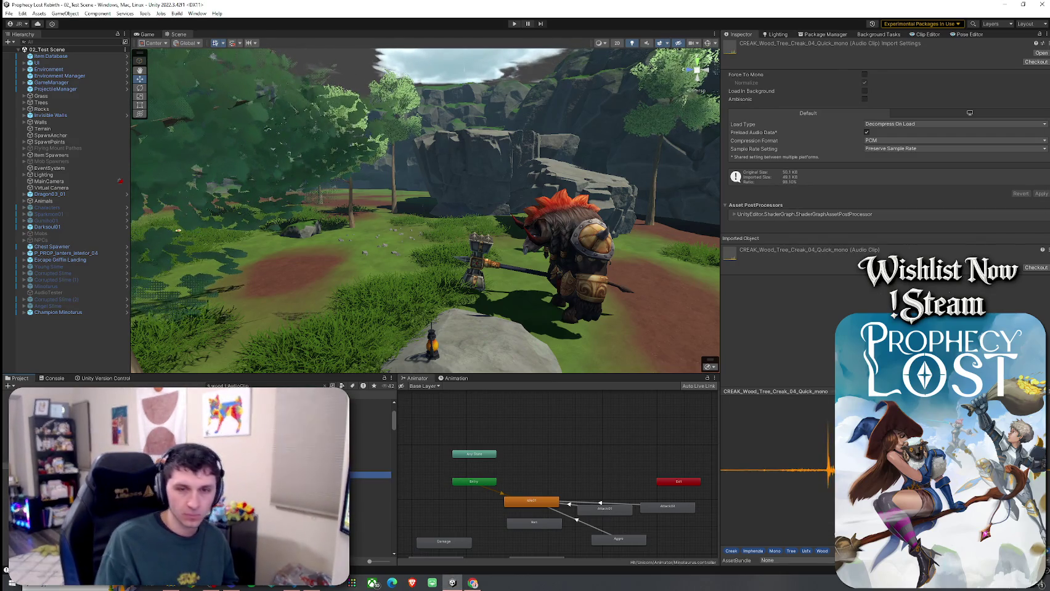
left_click(369, 449)
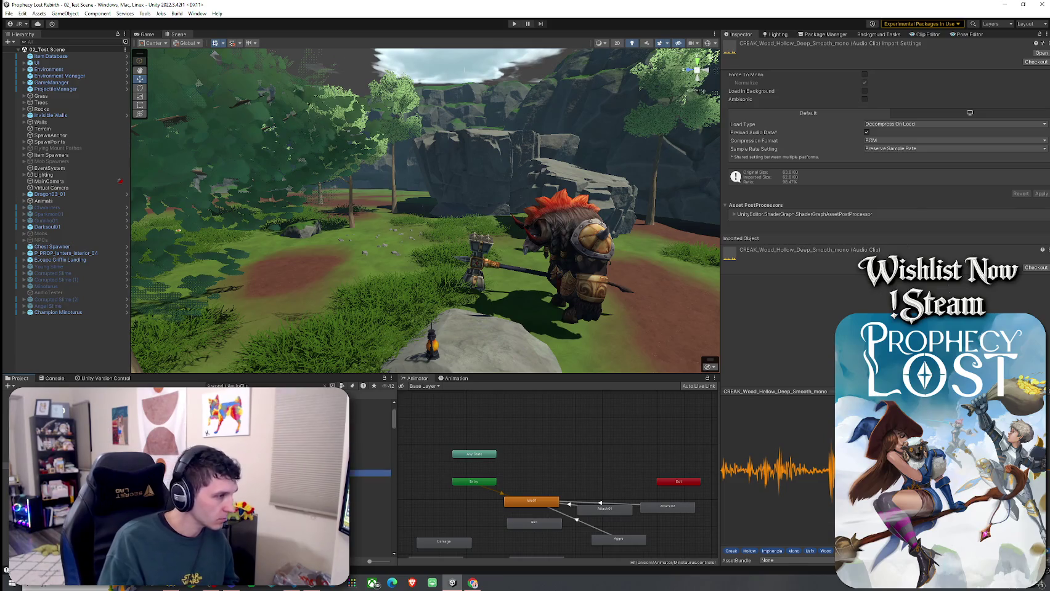
left_click(370, 470)
left_click(370, 514)
- Compare BLUNT_Swing_Hit_Wood 02–06 and settle on BLUNT_Swing_Hit_Wood_04_mono
left_click(369, 456)
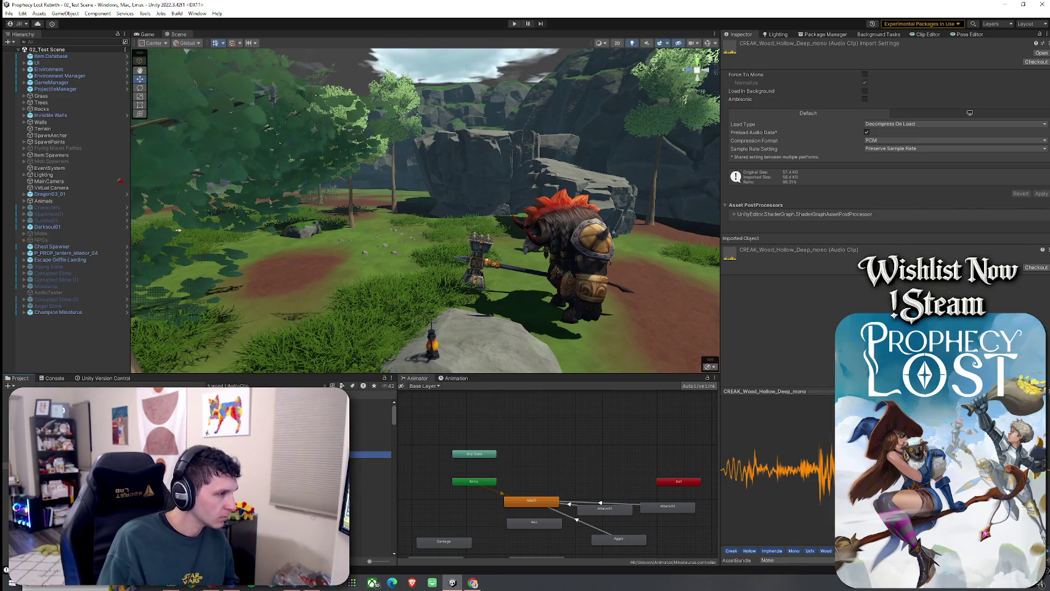
left_click(370, 442)
left_click(369, 414)
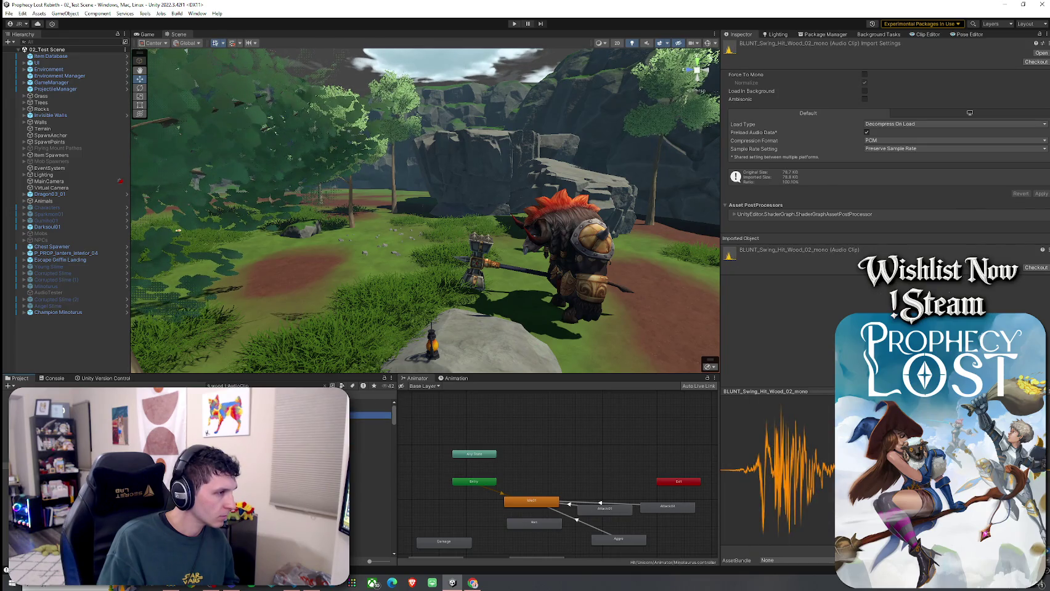
left_click(370, 421)
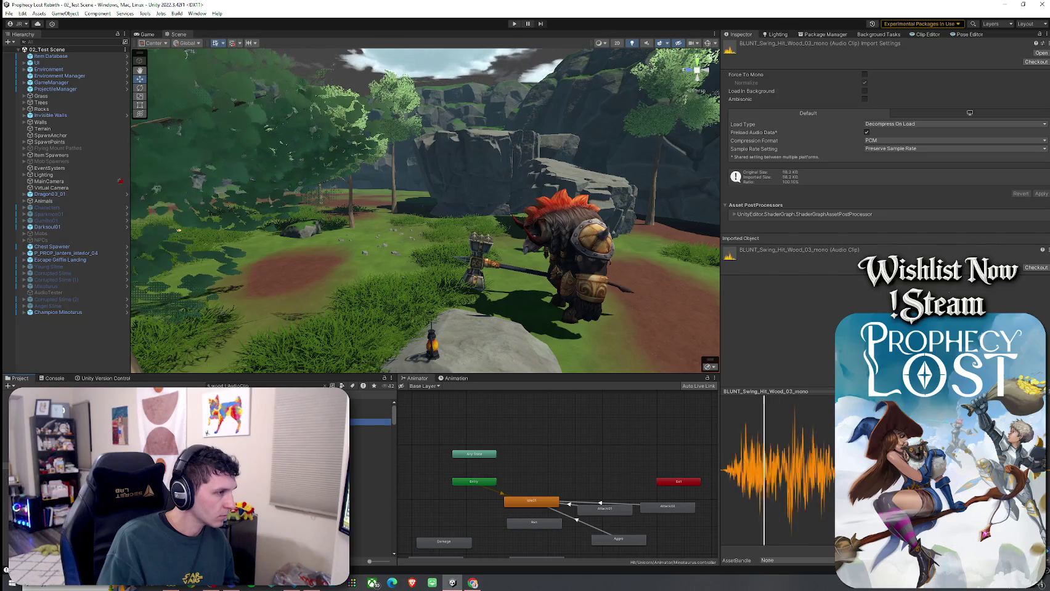
key("Down")
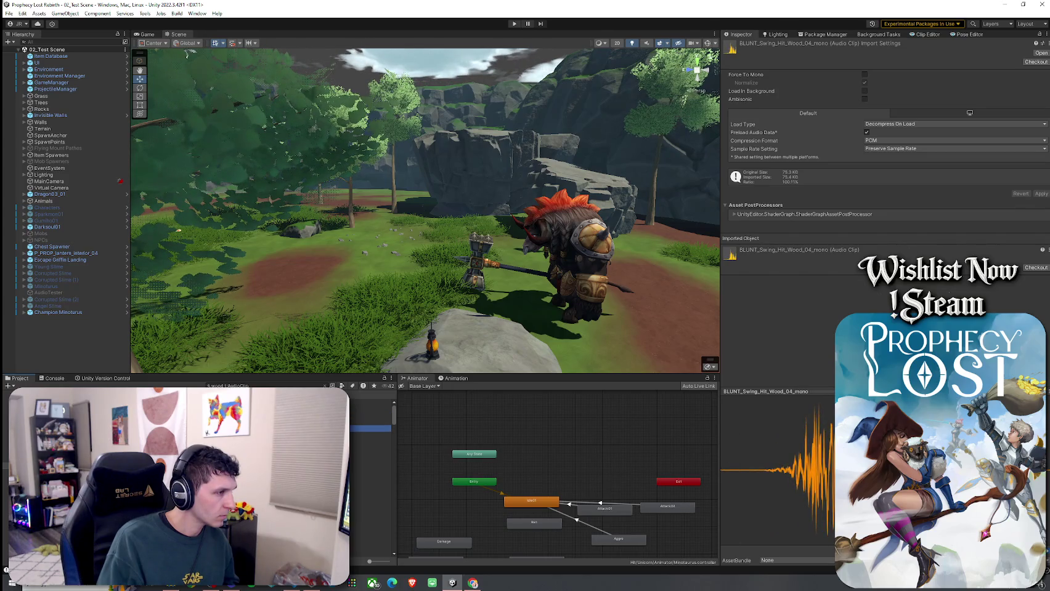
key("Down")
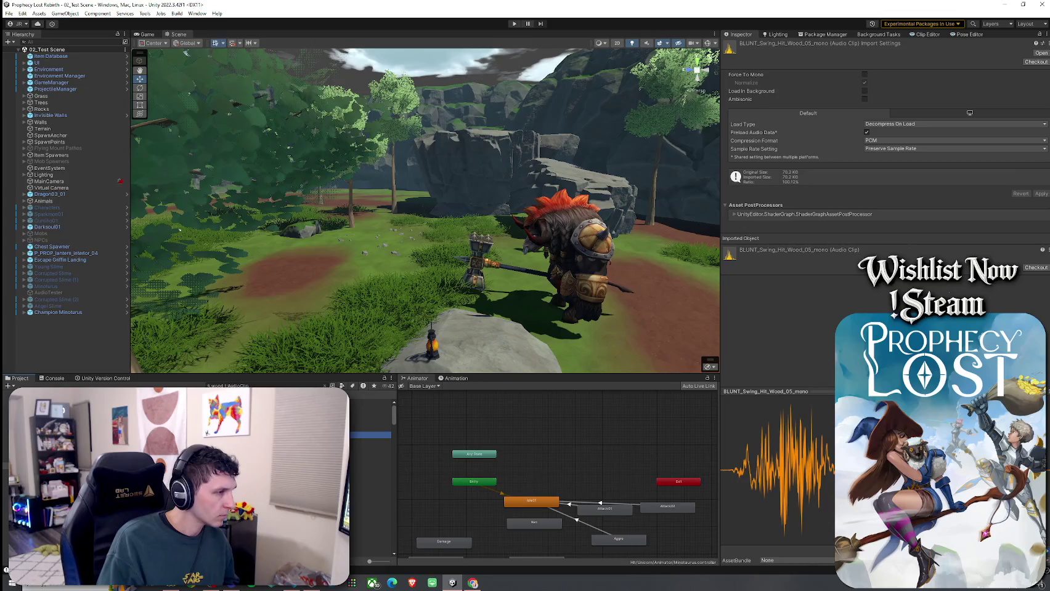
key("Up")
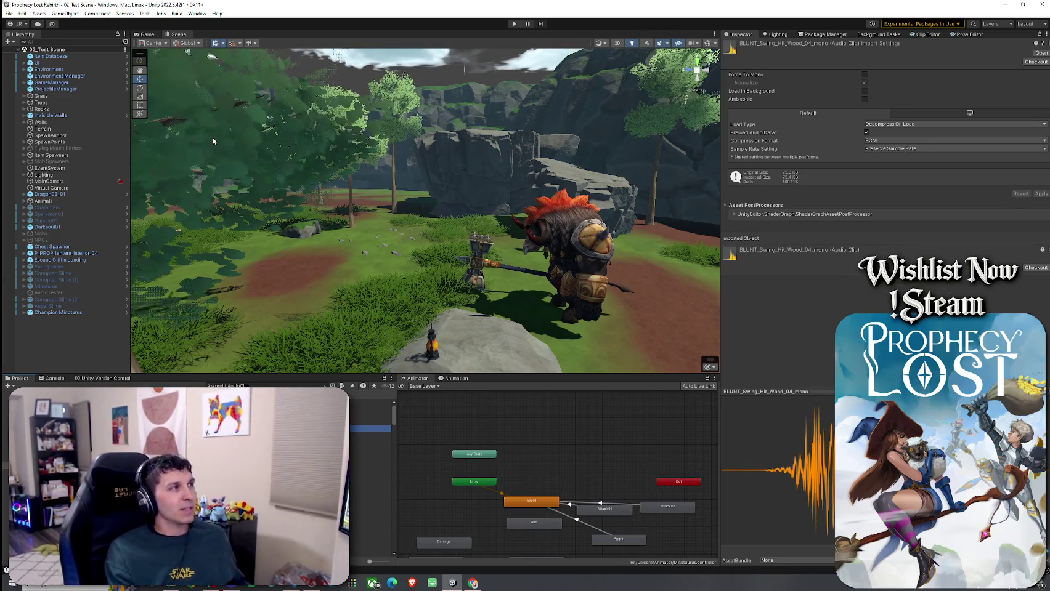
left_click(9, 13)
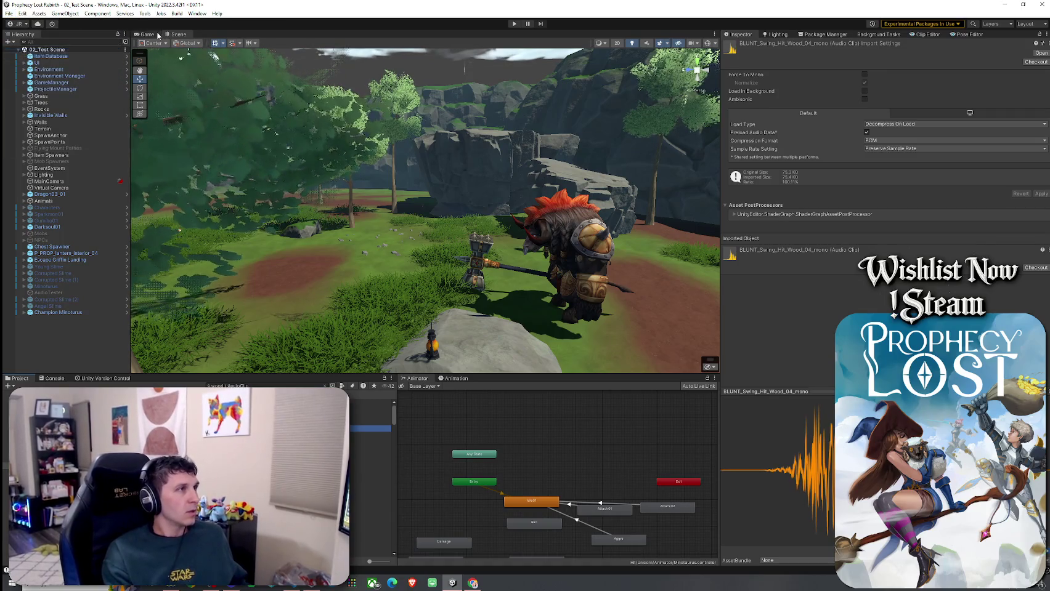
- Enter Play mode, start the game from the title screen, and run toward the monsters
key("ctrl+p")
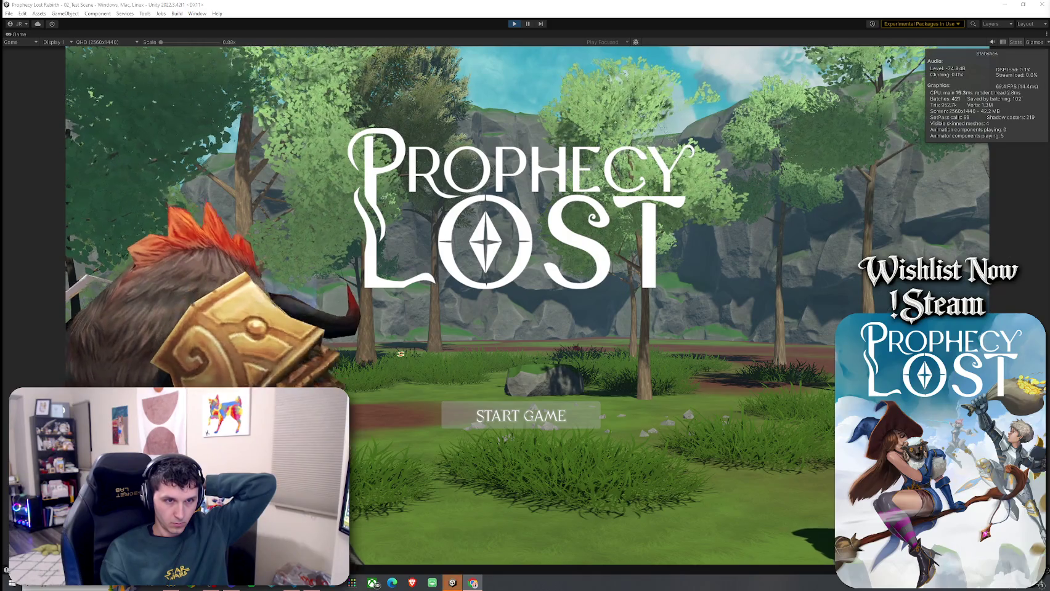
left_click(554, 404)
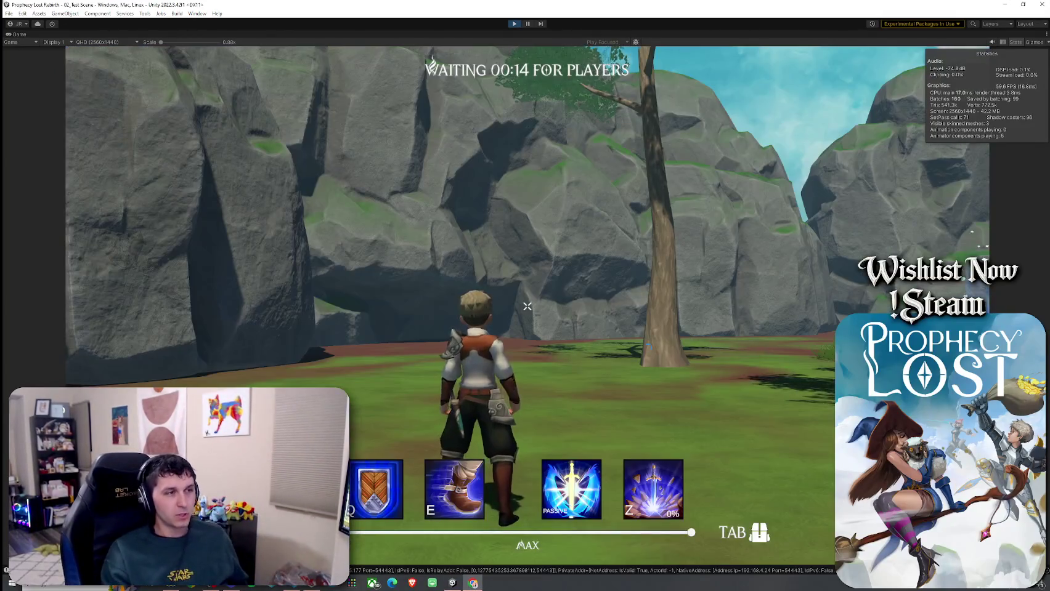
key("w")
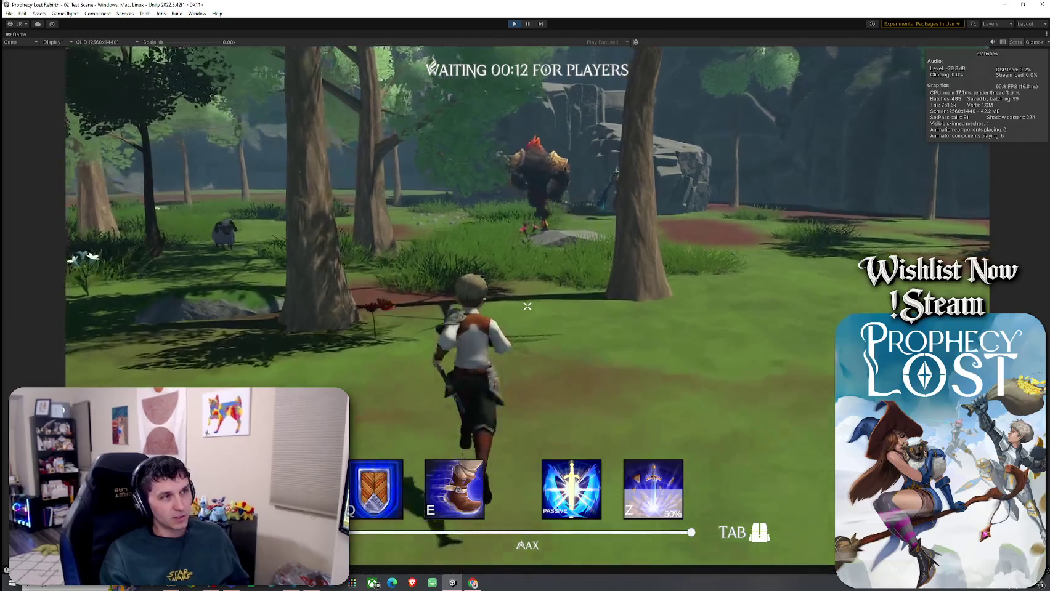
key("w")
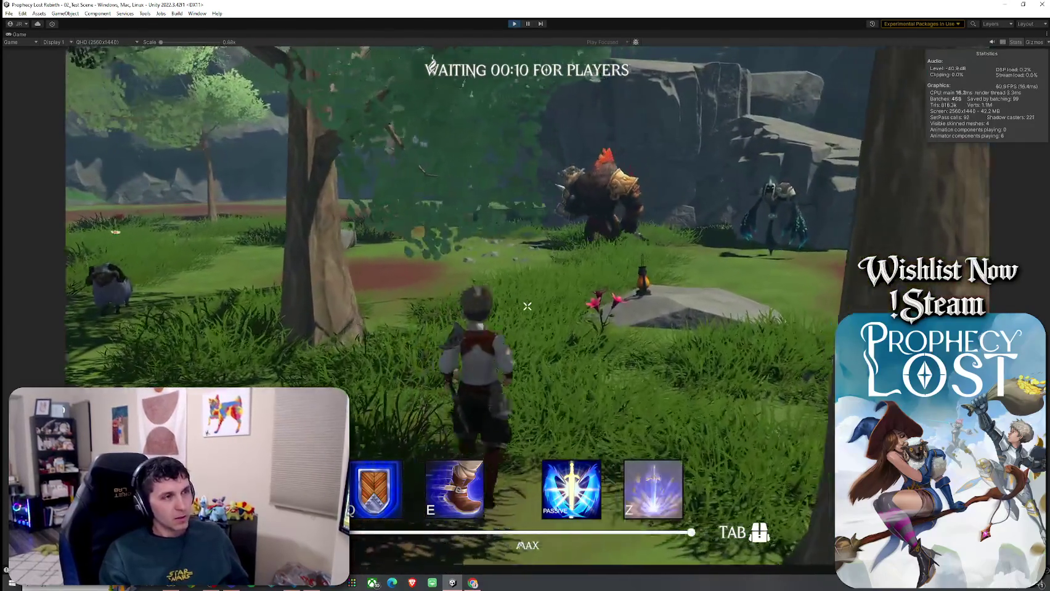
key("w")
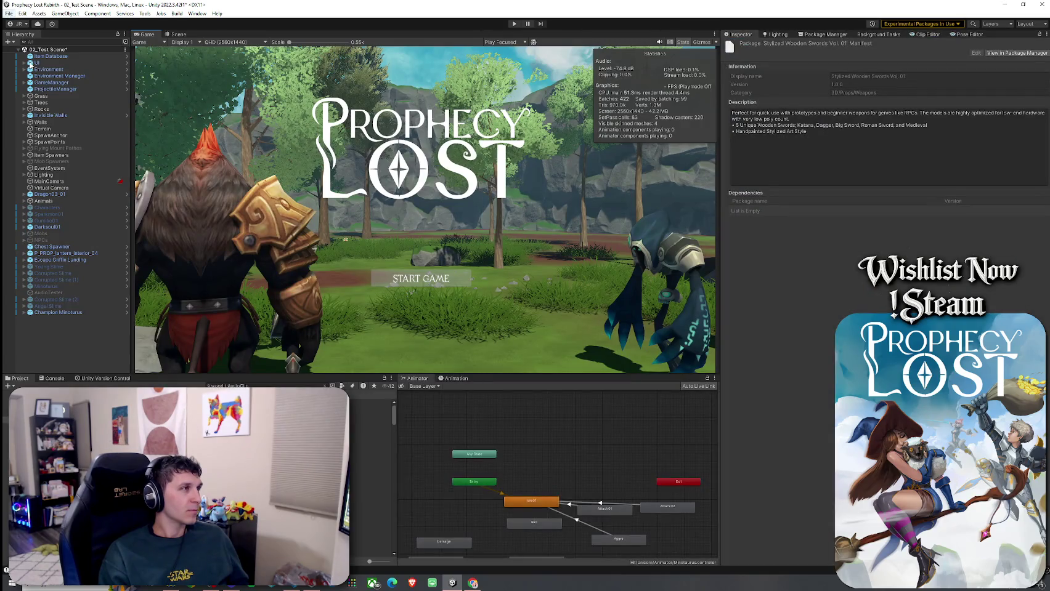
- Save the test scene, inspect the Item Database, and clear the Project search
left_click(22, 13)
key("Escape")
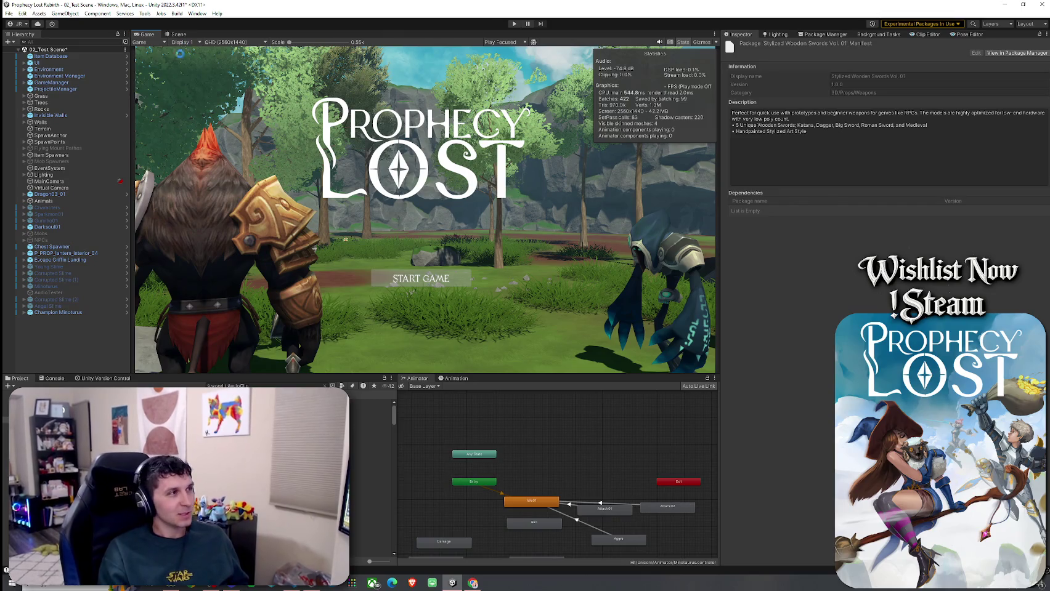
left_click(77, 56)
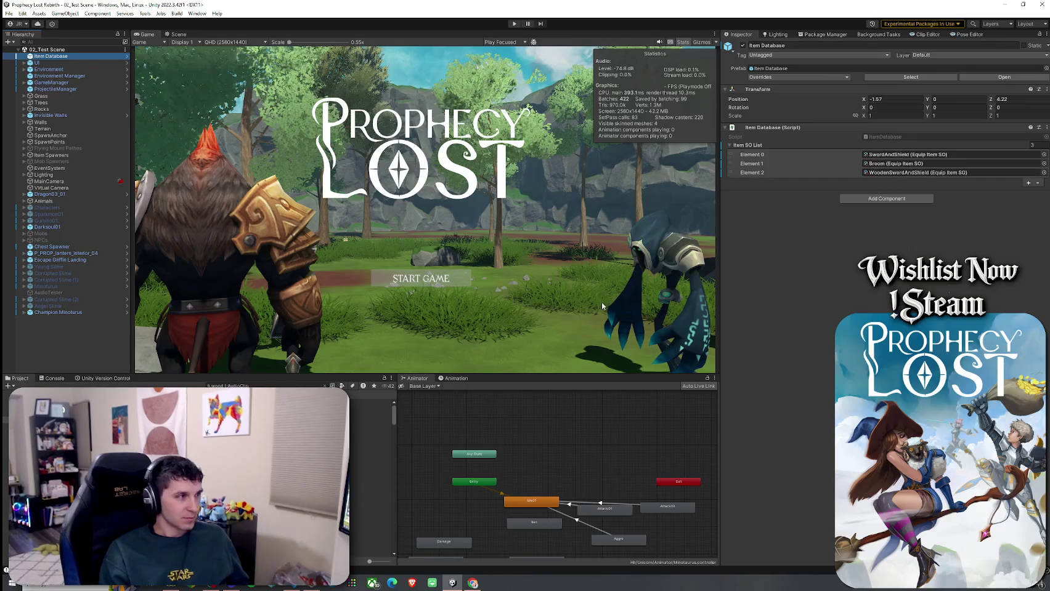
left_click(251, 386)
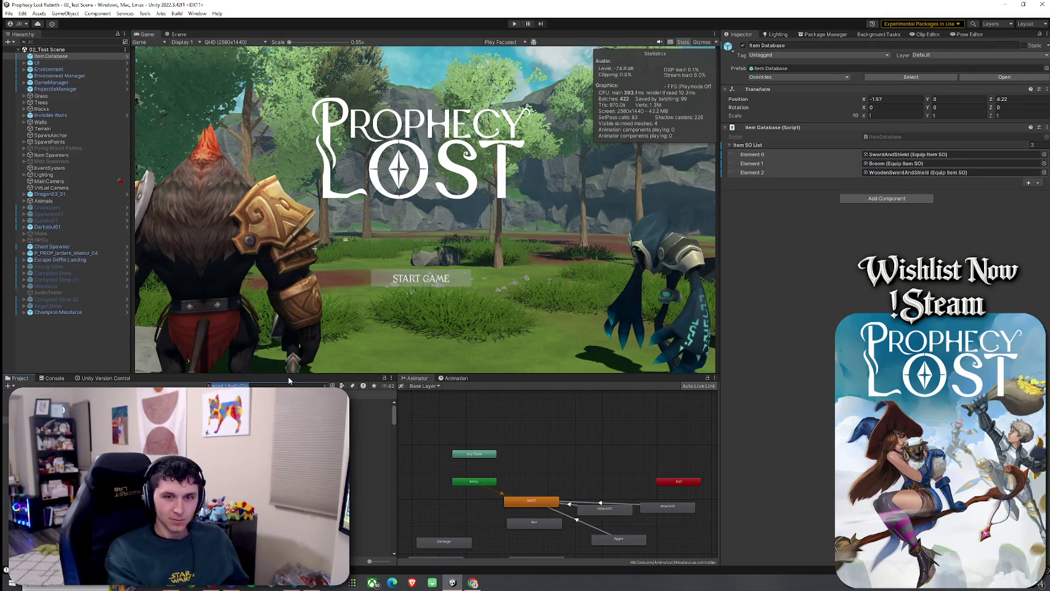
key("BackSpace")
type("sword")
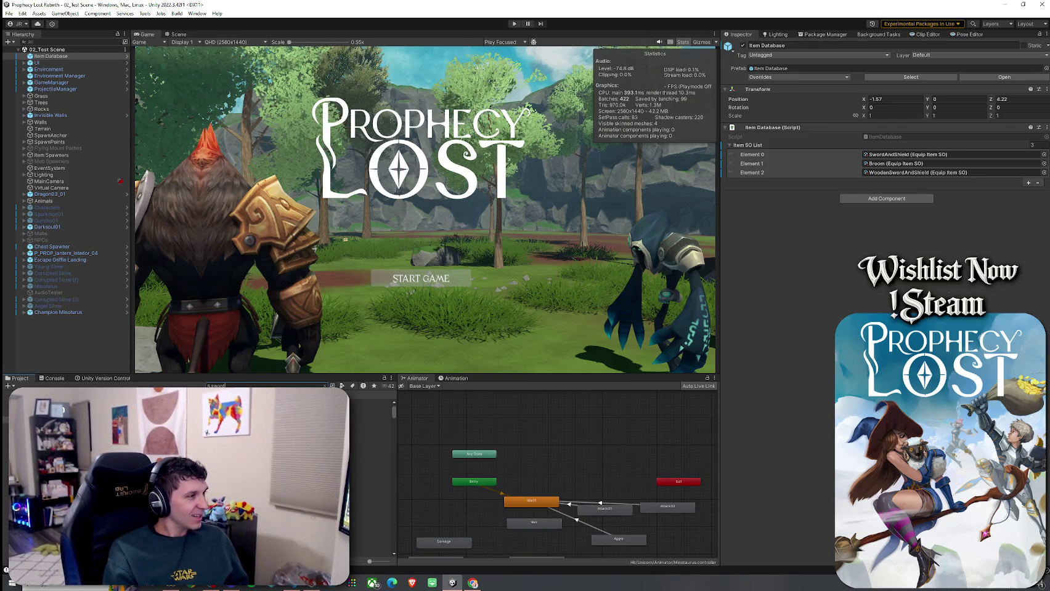
- Browse the Wooden Sword and Shield folder and select its item data asset
left_click(369, 494)
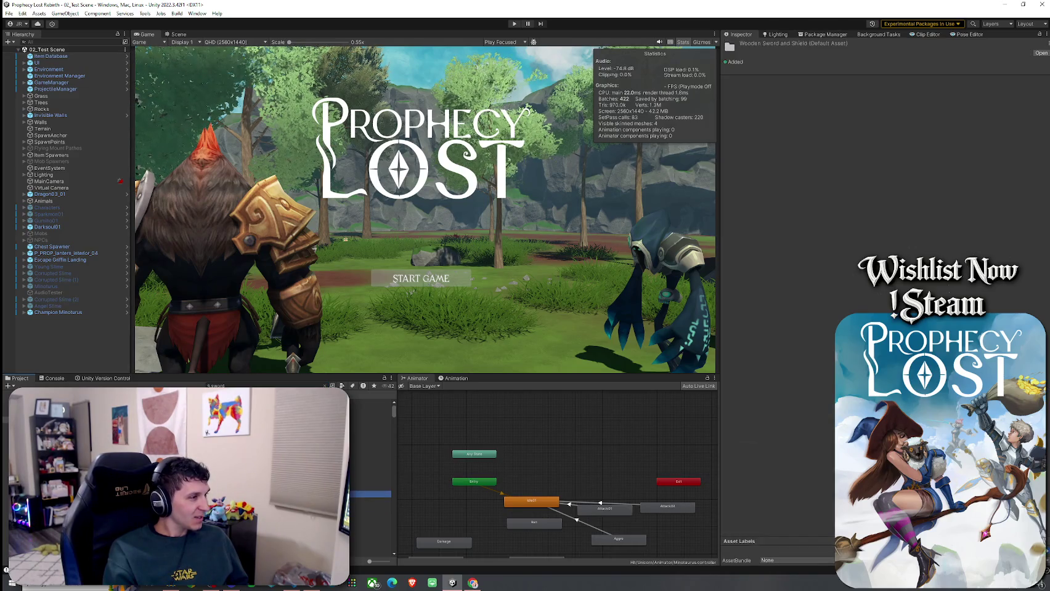
key("BackSpace")
key("BackSpace")
key("BackSpace")
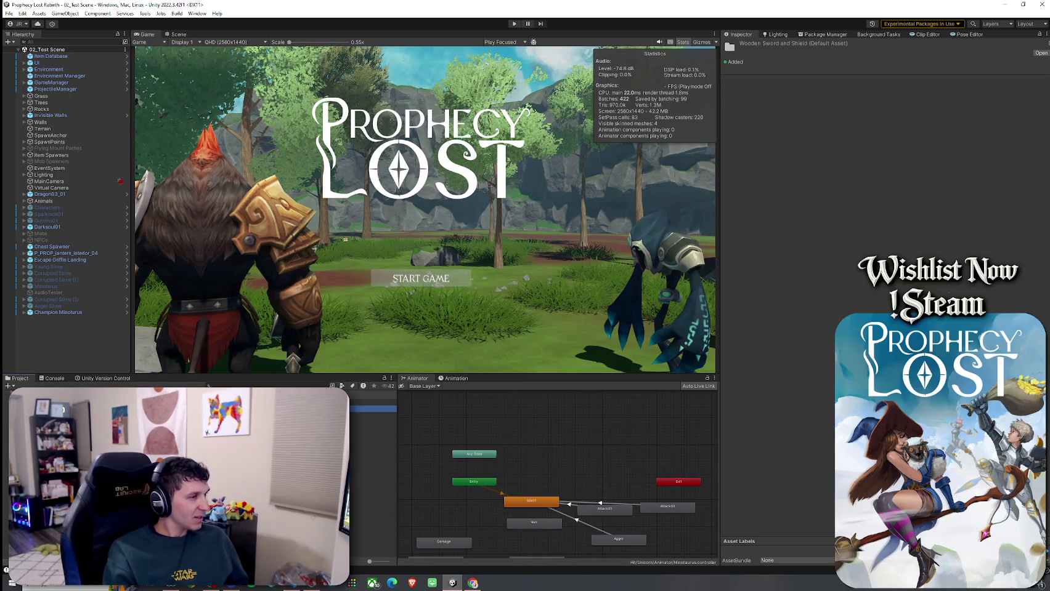
left_click(373, 409)
left_click(373, 409)
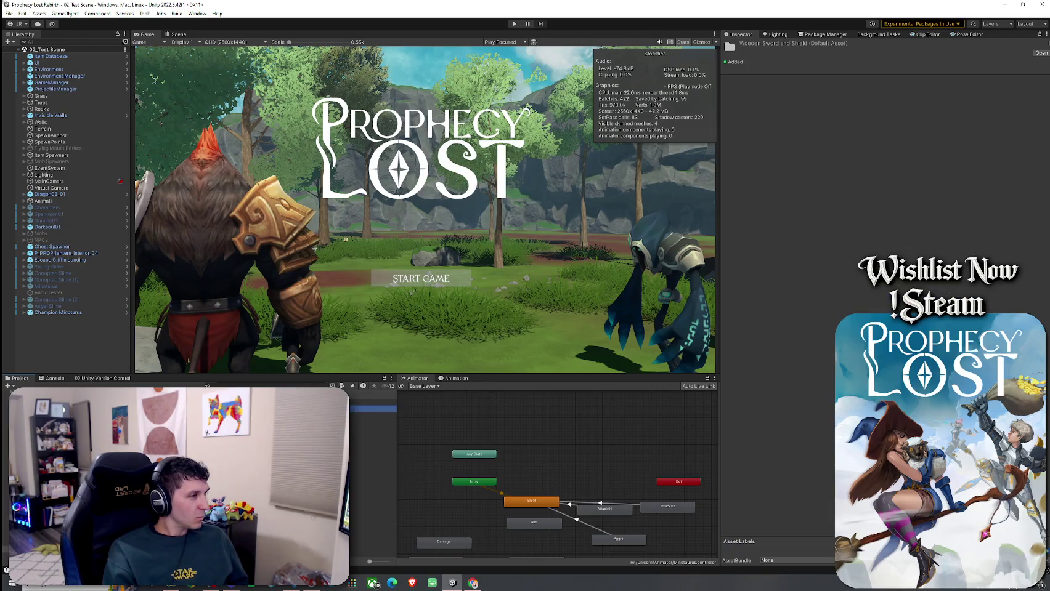
left_click(373, 408)
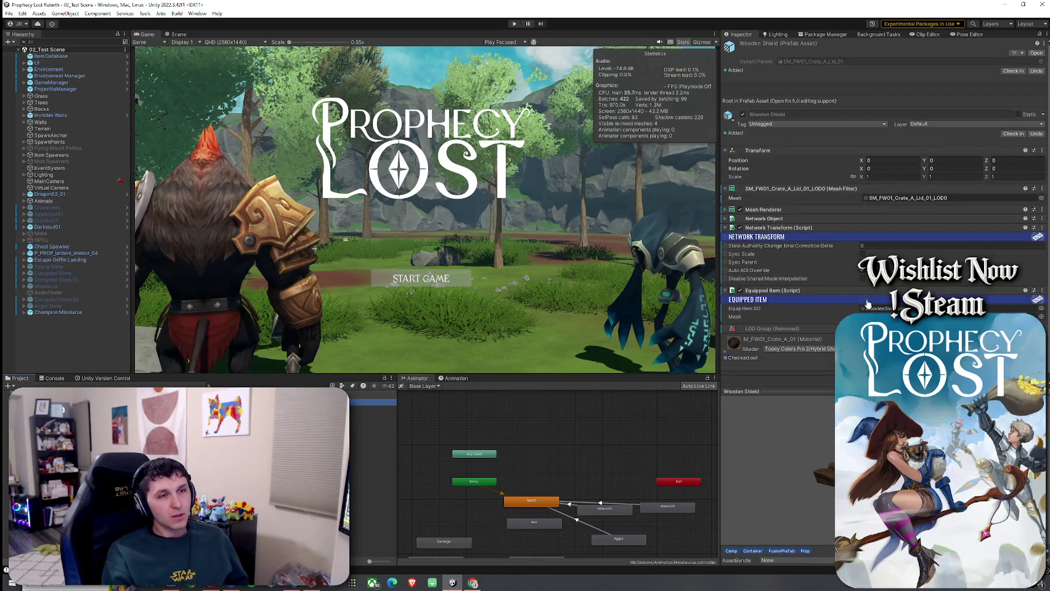
left_click(531, 401)
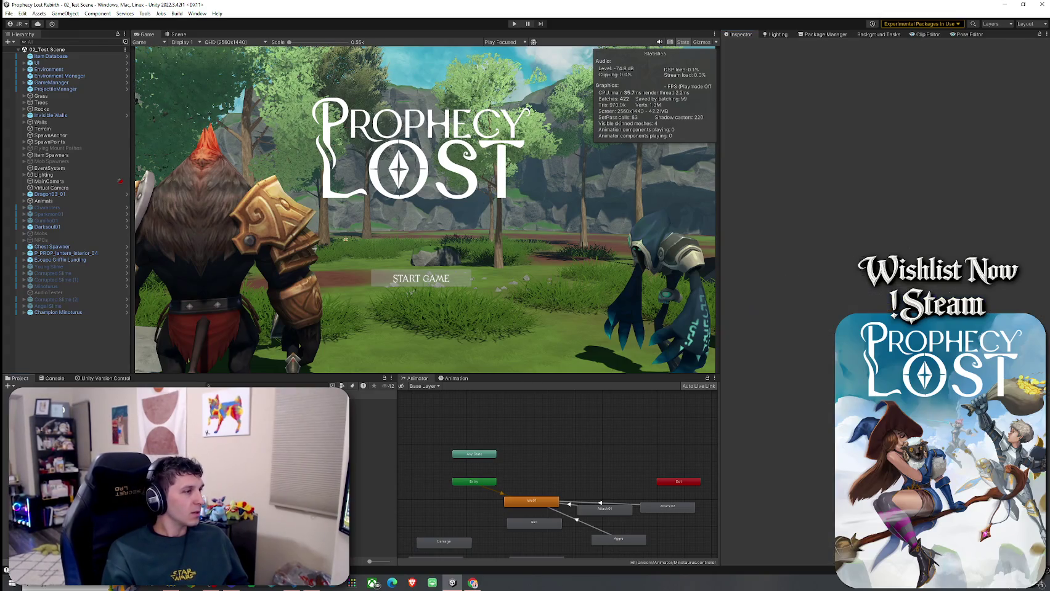
left_click(373, 416)
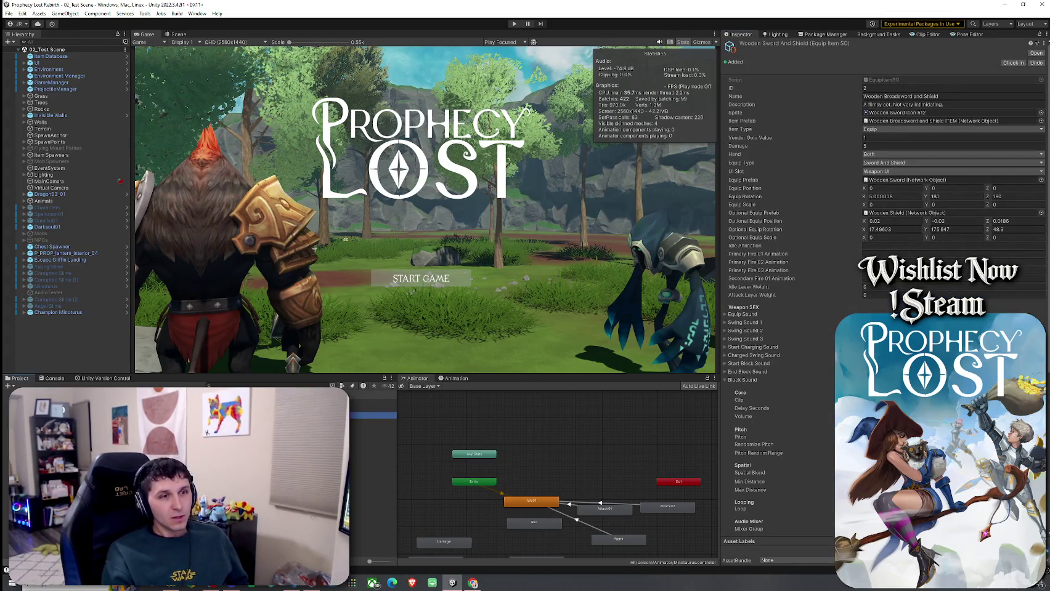
scroll(826, 376, "down", 3)
- Assign the wooden BLUNT swing clip found via 'Swo 4' as the Block Sound, then collapse it
left_click(773, 297)
left_click(751, 293)
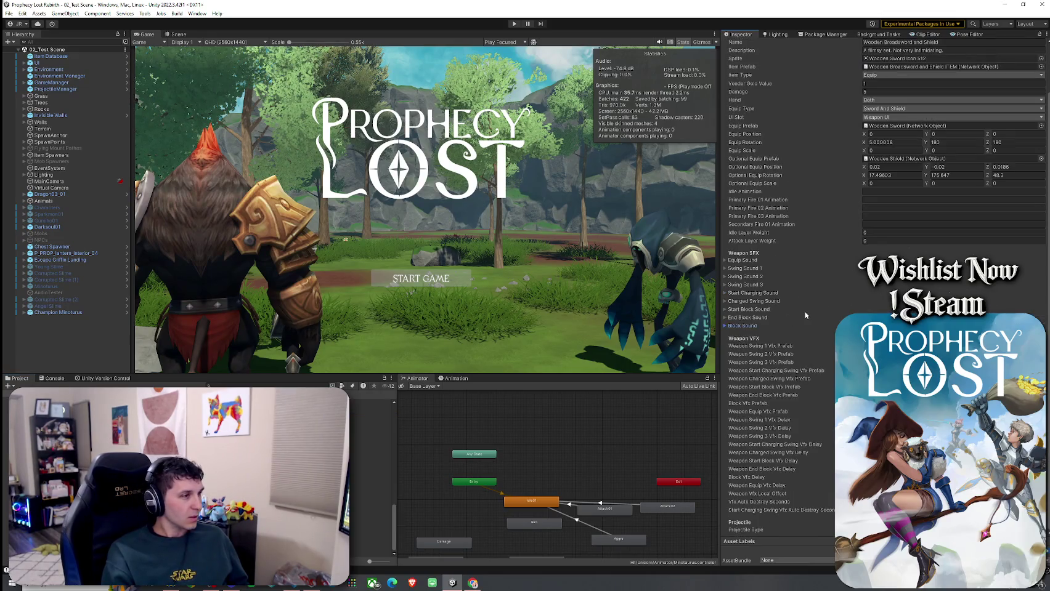
left_click(741, 326)
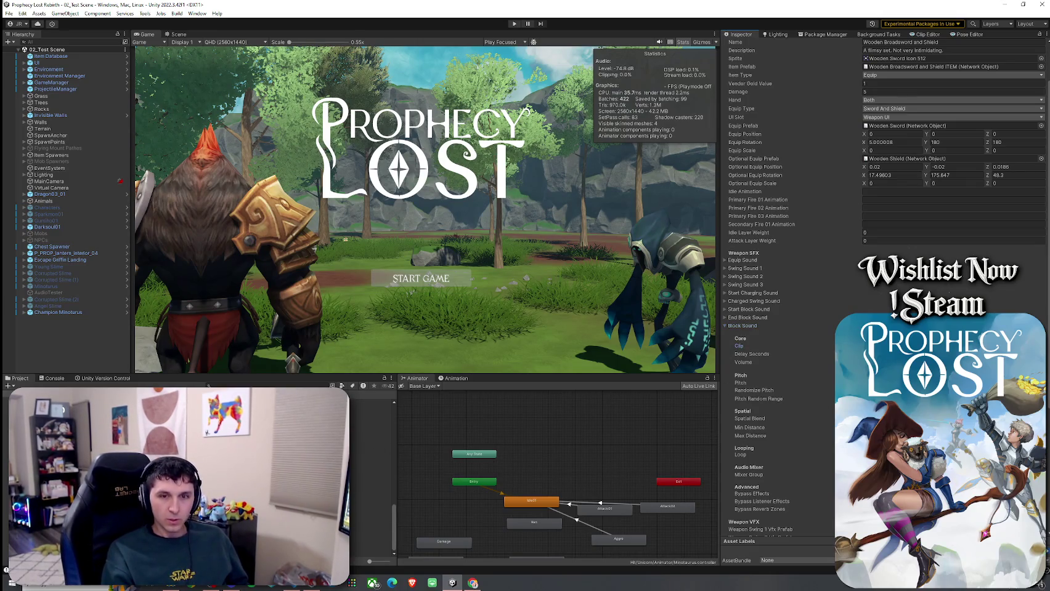
left_click(1041, 346)
type("Sw")
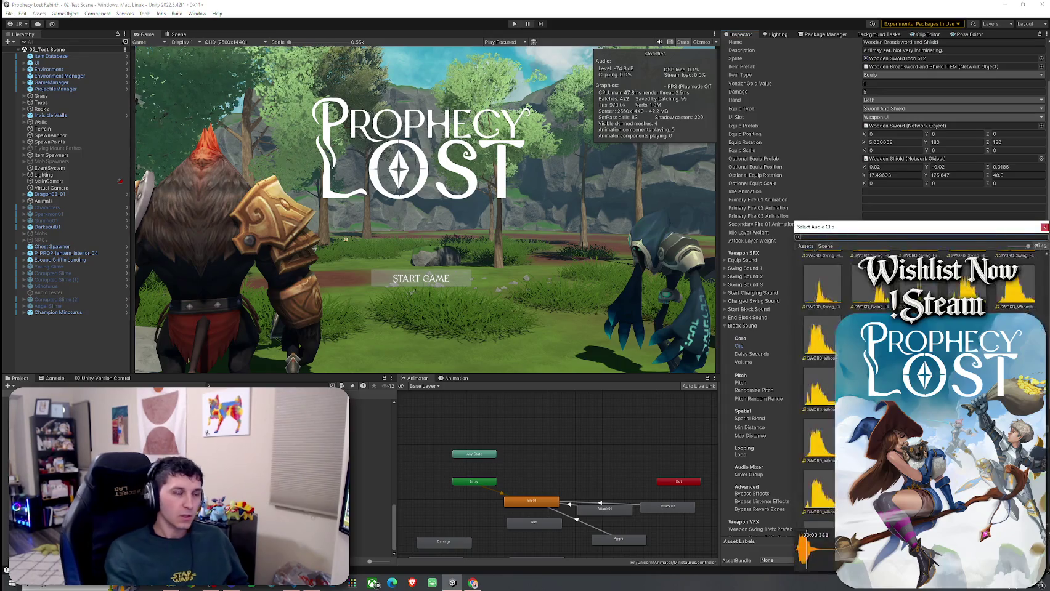
type("o")
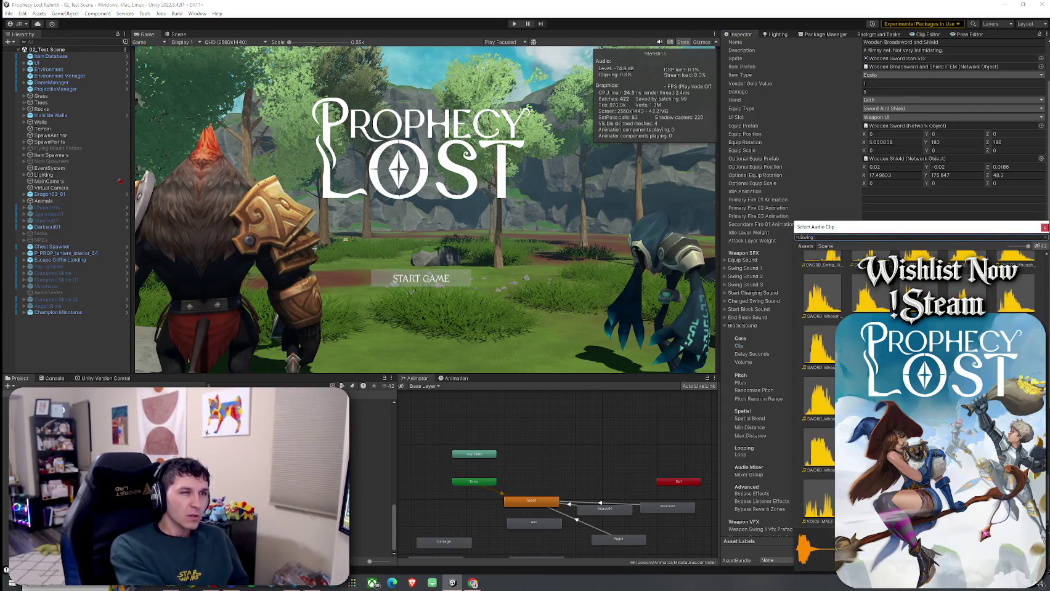
type(" 4")
left_click(860, 284)
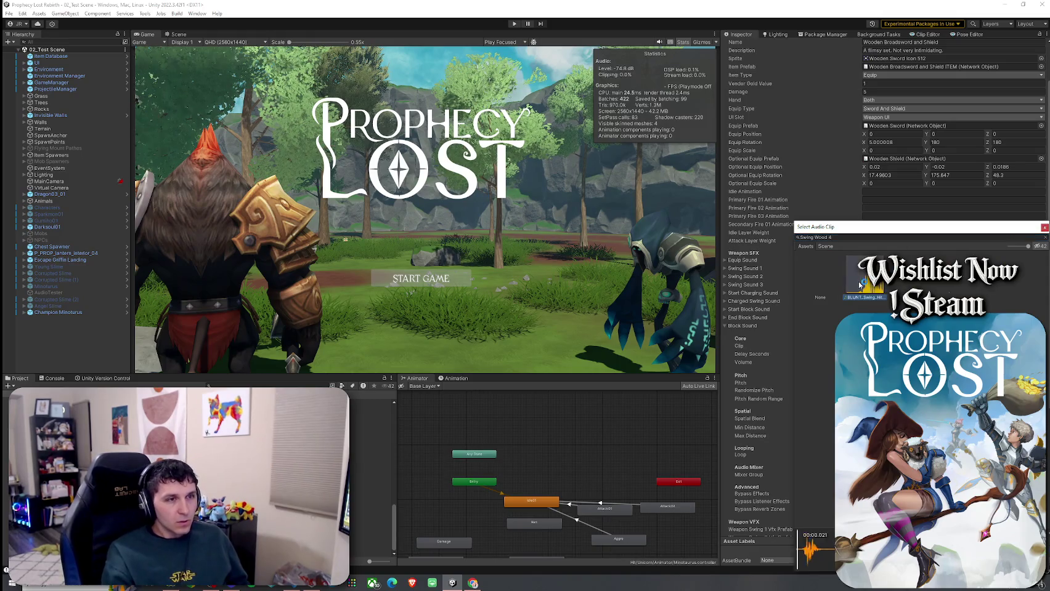
double_click(866, 280)
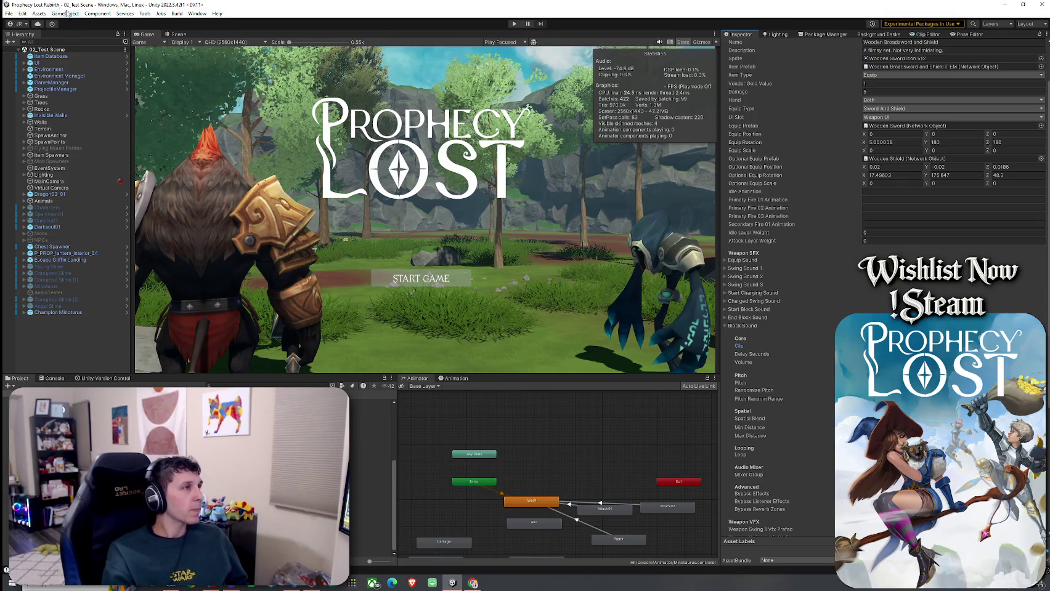
left_click(12, 13)
left_click(28, 48)
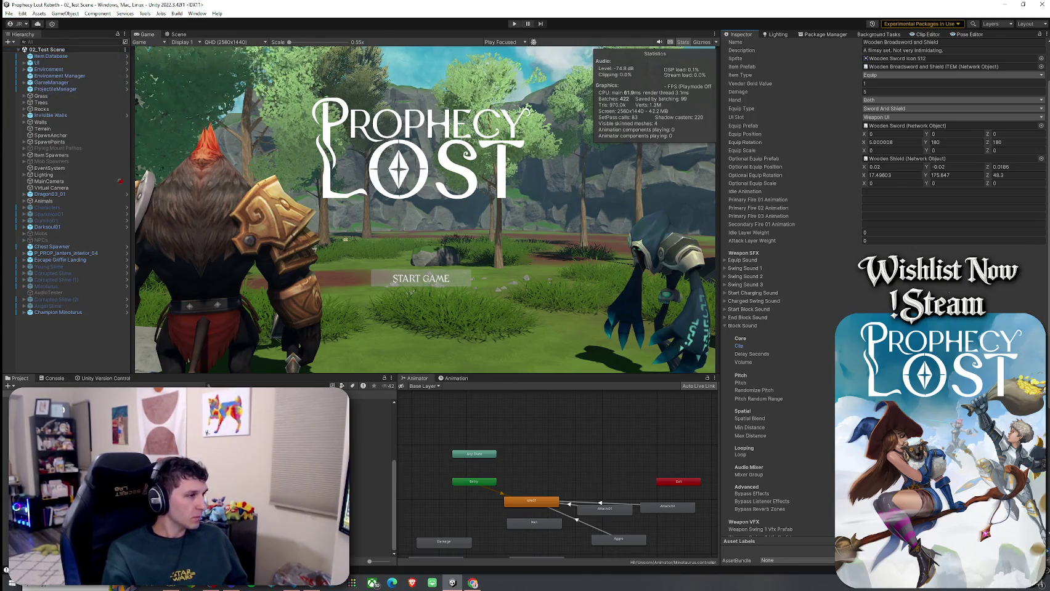
left_click(780, 327)
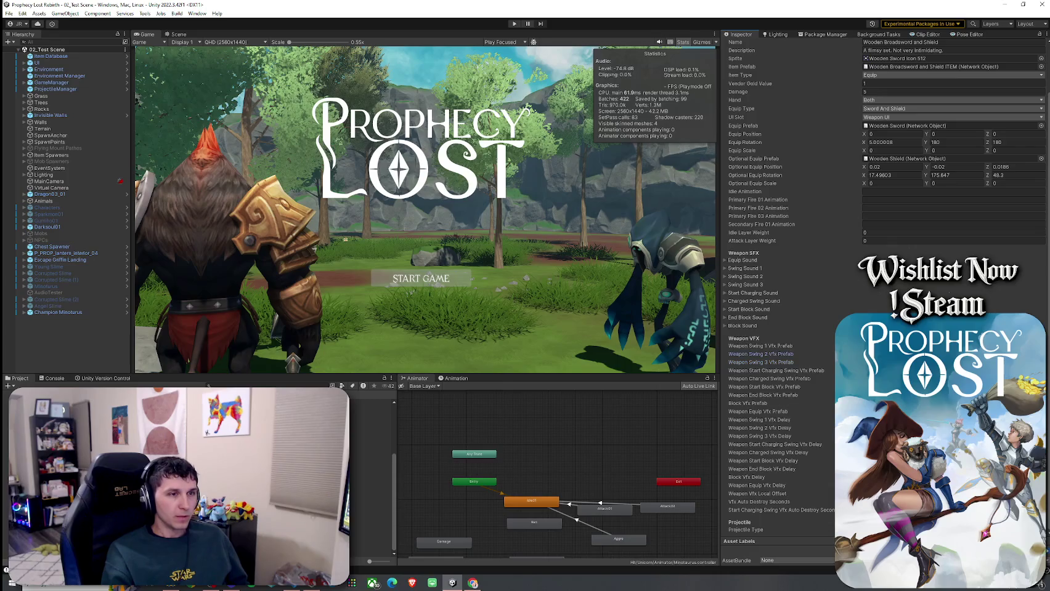
left_click(761, 362)
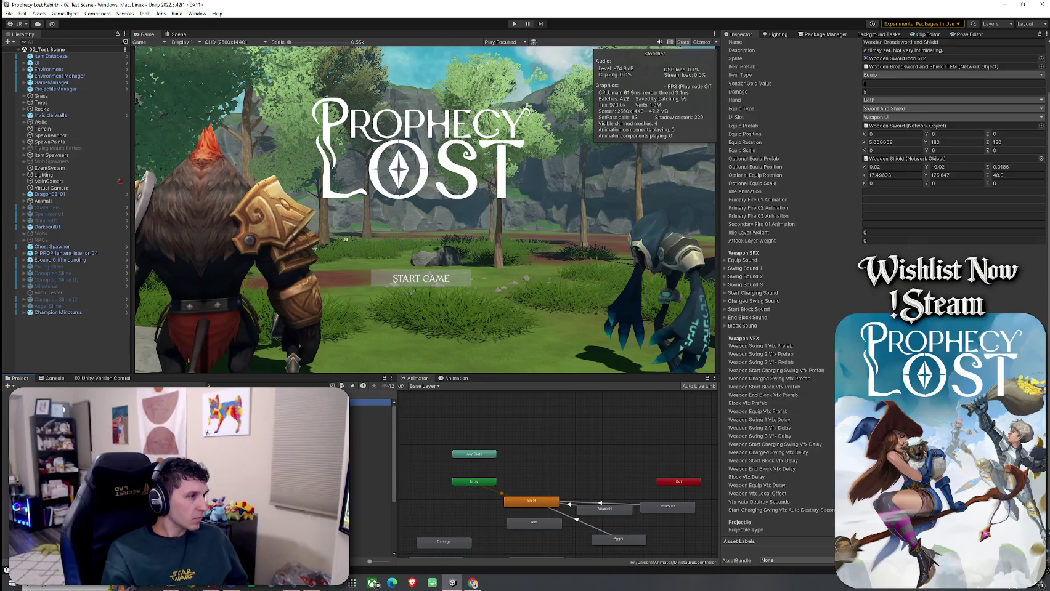
- Preview the Prick 1 and Sword Slash 1 effect prefabs in Prefab Mode
double_click(937, 346)
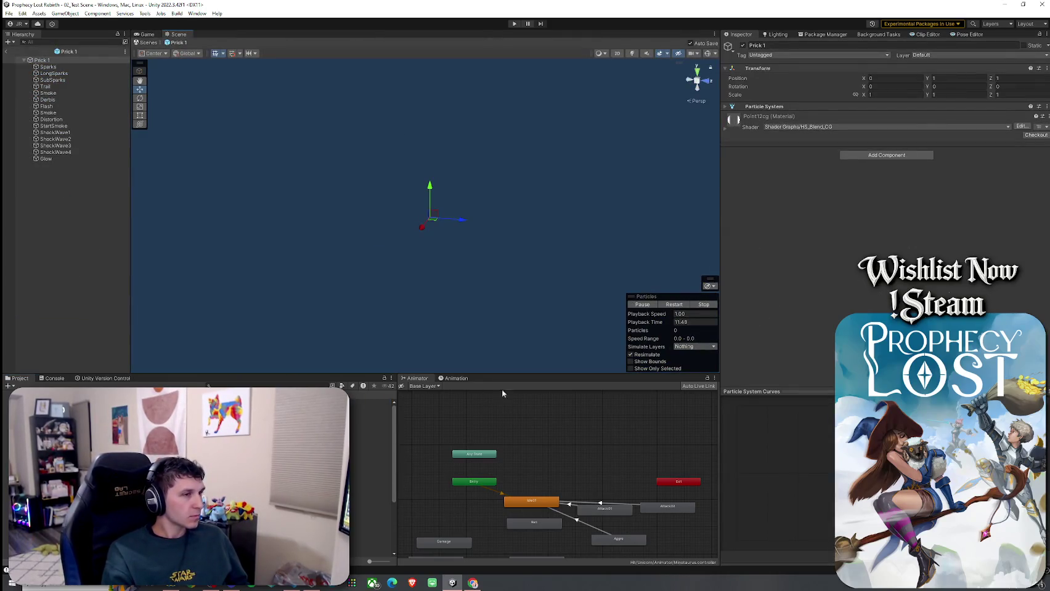
left_click(674, 305)
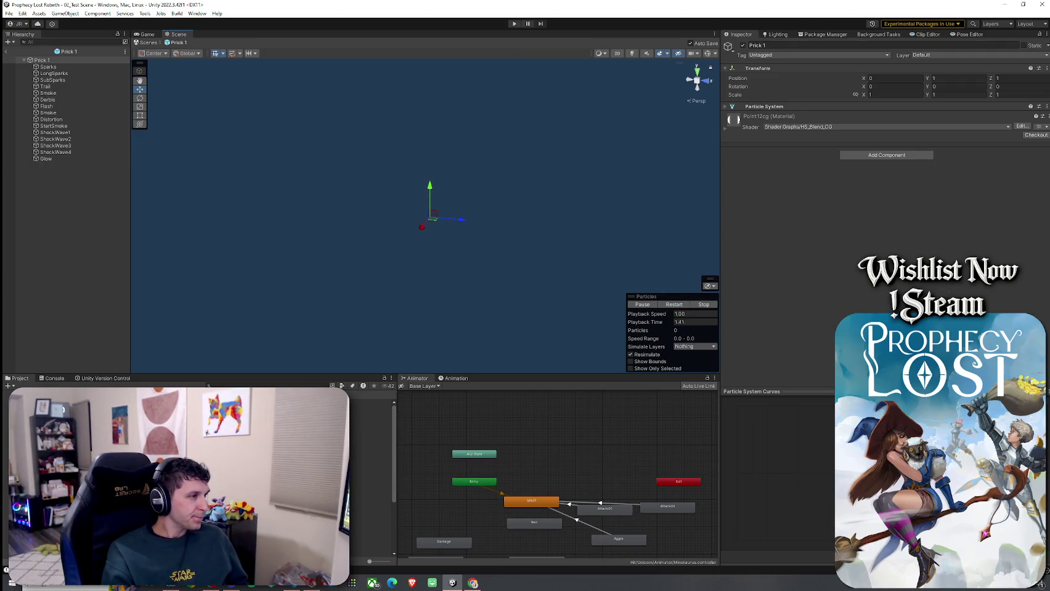
left_click(370, 454)
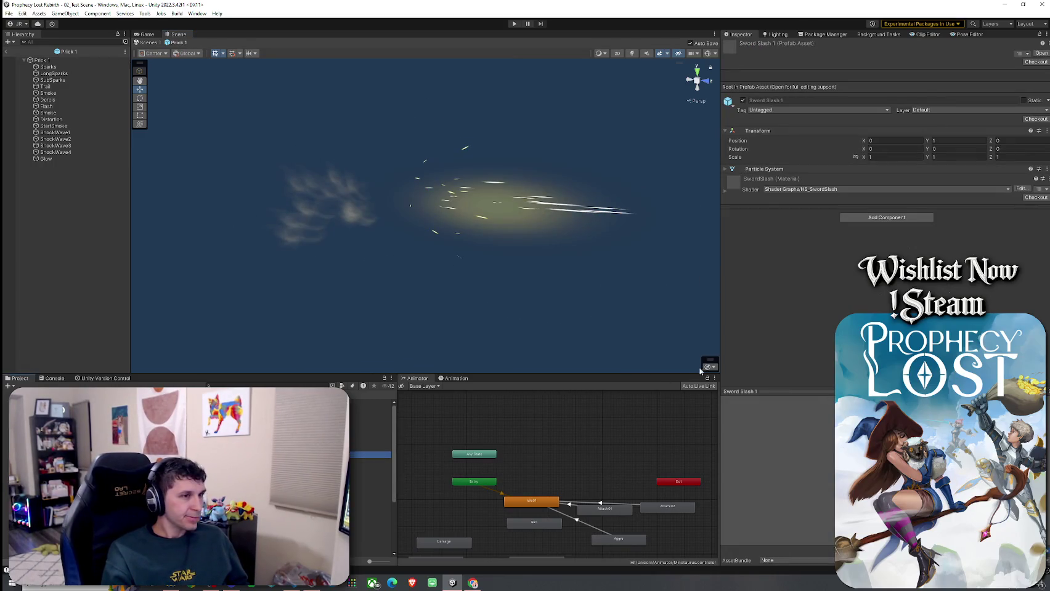
double_click(370, 455)
left_click(674, 305)
left_click(674, 304)
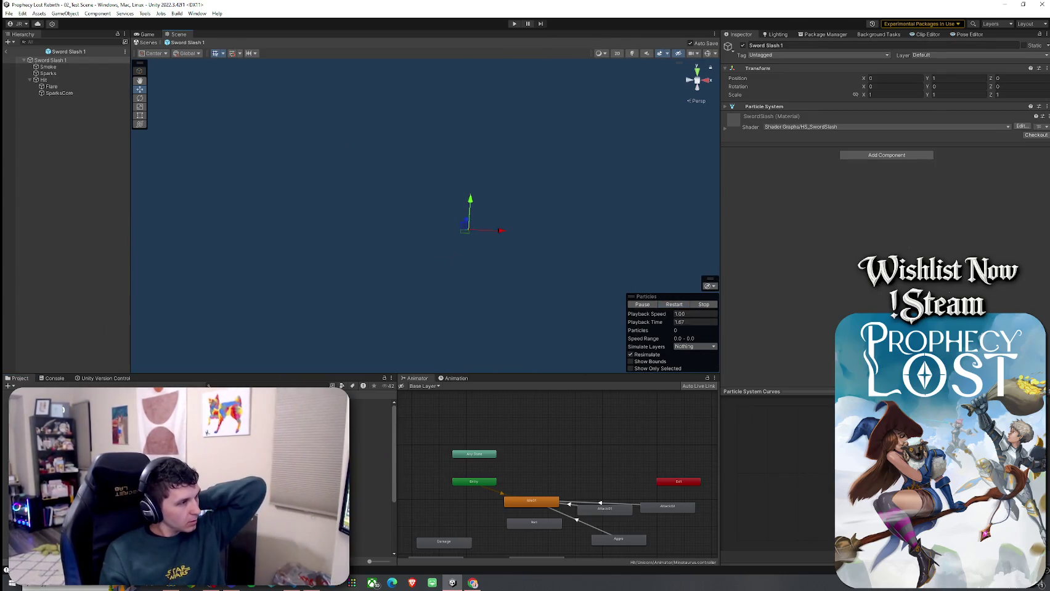
left_click(185, 474)
scroll(185, 474, "down", 5)
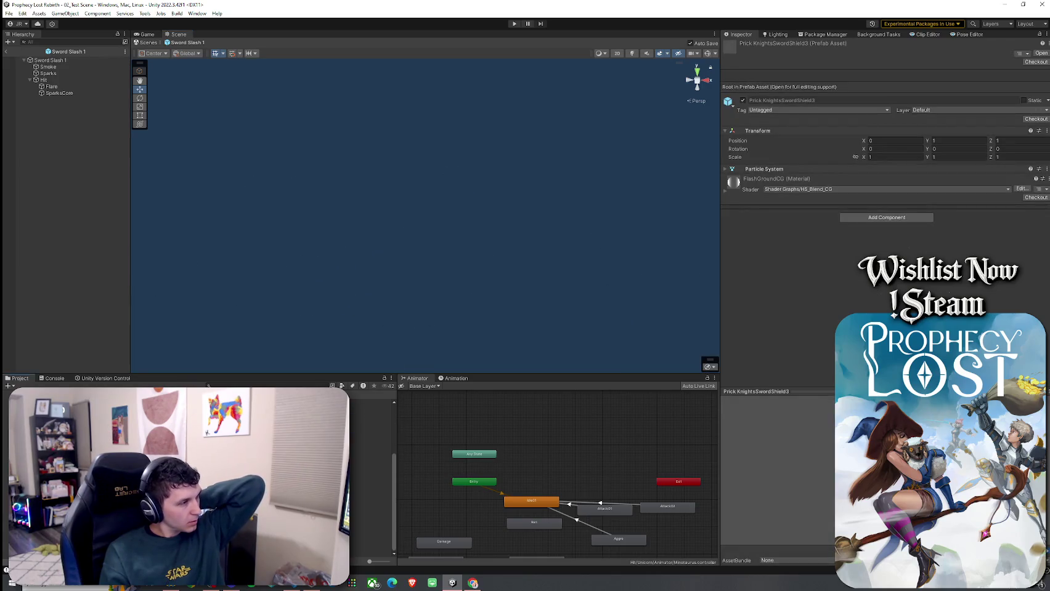
- Open Sword Slash KnightsSwordShield1, then duplicate it in the Project with Ctrl+D
left_click(369, 547)
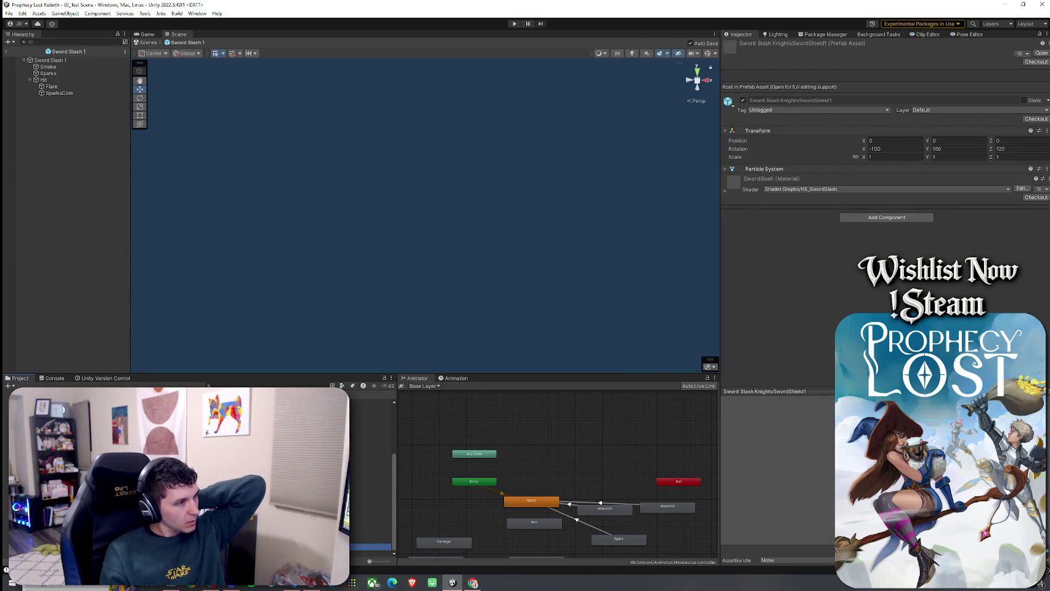
double_click(370, 548)
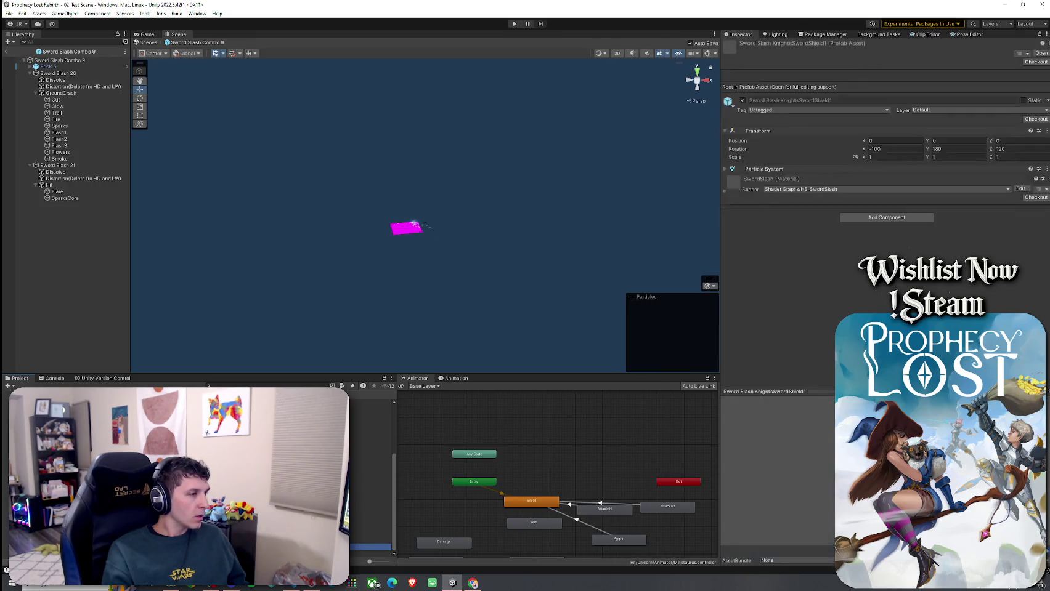
left_click_drag(328, 244, 367, 247)
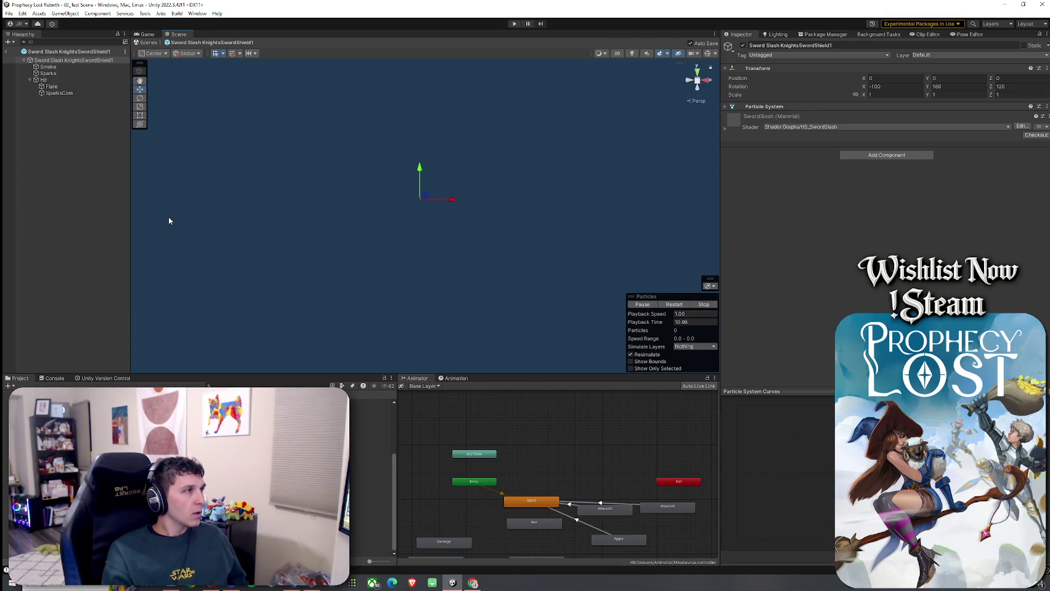
left_click(29, 80)
left_click(73, 59)
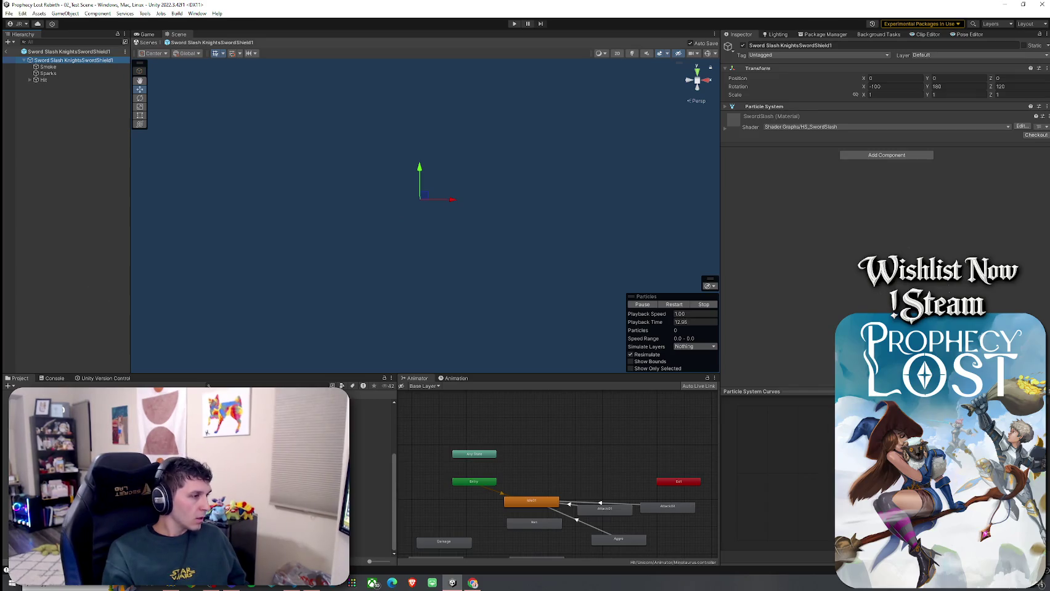
left_click(370, 547)
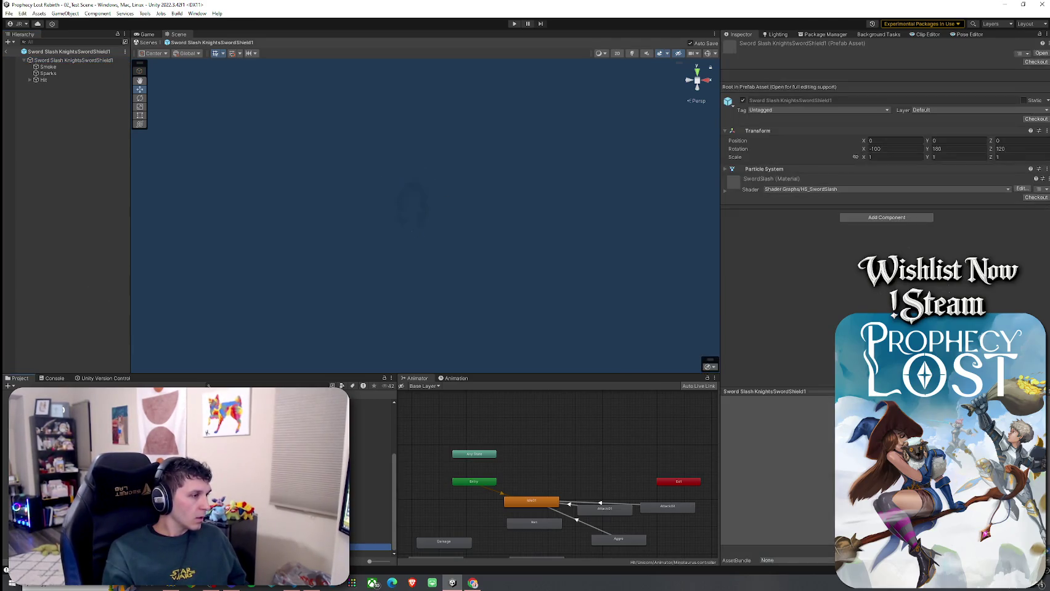
key("ctrl+d")
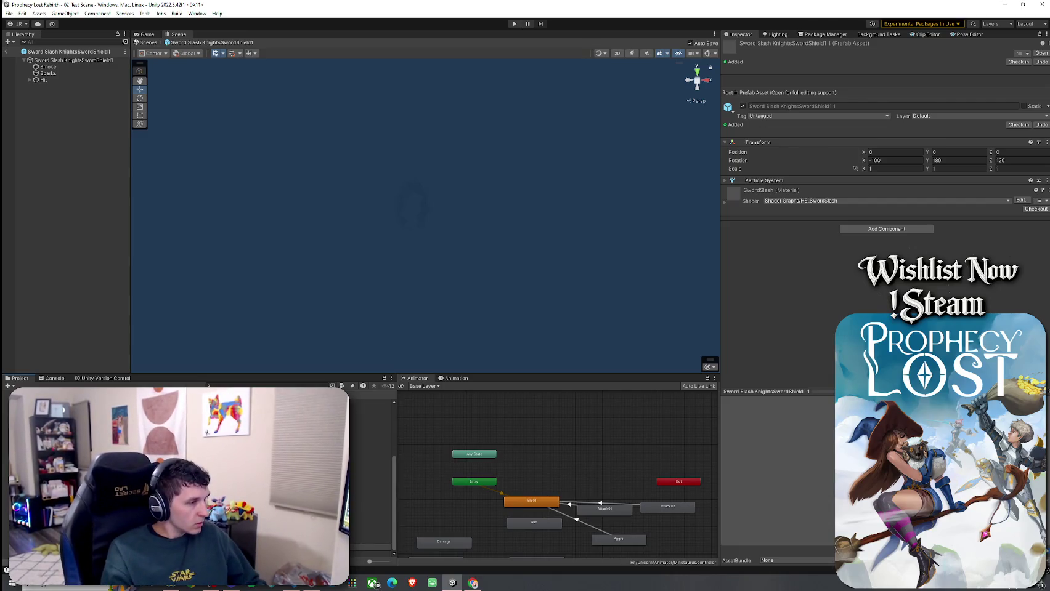
left_click(370, 553)
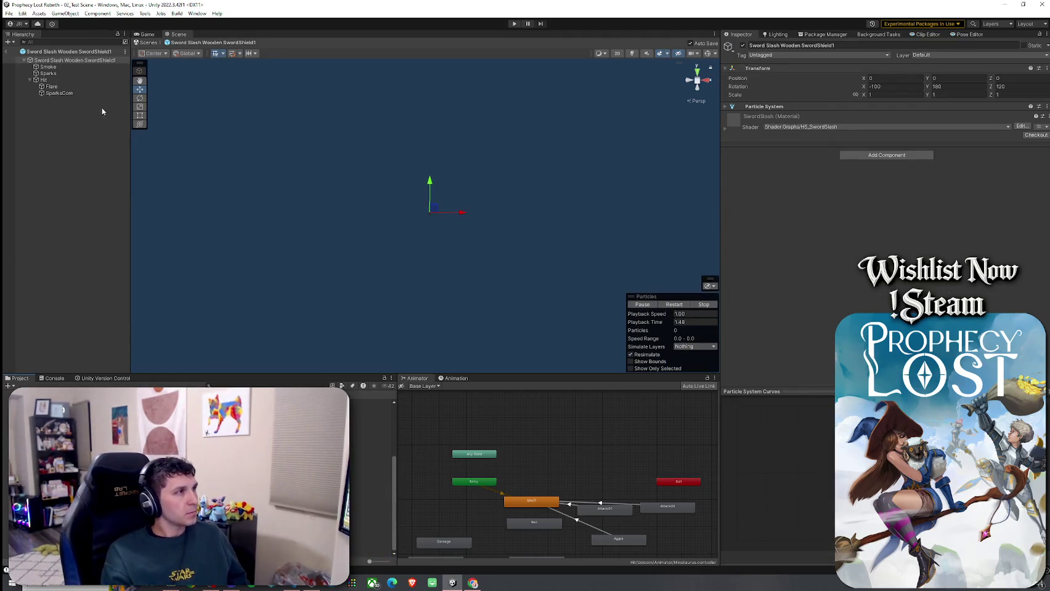
- Replay the slash effect from its root object while orbiting the view around it
left_click(98, 60)
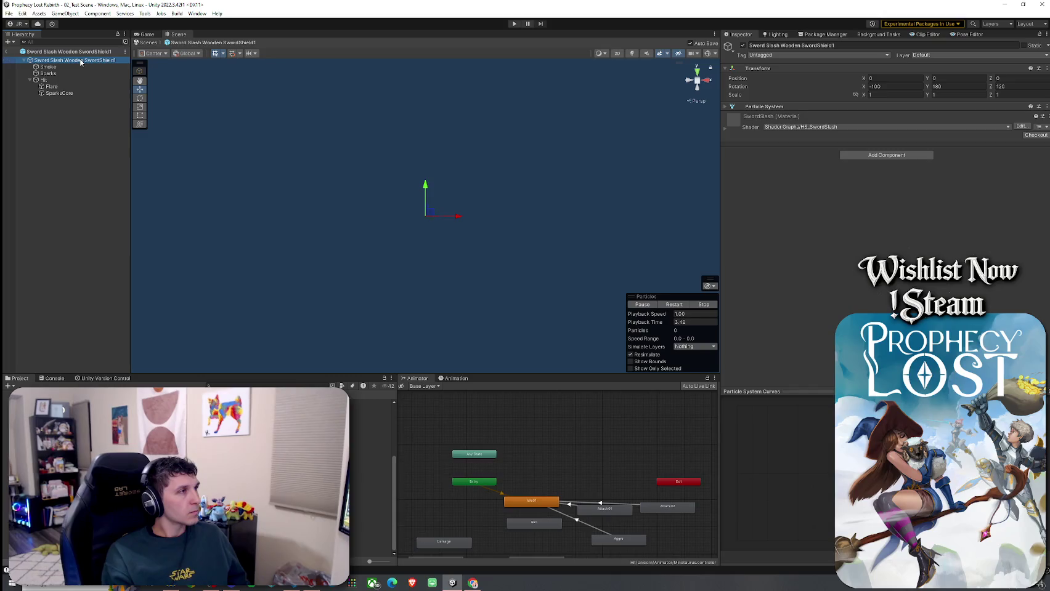
left_click(685, 305)
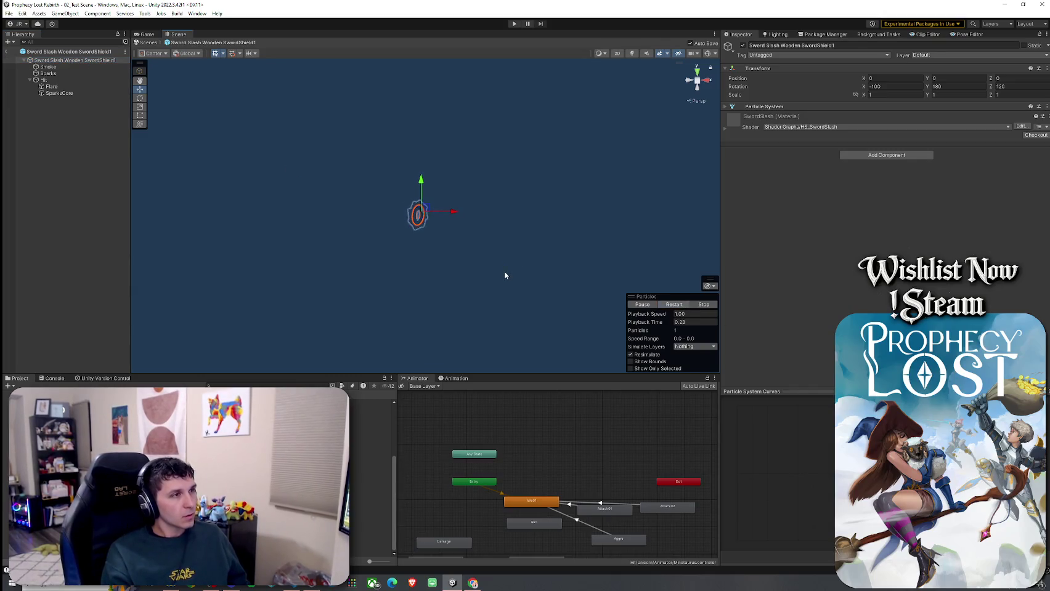
key("alt")
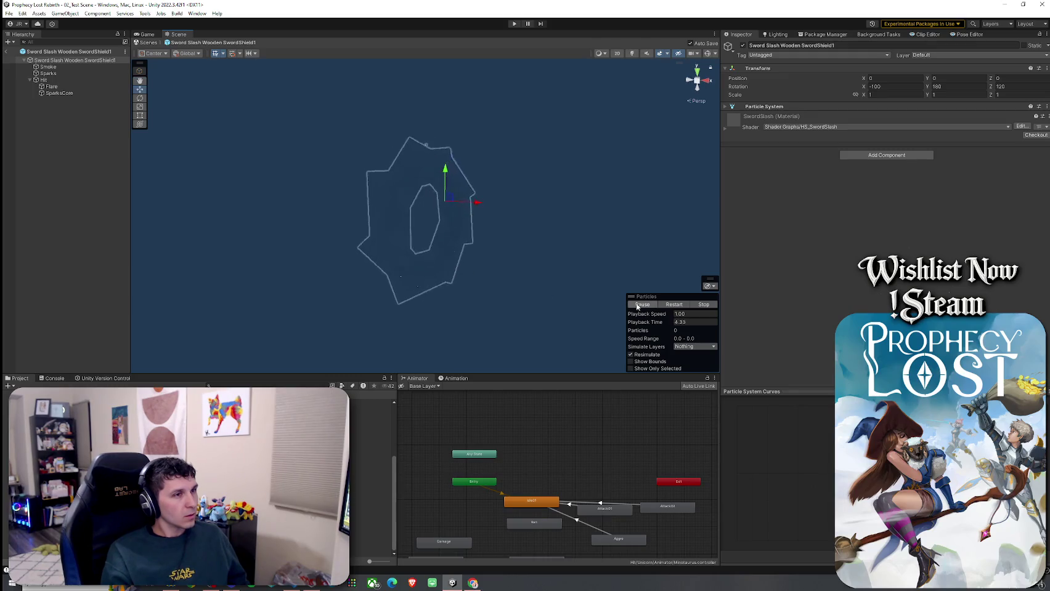
left_click(674, 305)
key("alt")
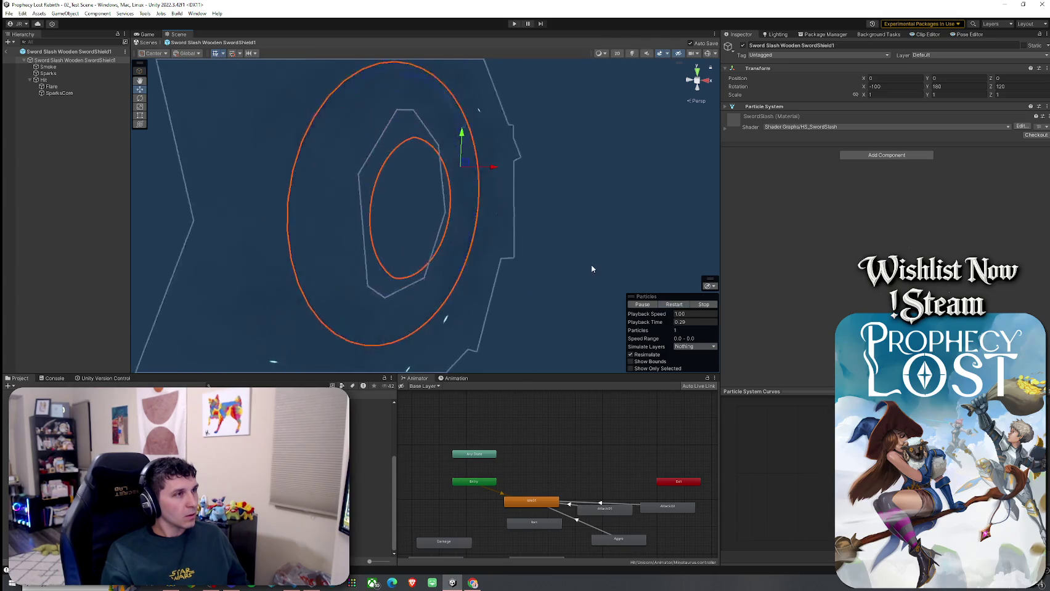
- Toggle the SparksCore layer's active checkbox and replay the slash to compare
left_click(59, 93)
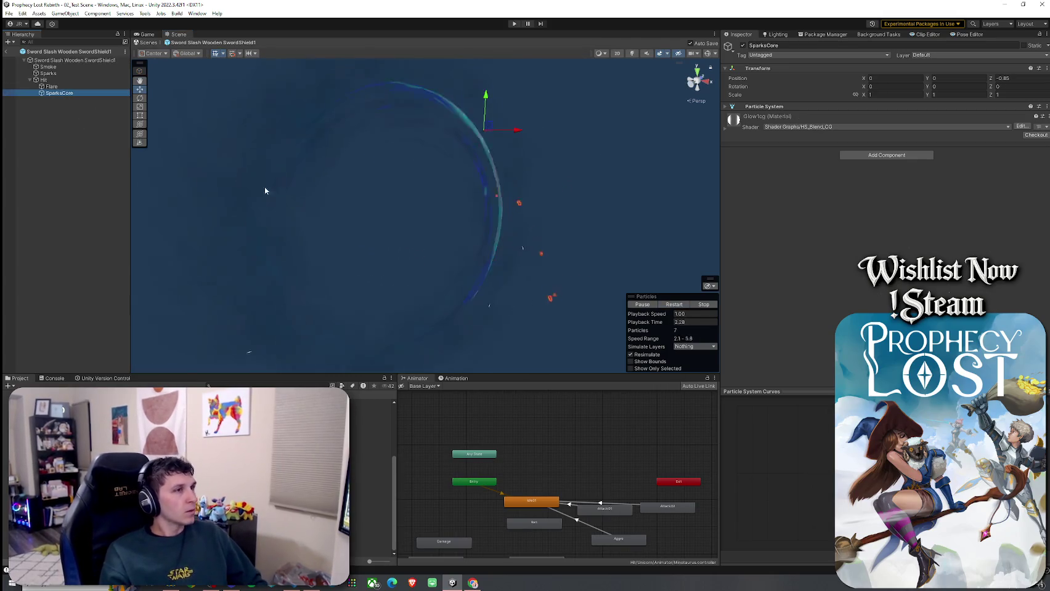
left_click(744, 50)
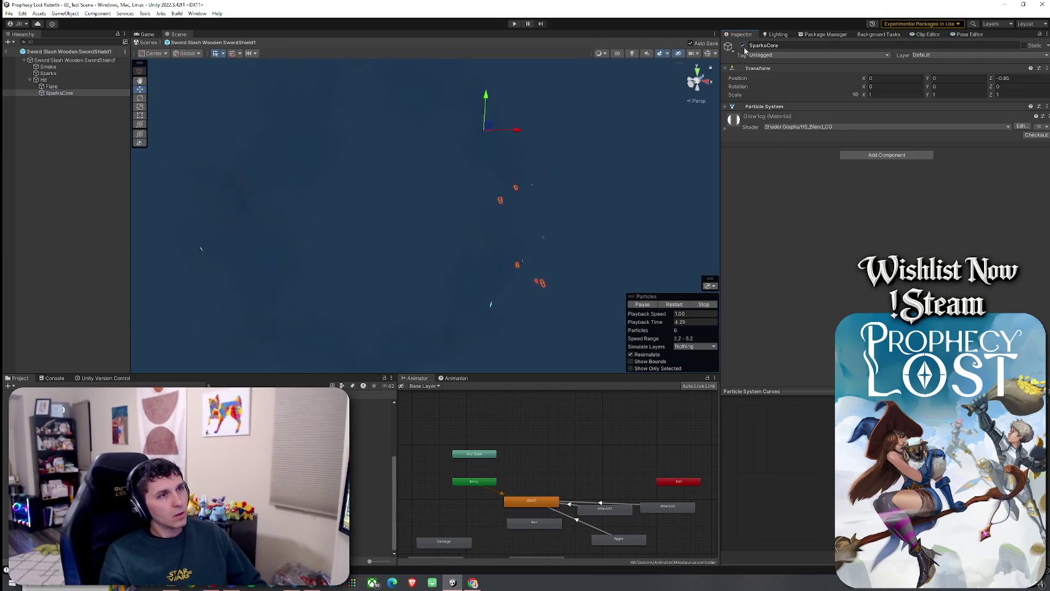
left_click(673, 305)
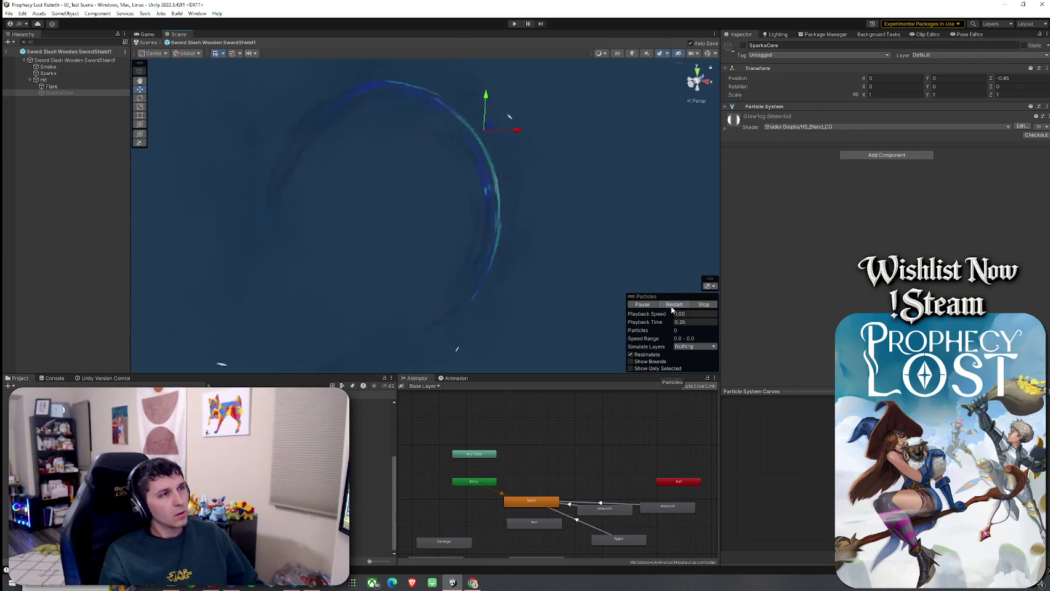
left_click(664, 308)
left_click(664, 308)
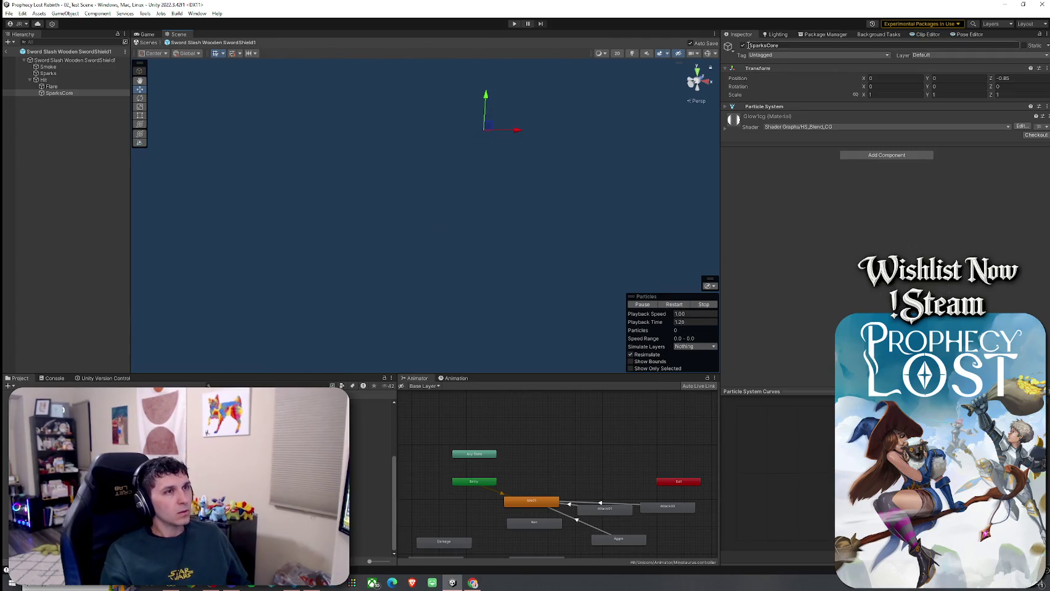
- Disable the Flare layer, replay, then turn Flare back on with Alt+Shift+A
left_click(52, 87)
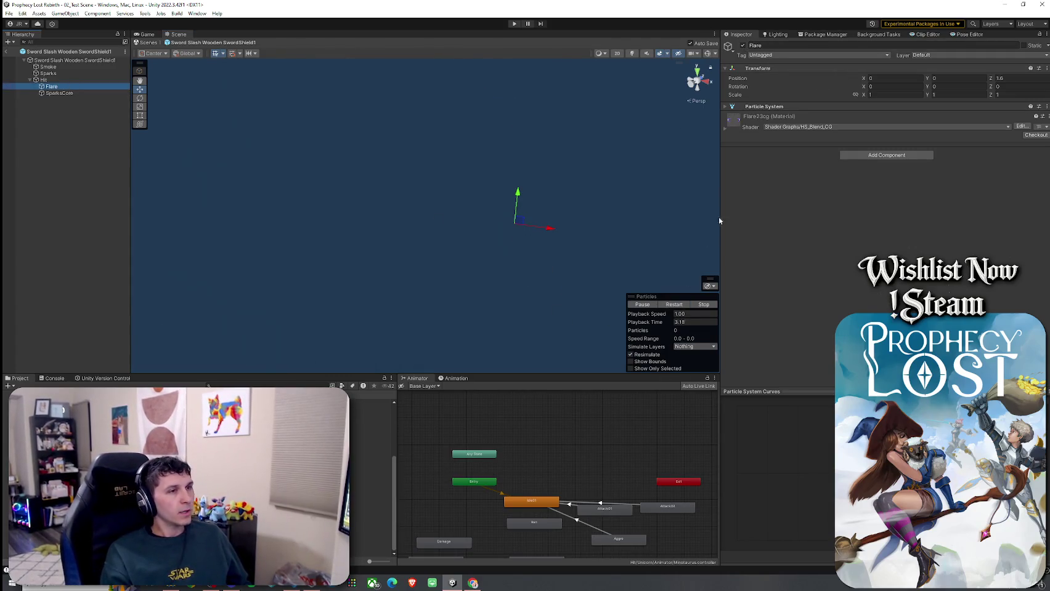
left_click(742, 45)
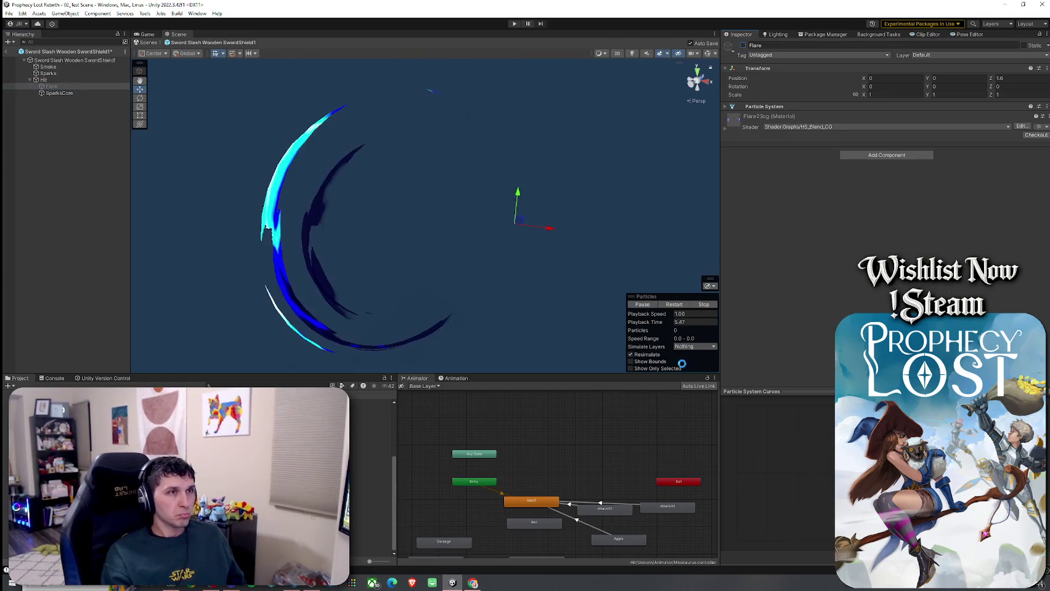
left_click(669, 305)
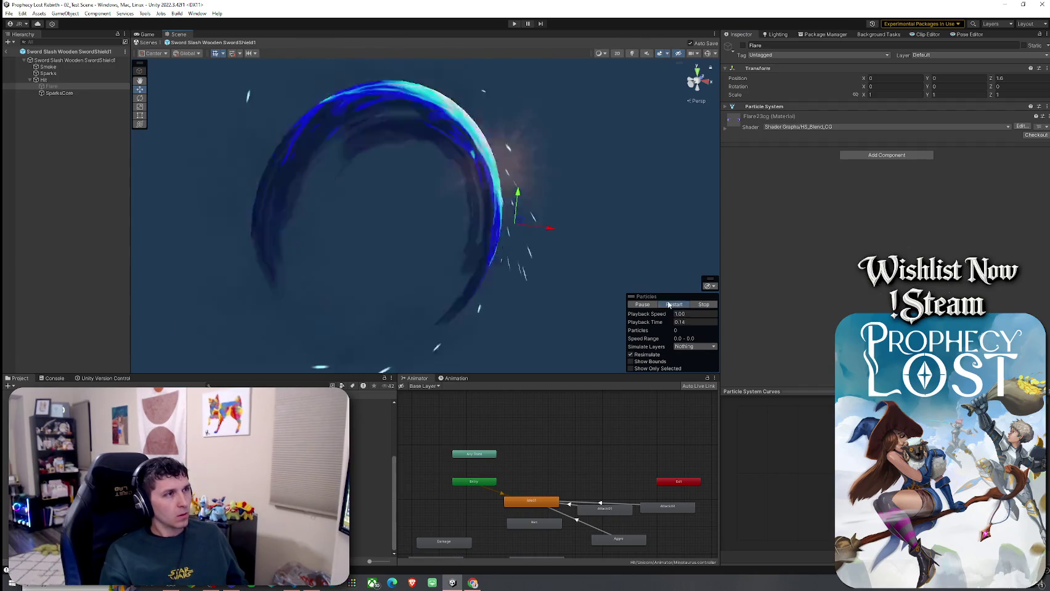
key("alt+shift+a")
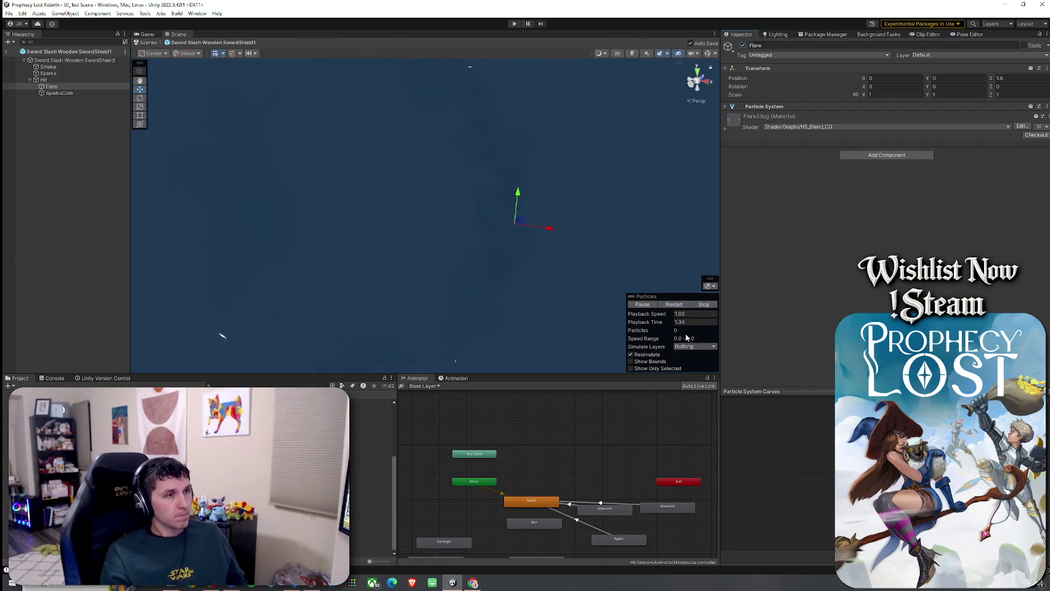
left_click(674, 305)
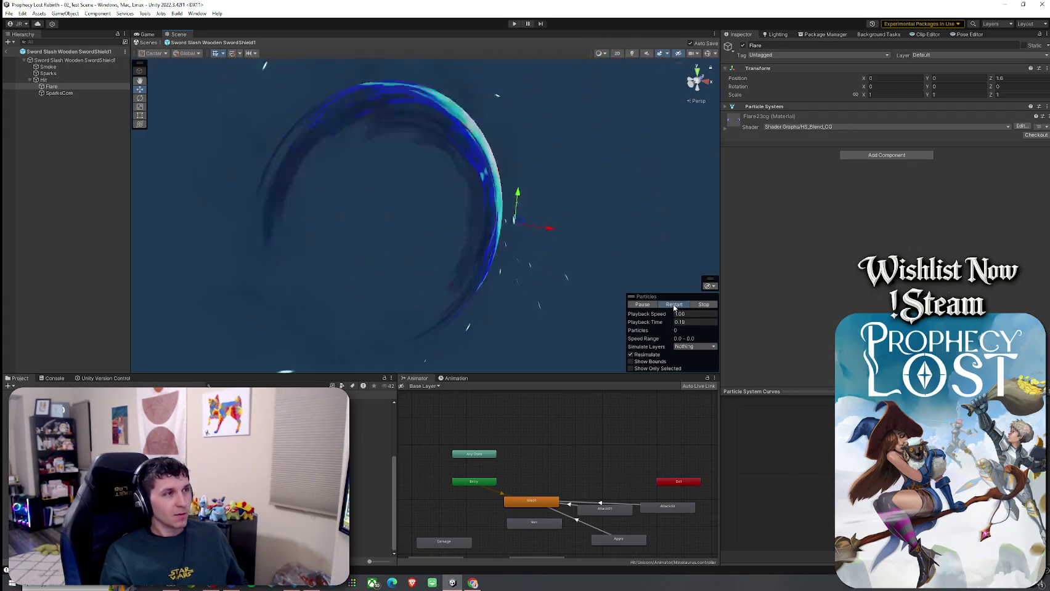
- Replay the slash repeatedly with Flare restored, then select the Sparks layer
left_click(674, 305)
left_click(674, 305)
left_click(673, 305)
left_click(673, 305)
left_click(673, 305)
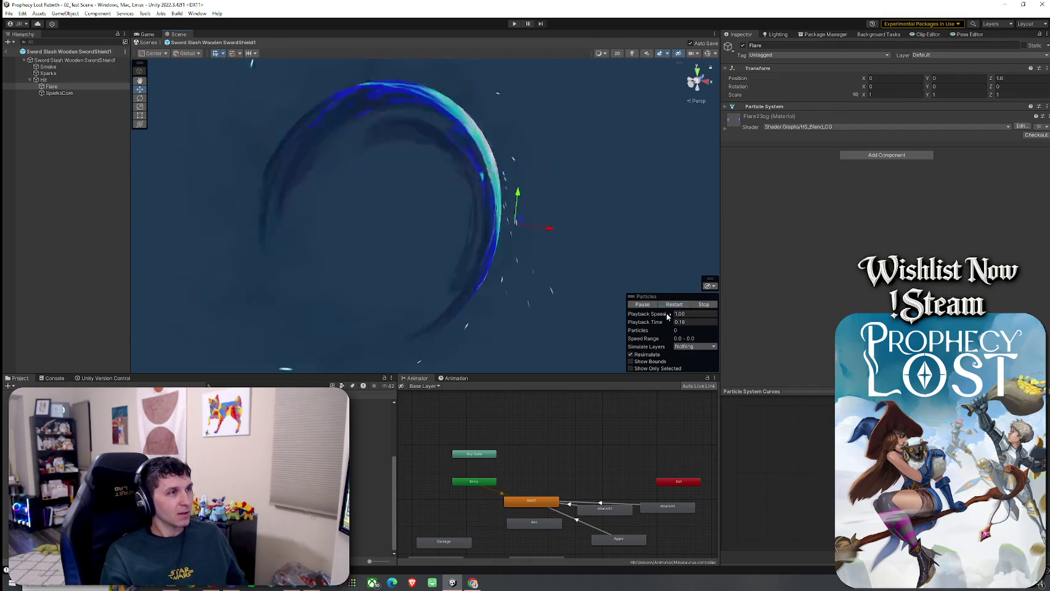
left_click(48, 74)
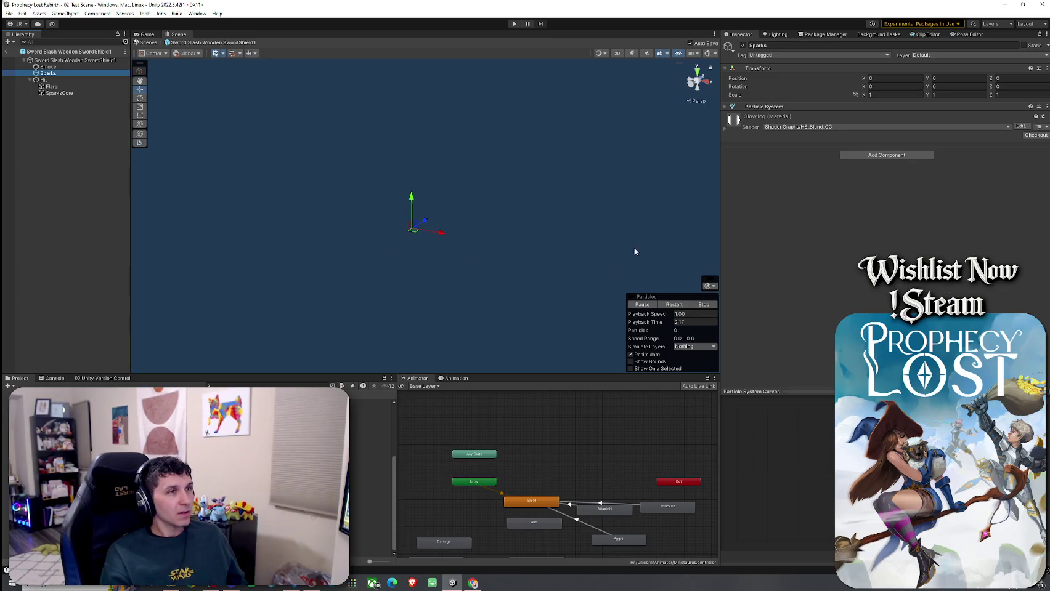
- Hide the Sparks and Smoke layers, replaying the slash after each
left_click(742, 45)
left_click(48, 66)
left_click(673, 304)
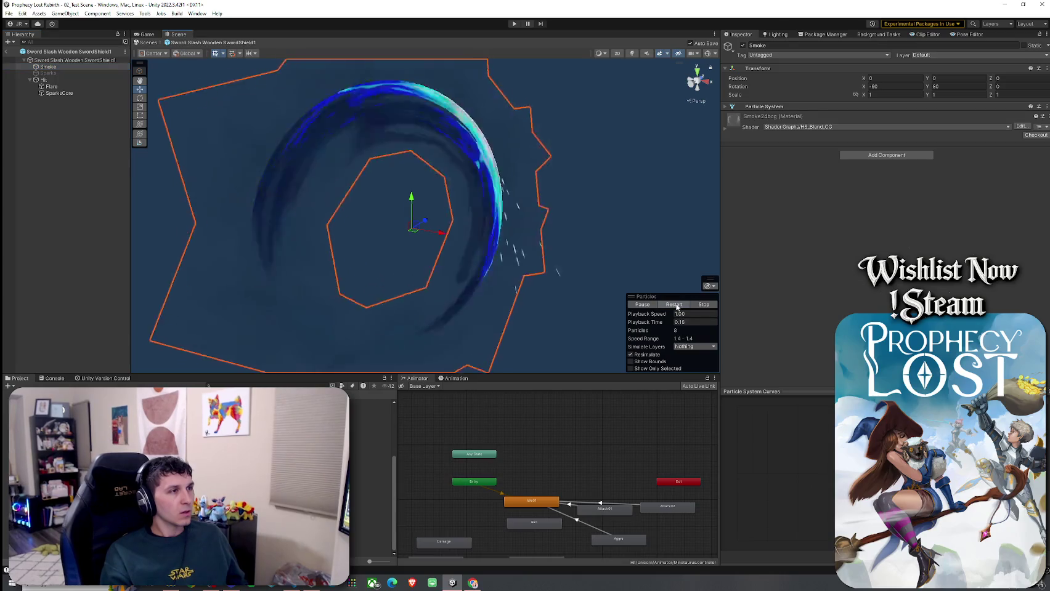
left_click(674, 306)
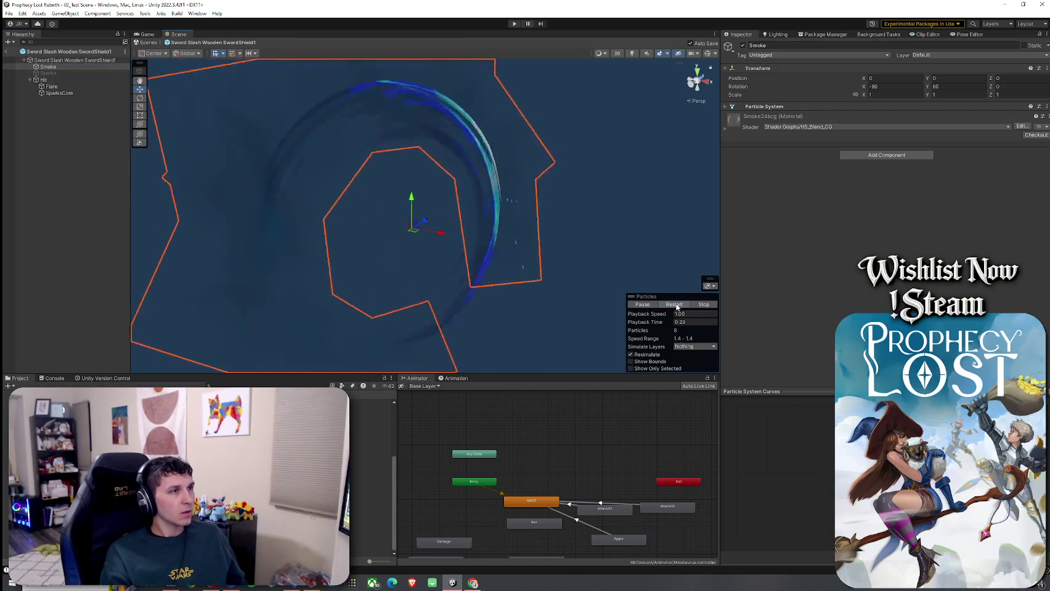
left_click(742, 45)
left_click(674, 305)
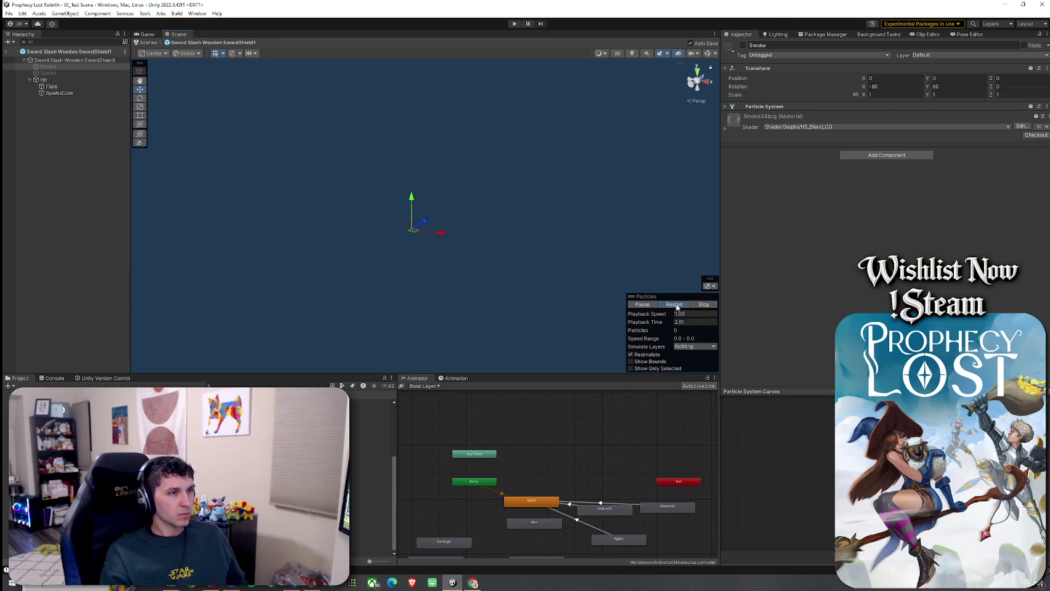
left_click(675, 306)
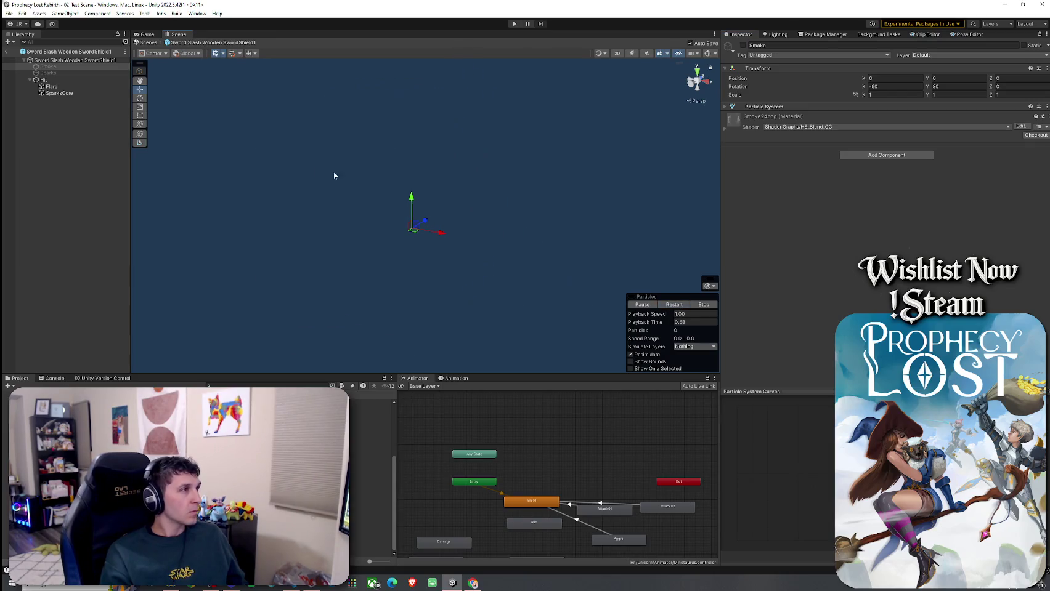
- Disable every child layer from Smoke to SparksCore at once and replay the slash
left_click(87, 60)
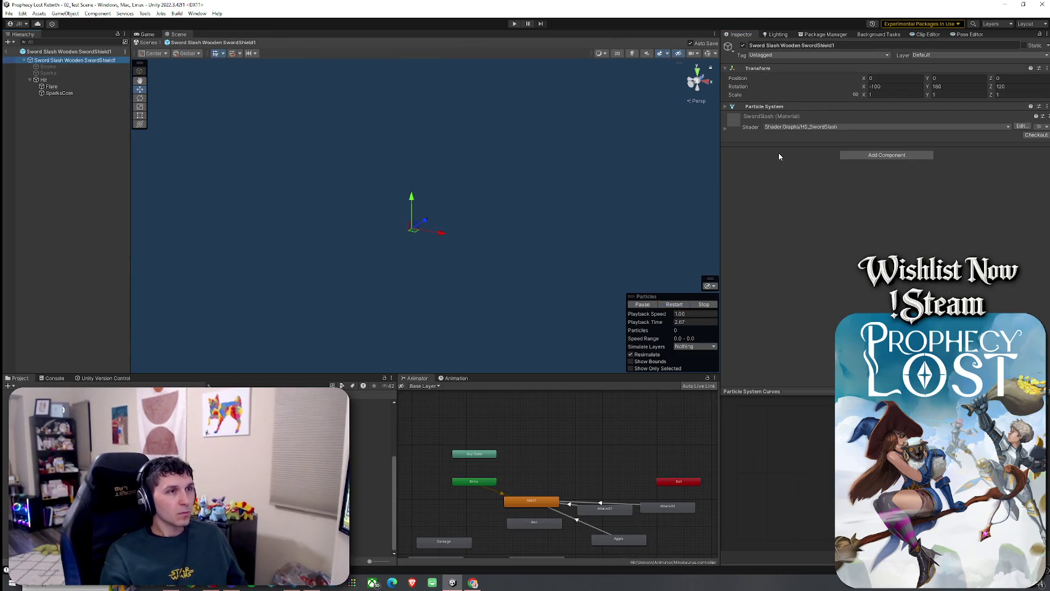
left_click(725, 108)
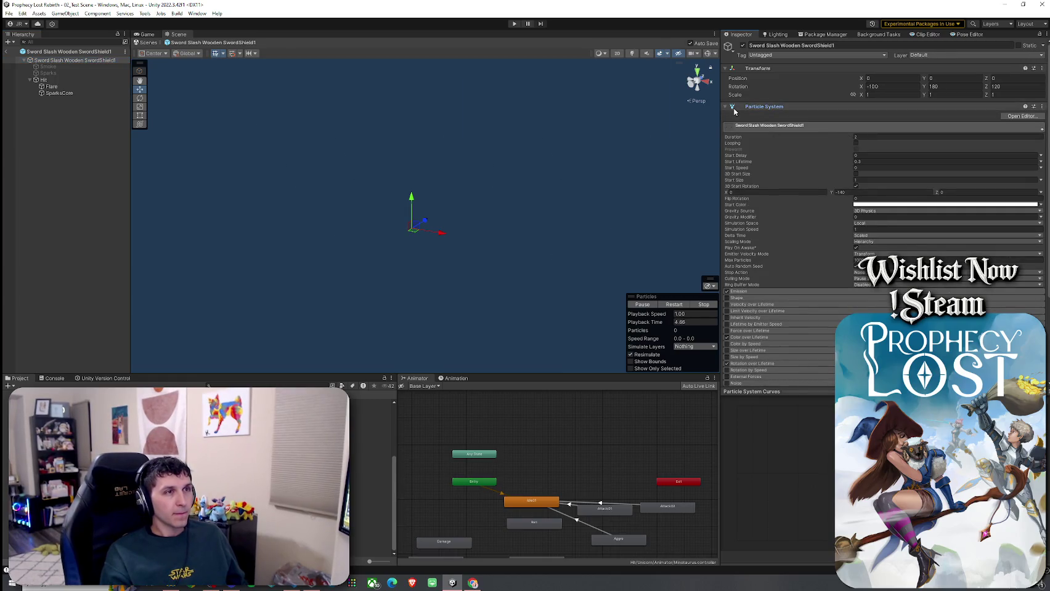
left_click(725, 108)
left_click(46, 67)
left_click(79, 93, "shift")
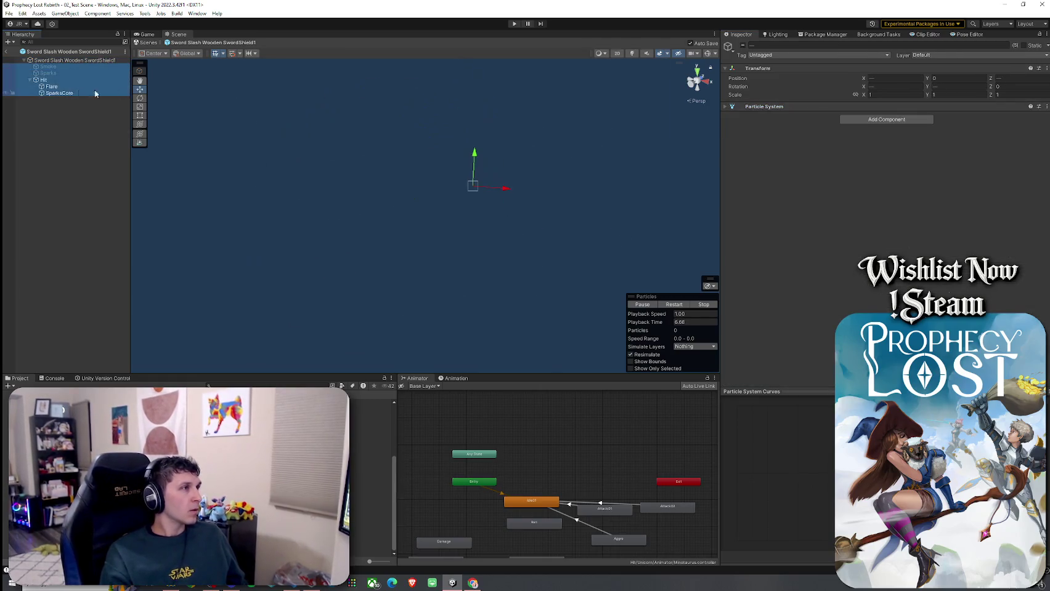
left_click(742, 48)
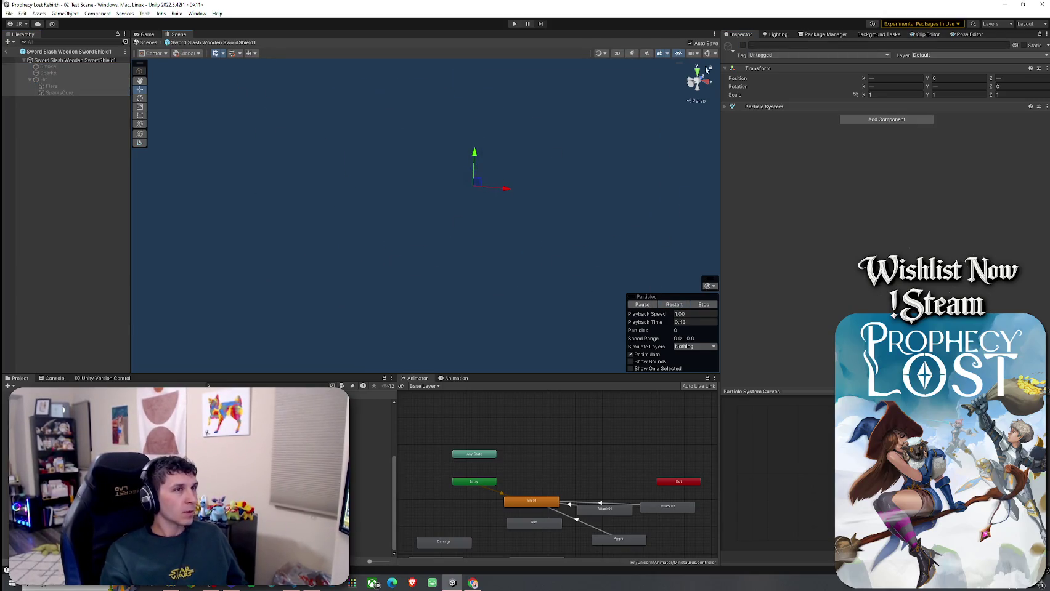
left_click(670, 305)
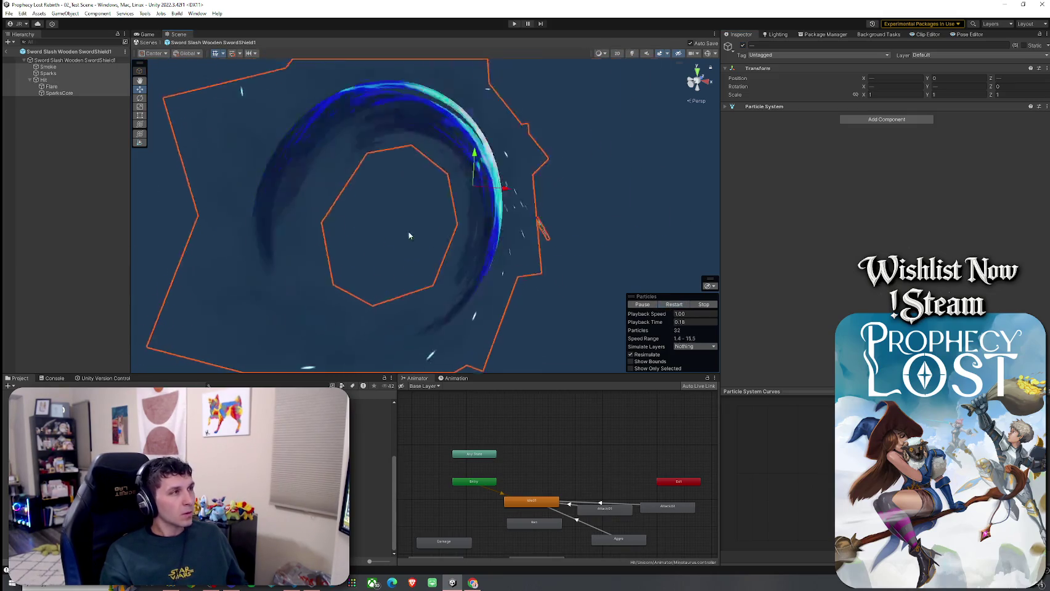
- Hide the Hit layer and replay the effect without it
left_click(43, 80)
left_click(742, 45)
left_click(670, 305)
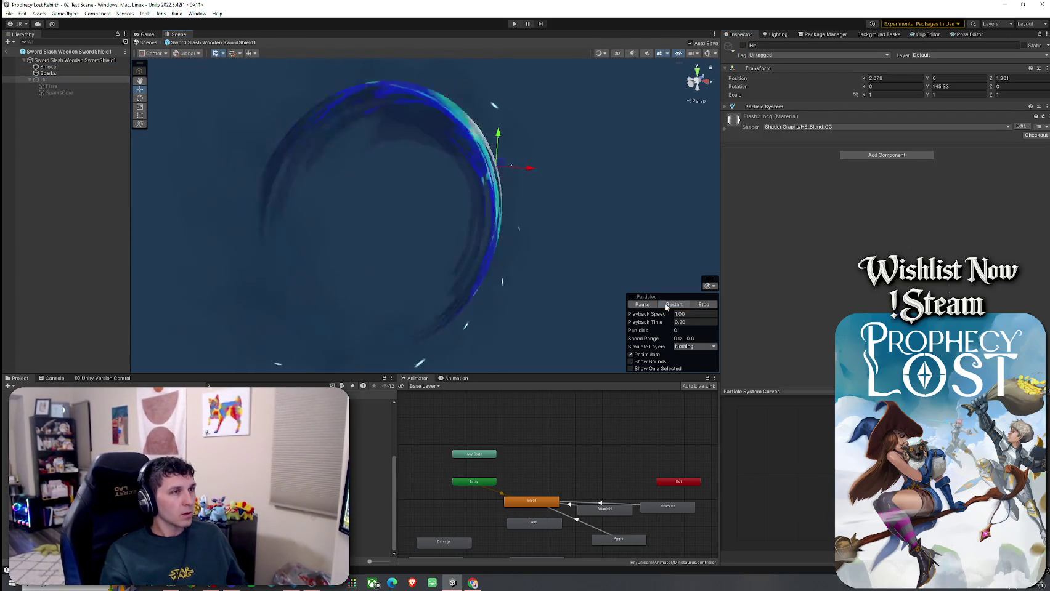
left_click(669, 305)
- Undo the layer changes with Ctrl+Z until Sparks is re-enabled, then replay SparksCore
left_click(64, 81)
key("ctrl+z")
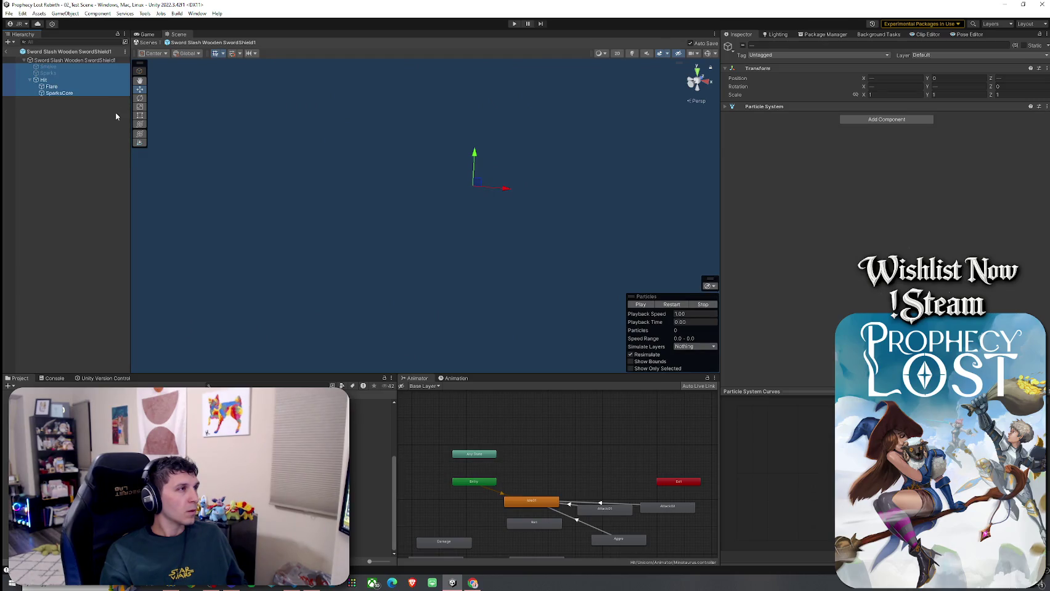
key("ctrl+z")
key("ctrl+z")
key("ctrl+z")
key("ctrl+z")
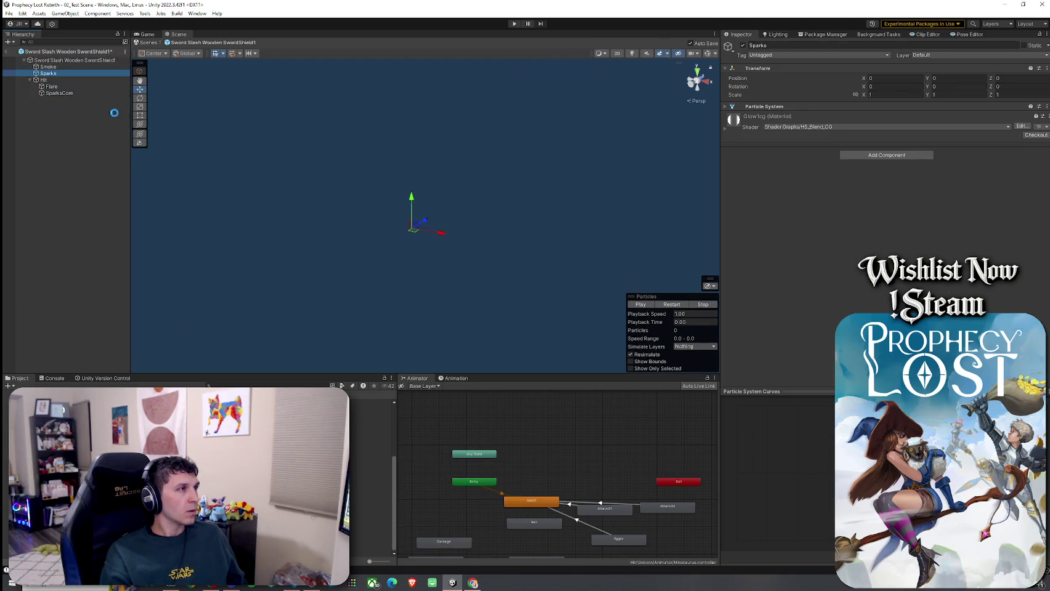
key("ctrl+z")
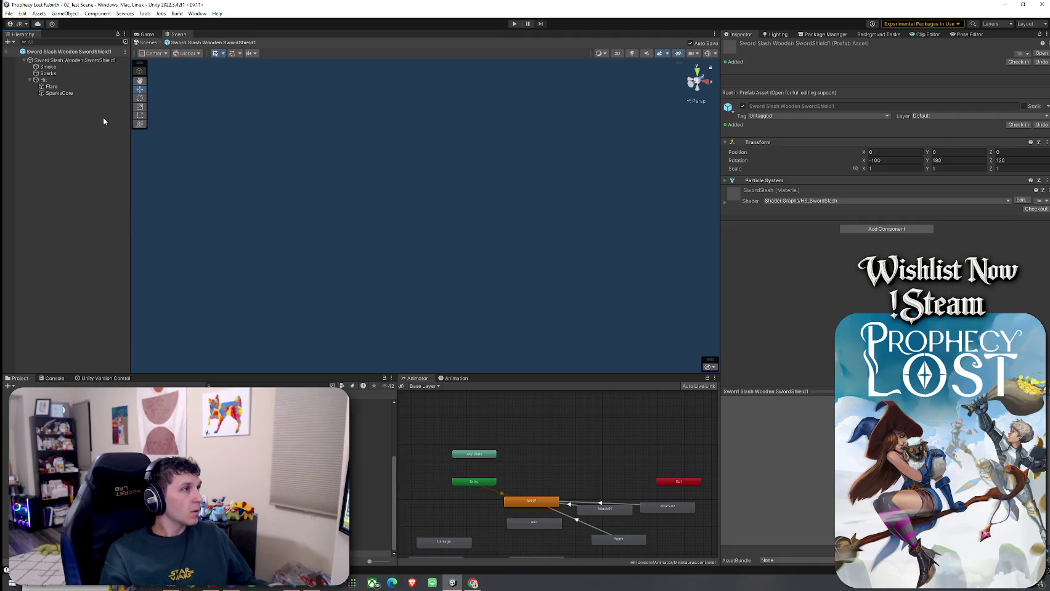
left_click(67, 94)
left_click(673, 306)
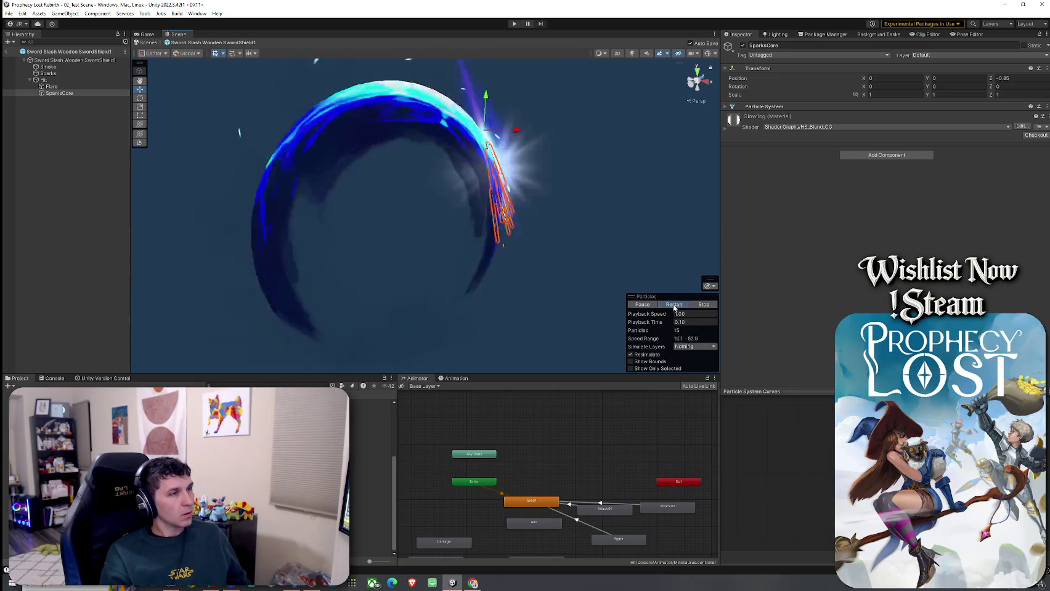
- Select the root Sword Slash Wooden SwordShield1, replay its arc repeatedly, and expand its Particle System
left_click(82, 208)
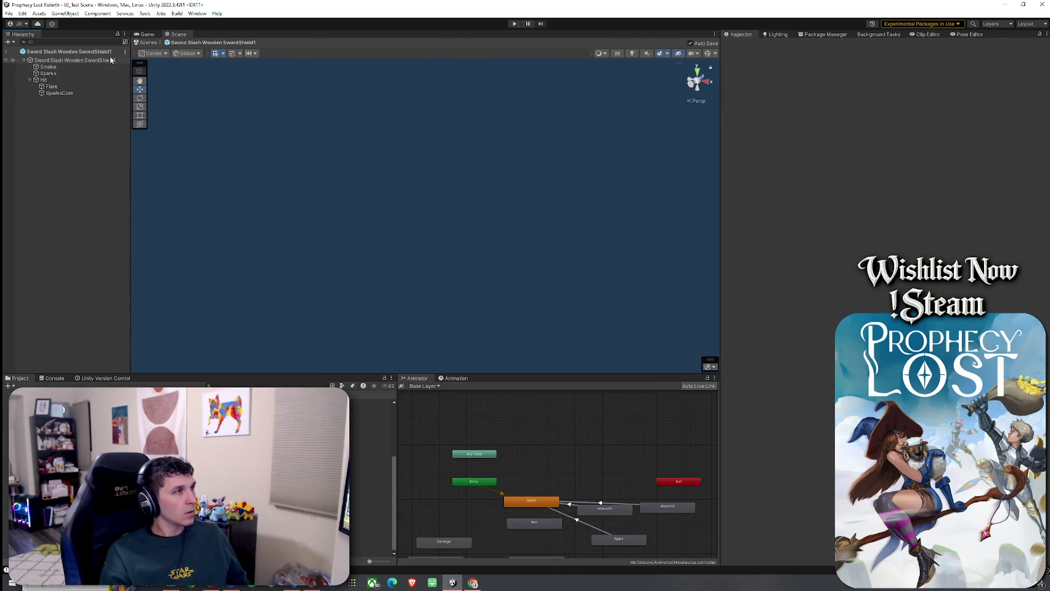
left_click(77, 60)
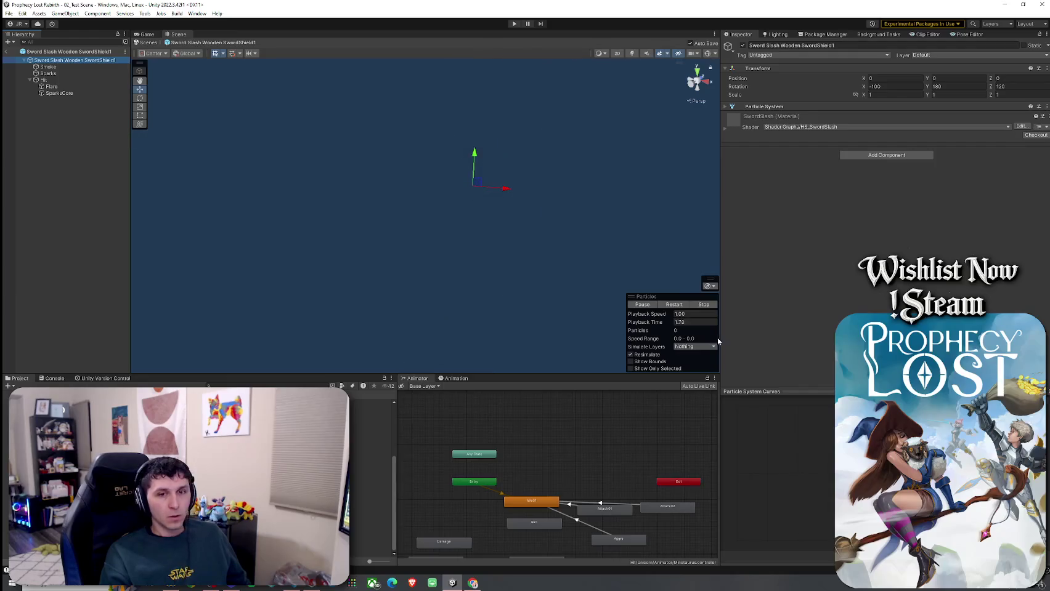
left_click(677, 306)
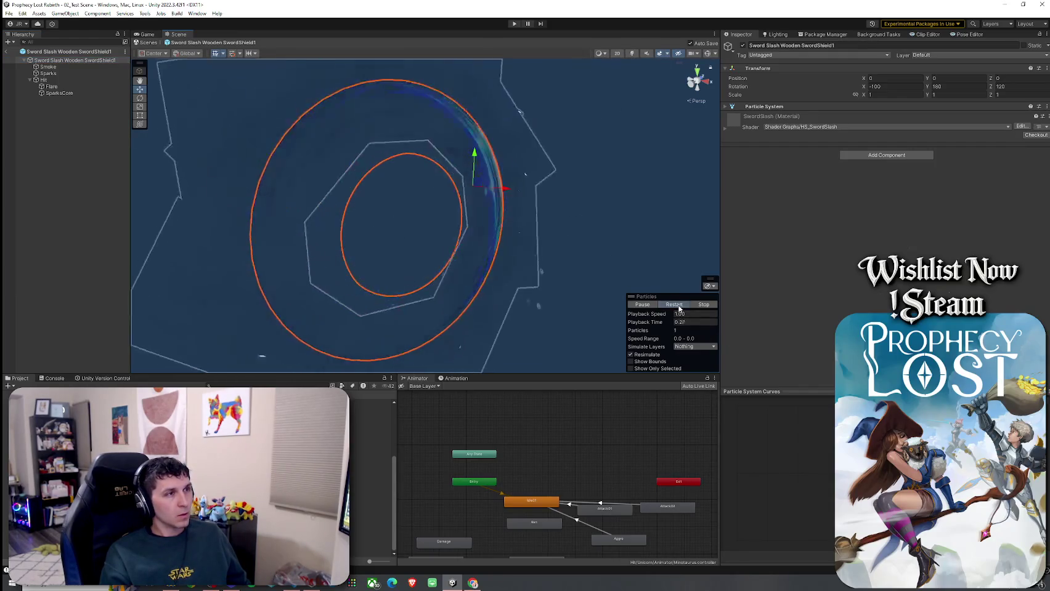
left_click(679, 307)
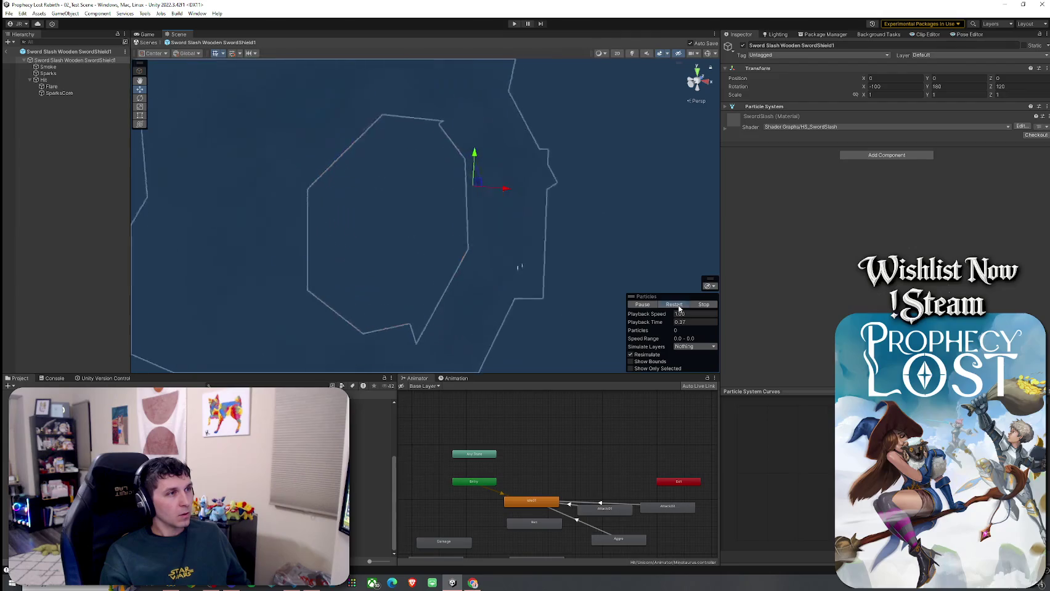
left_click(679, 306)
left_click(679, 306)
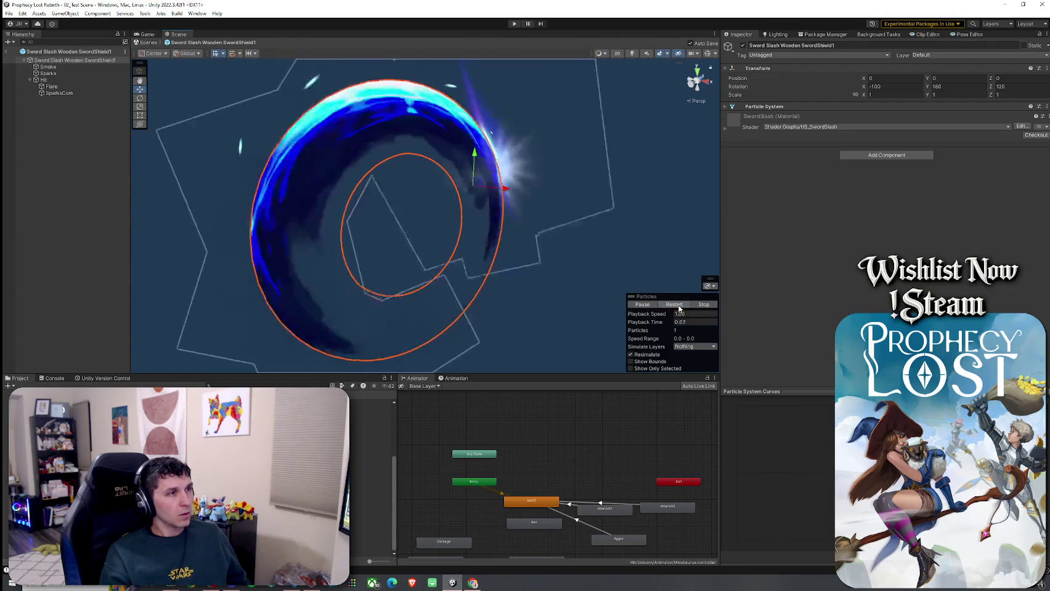
left_click(678, 306)
left_click(679, 306)
left_click(679, 306)
left_click(679, 306)
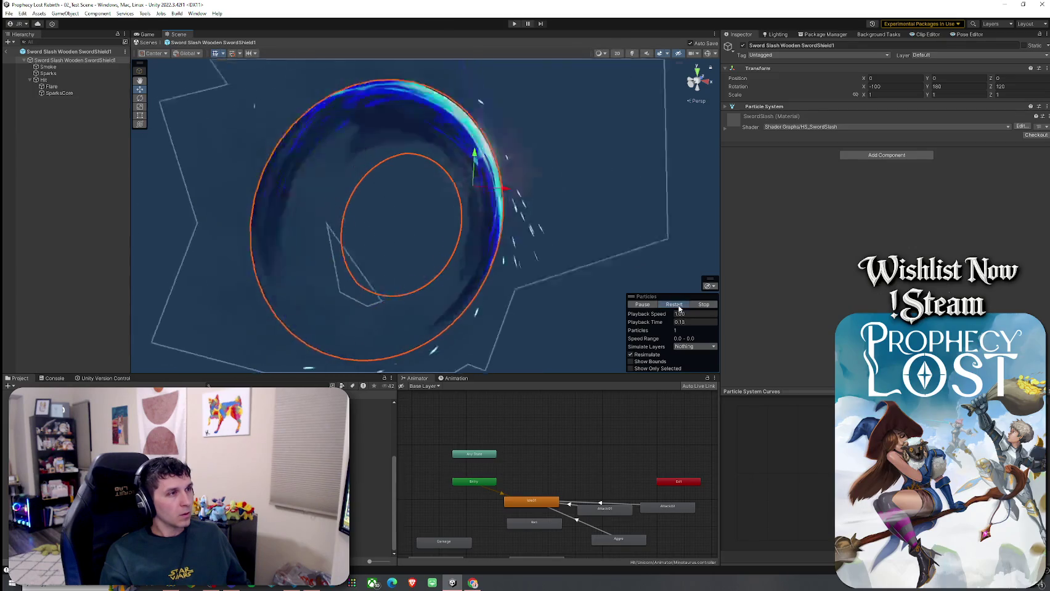
left_click(678, 306)
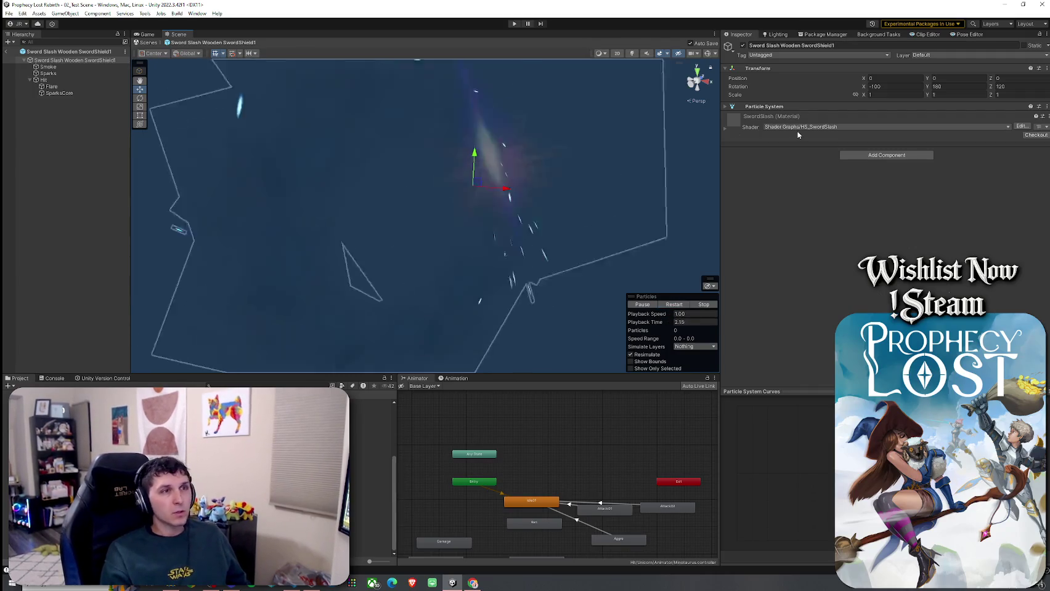
left_click(726, 107)
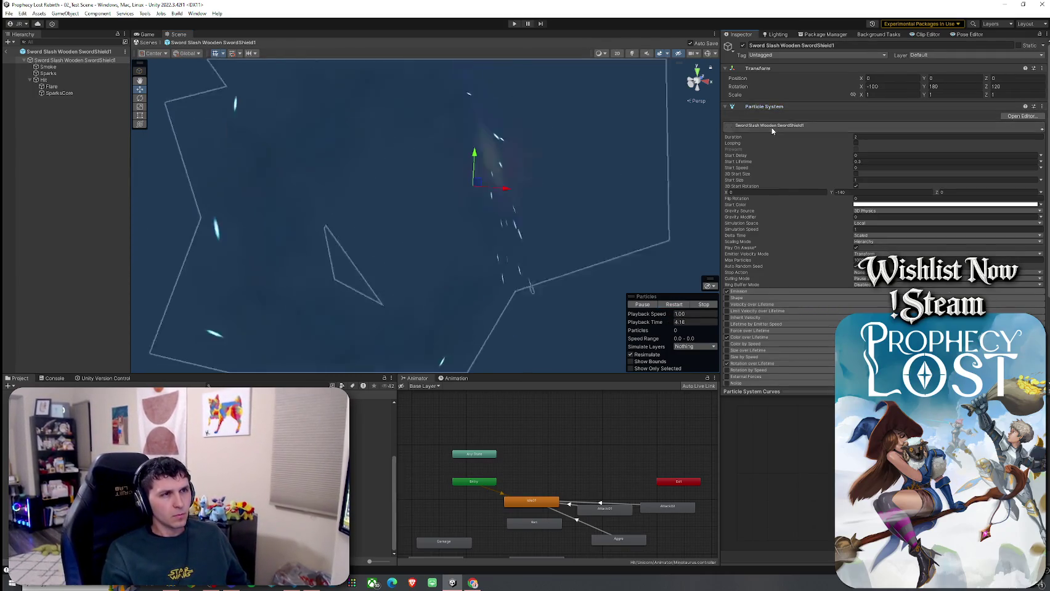
- Collapse the root's main module and replay the slash effect several times
left_click(765, 126)
left_click(677, 306)
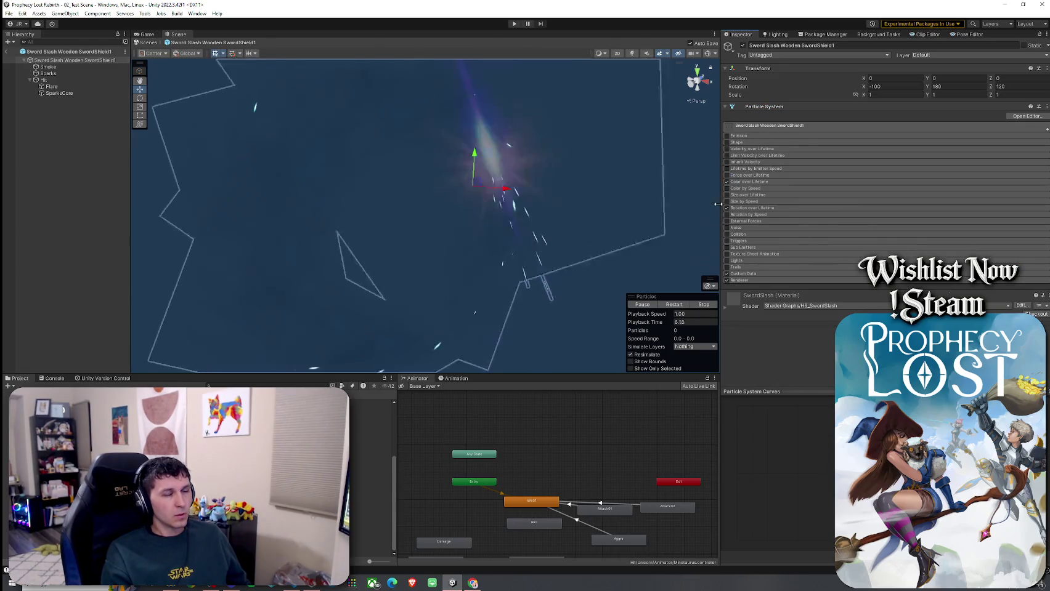
left_click(678, 306)
left_click(678, 306)
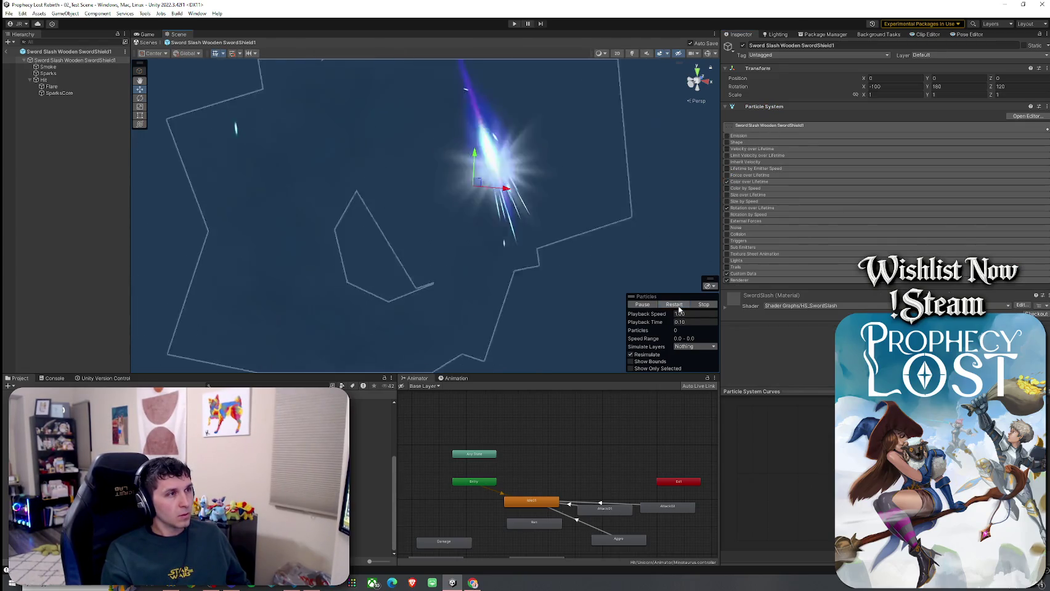
left_click(677, 304)
left_click(677, 305)
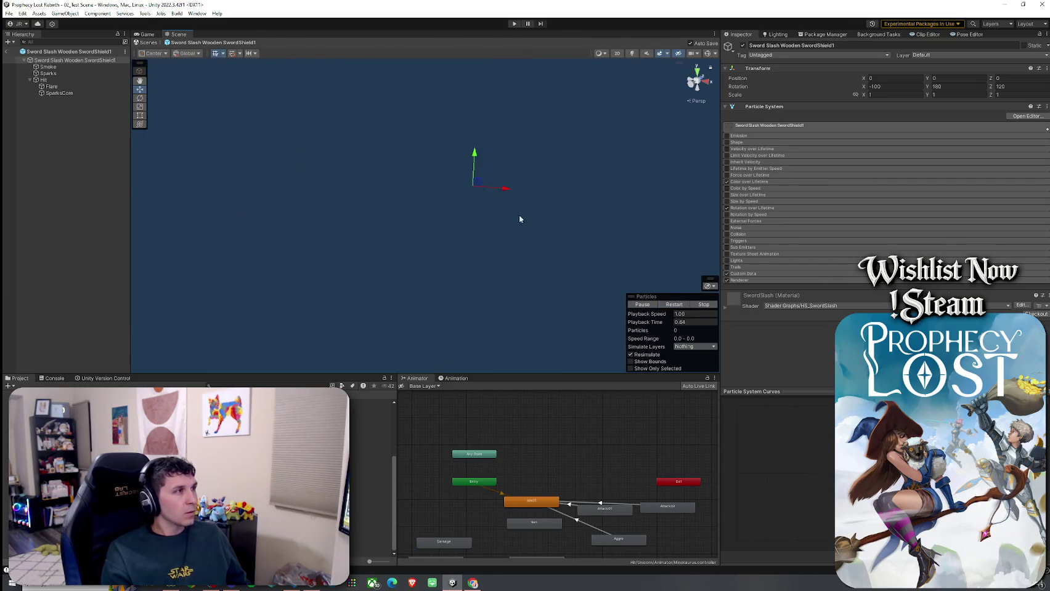
- Select SparksCore and replay its burst three times, then select Flare
left_click(59, 92)
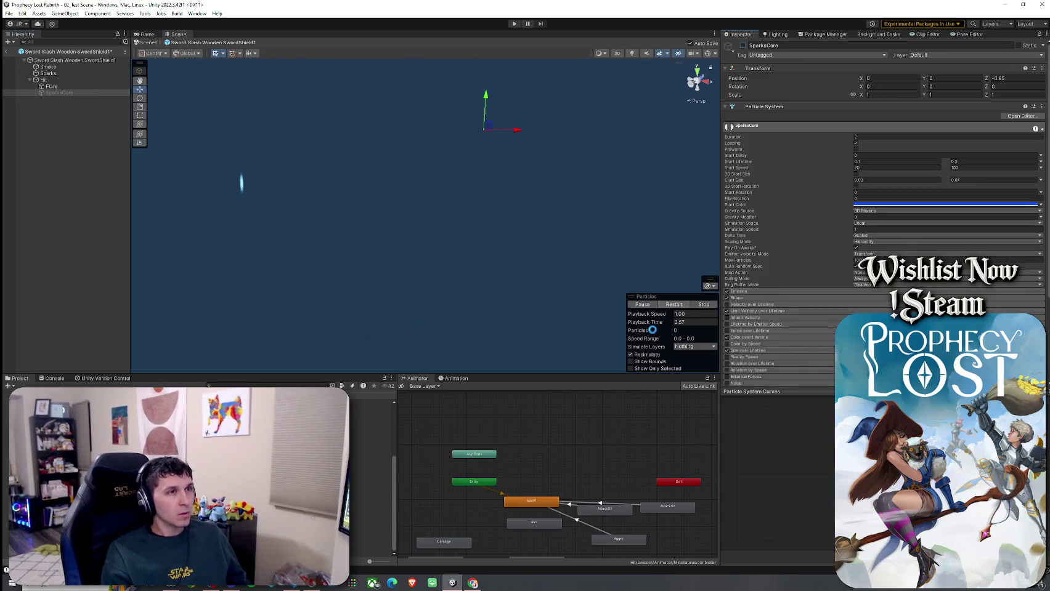
left_click(674, 305)
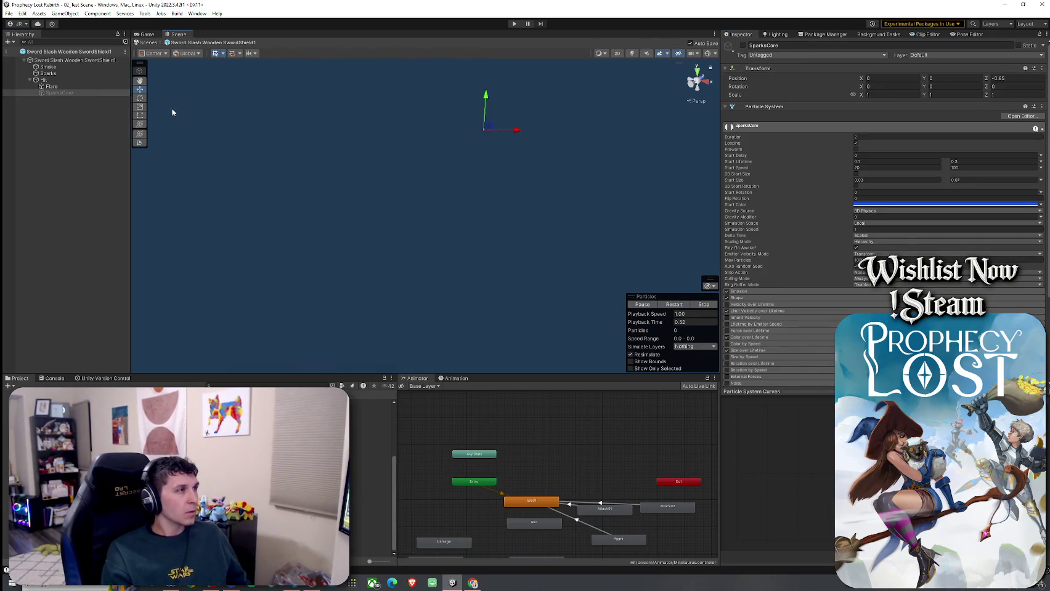
left_click(675, 305)
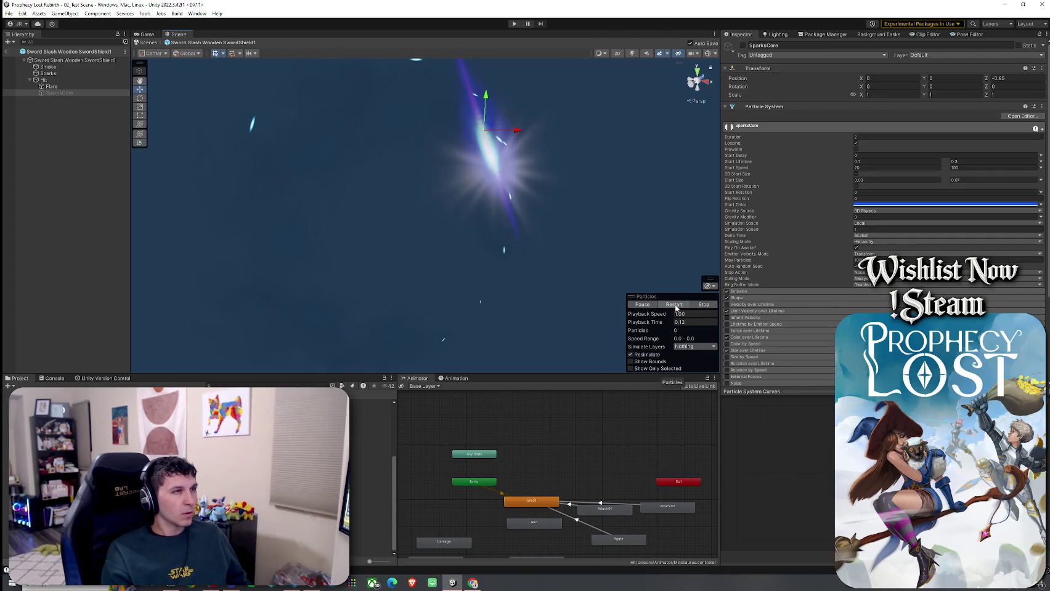
left_click(675, 305)
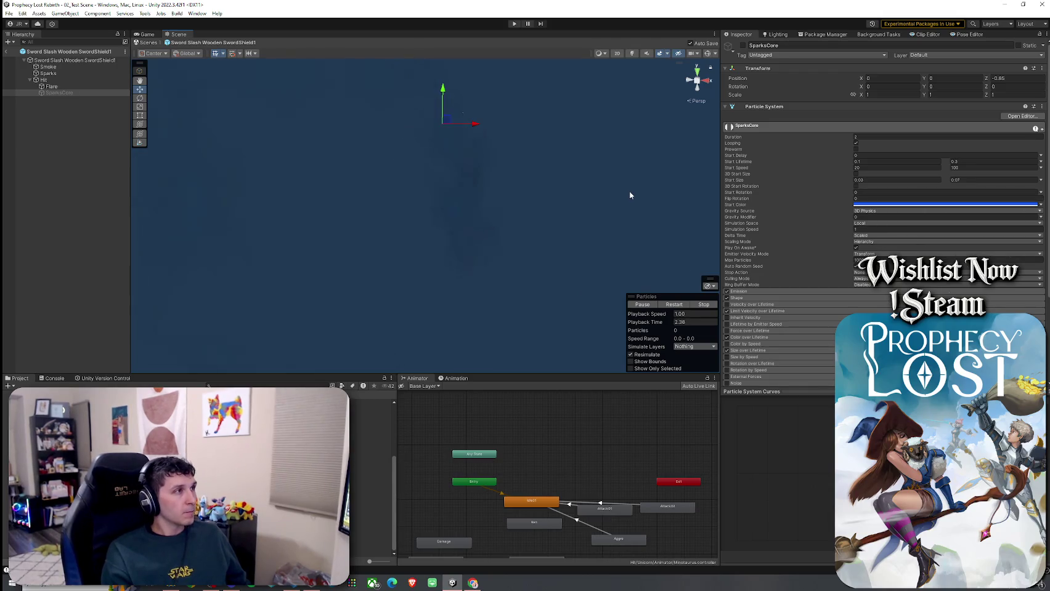
left_click(67, 88)
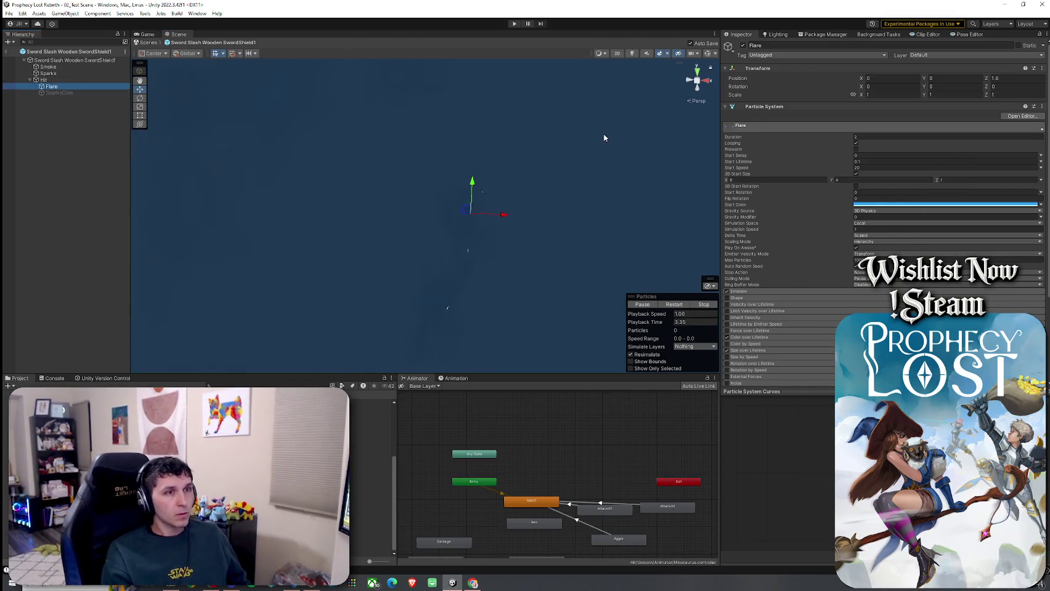
- Lighten the Flare's Start Color and replay the flare burst
left_click(900, 204)
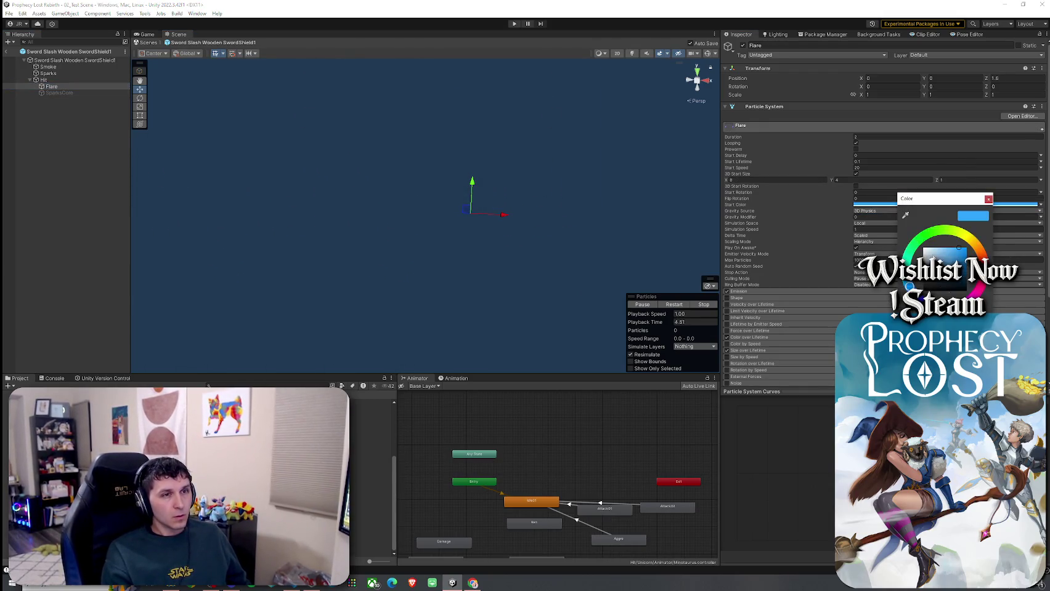
left_click(932, 246)
left_click(674, 304)
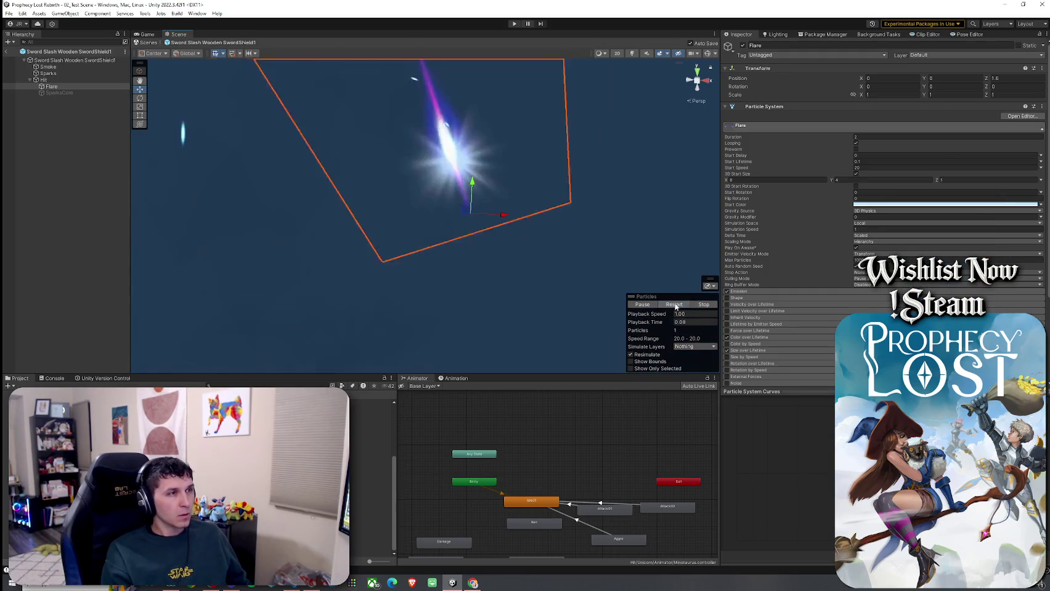
left_click(674, 304)
- Expand the Flare's Emission, Size over Lifetime, Color over Lifetime and Custom Data modules
scroll(736, 234, "down", 2)
left_click(739, 246)
scroll(770, 277, "down", 3)
left_click(748, 246)
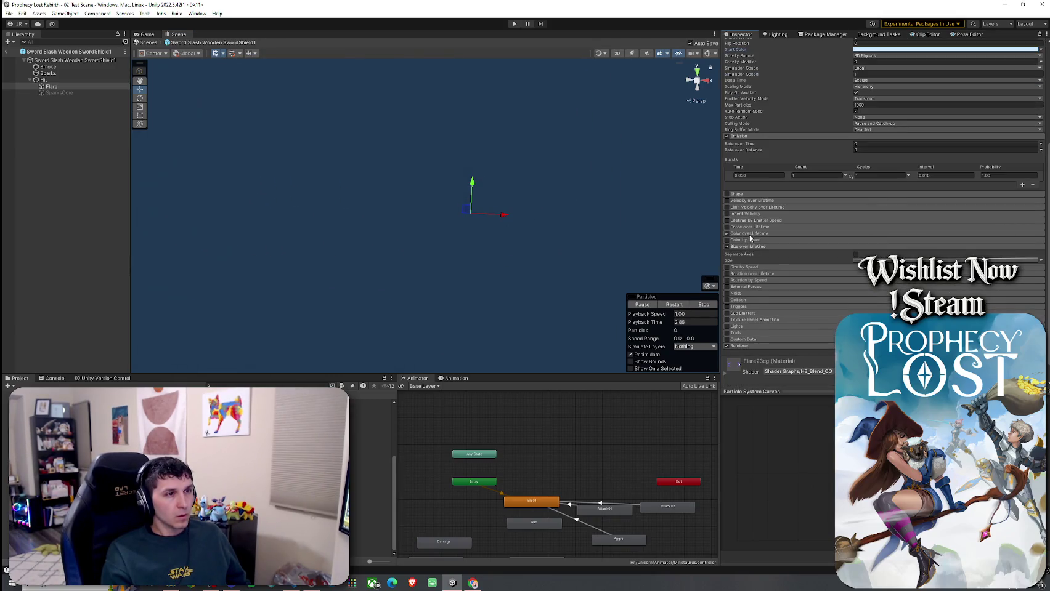
left_click(749, 233)
left_click(756, 348)
scroll(758, 348, "down", 2)
- Select Hit and expand its Emission, Color over Lifetime, Size over Lifetime and Renderer modules
left_click(86, 80)
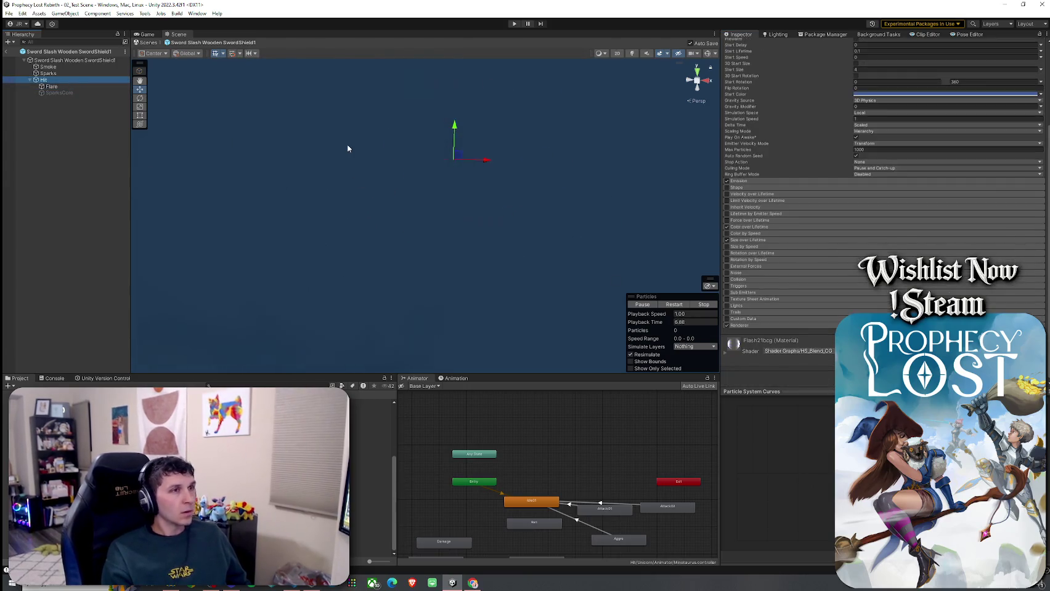
left_click(746, 181)
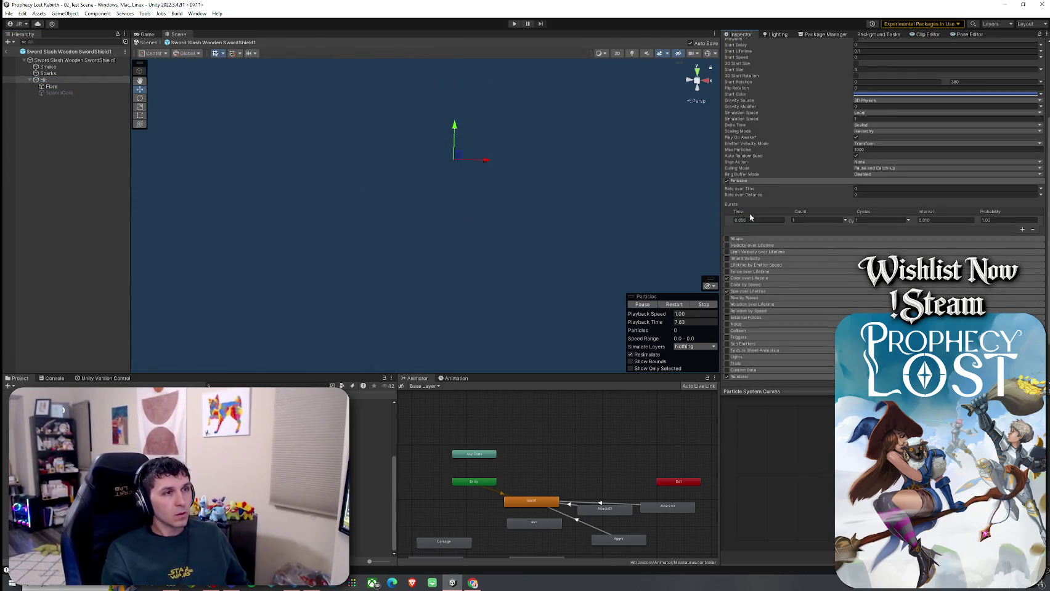
left_click(747, 277)
left_click(748, 299)
scroll(758, 308, "down", 2)
left_click(751, 323)
scroll(764, 277, "up", 5)
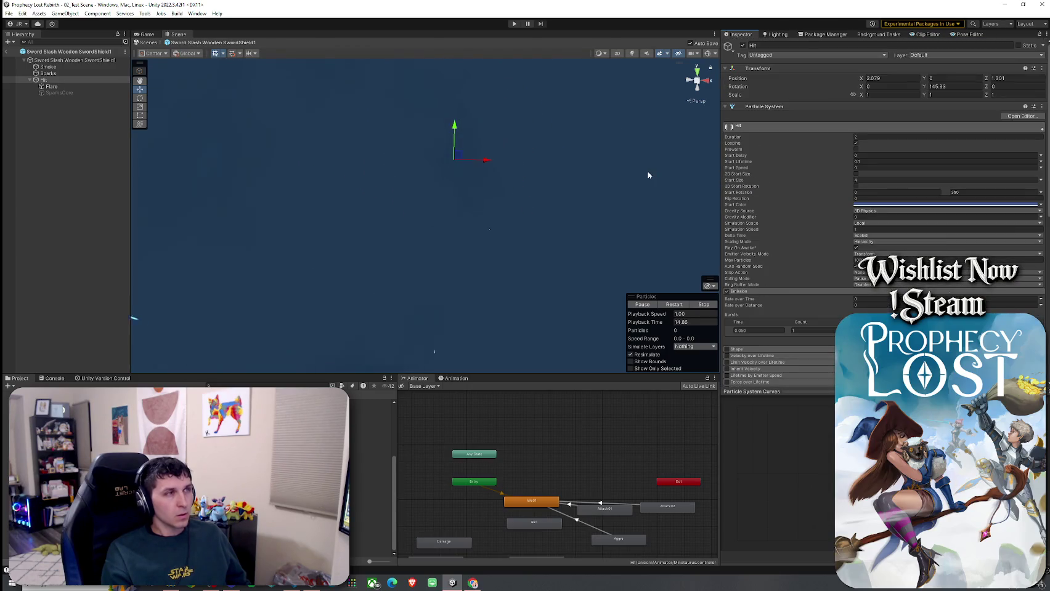
- Select Sparks and expand its Emission, Shape, Velocity, Limit Velocity and Color over Lifetime modules
left_click(50, 73)
left_click(751, 292)
scroll(755, 277, "down", 3)
left_click(746, 240)
scroll(770, 264, "down", 2)
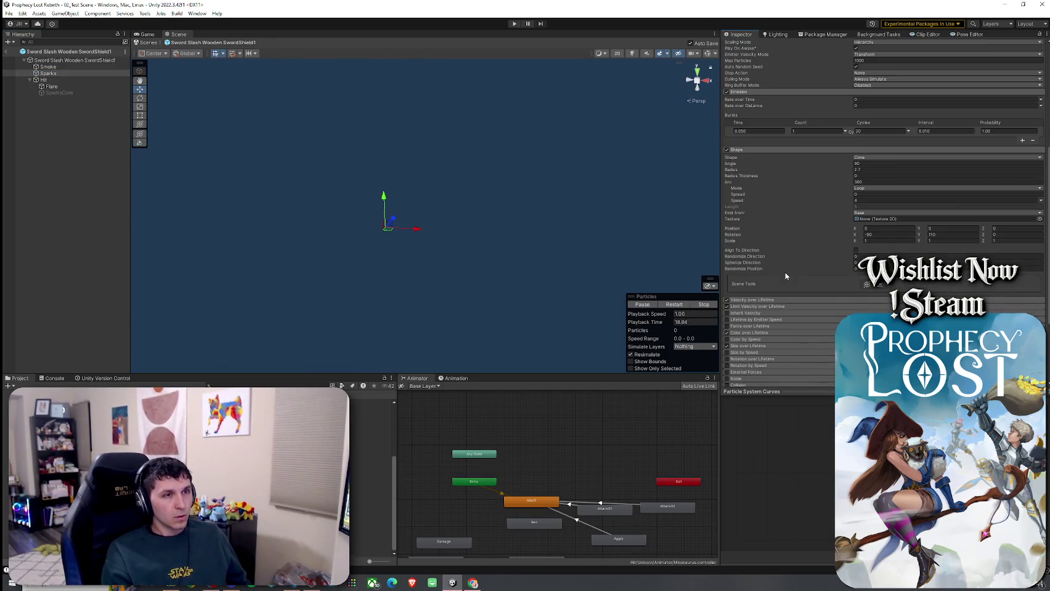
left_click(762, 300)
scroll(765, 247, "down", 3)
left_click(750, 211)
scroll(758, 234, "down", 1)
left_click(764, 224)
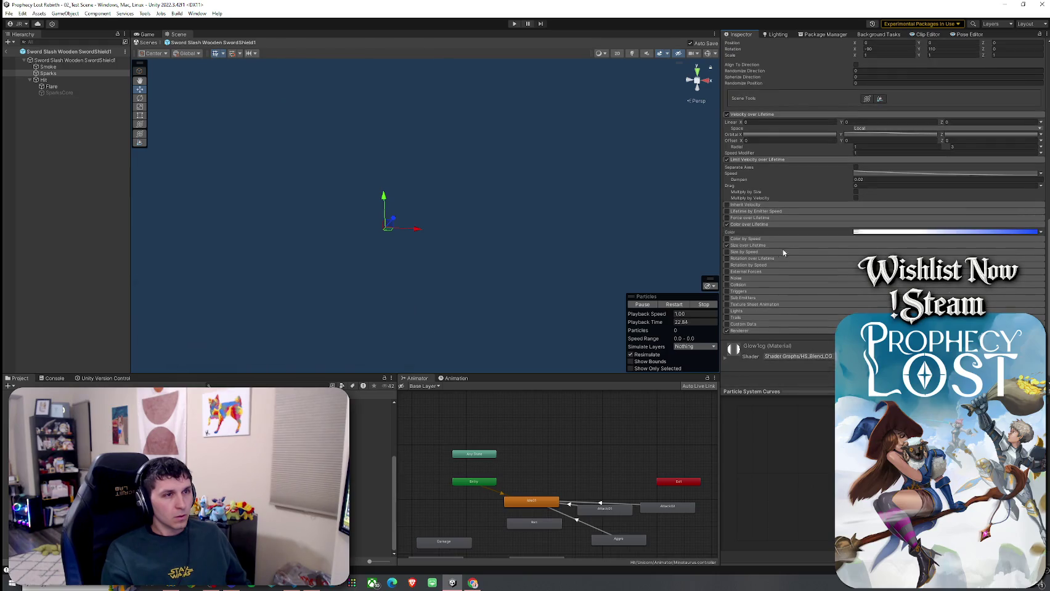
- Recolour the Sparks' Color over Lifetime gradient from blue to pale cream and replay
left_click(882, 232)
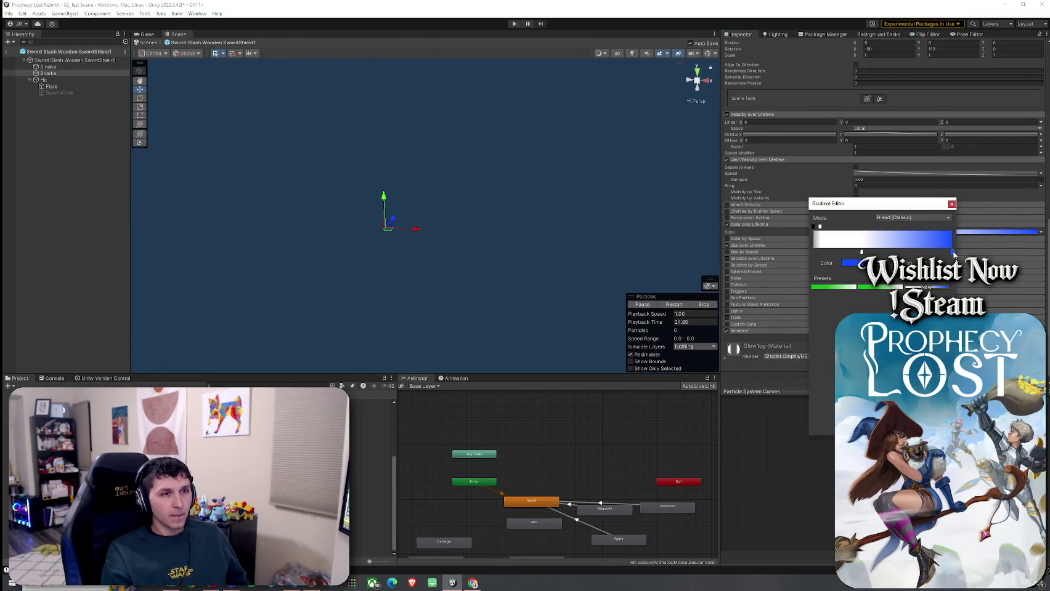
left_click(859, 263)
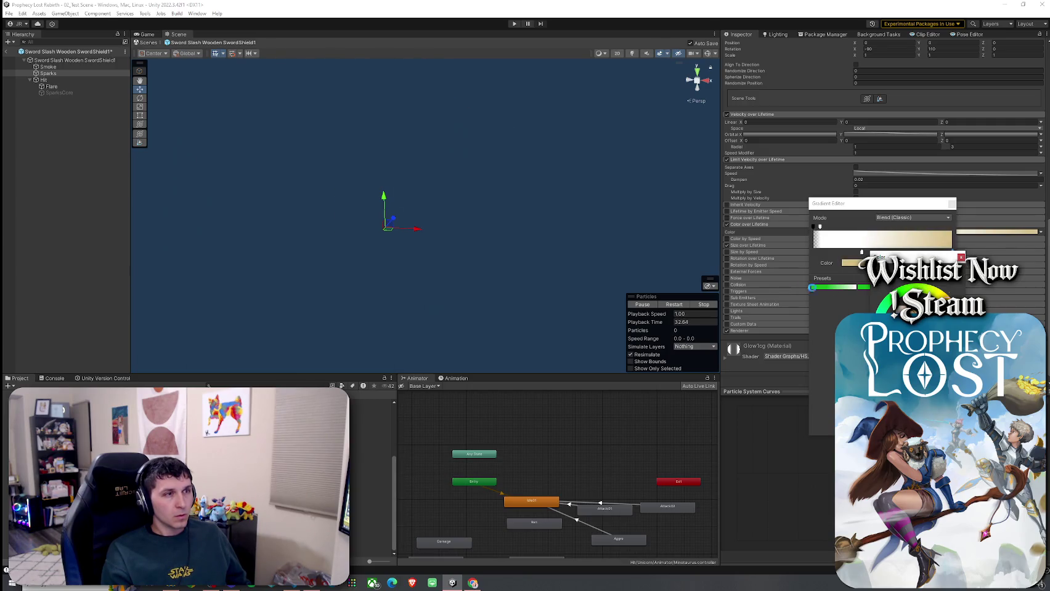
left_click(674, 304)
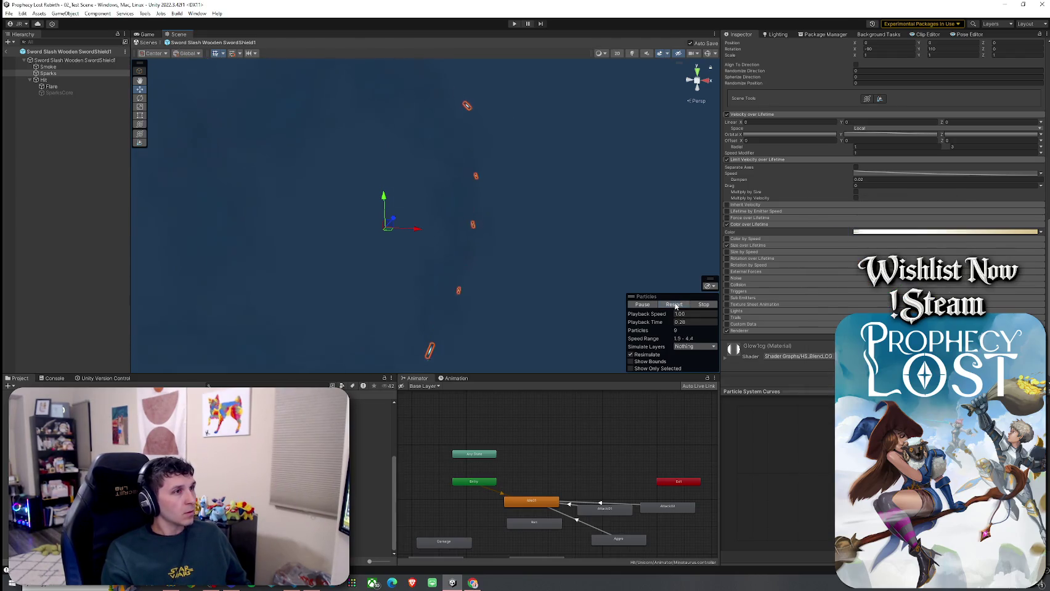
left_click(674, 305)
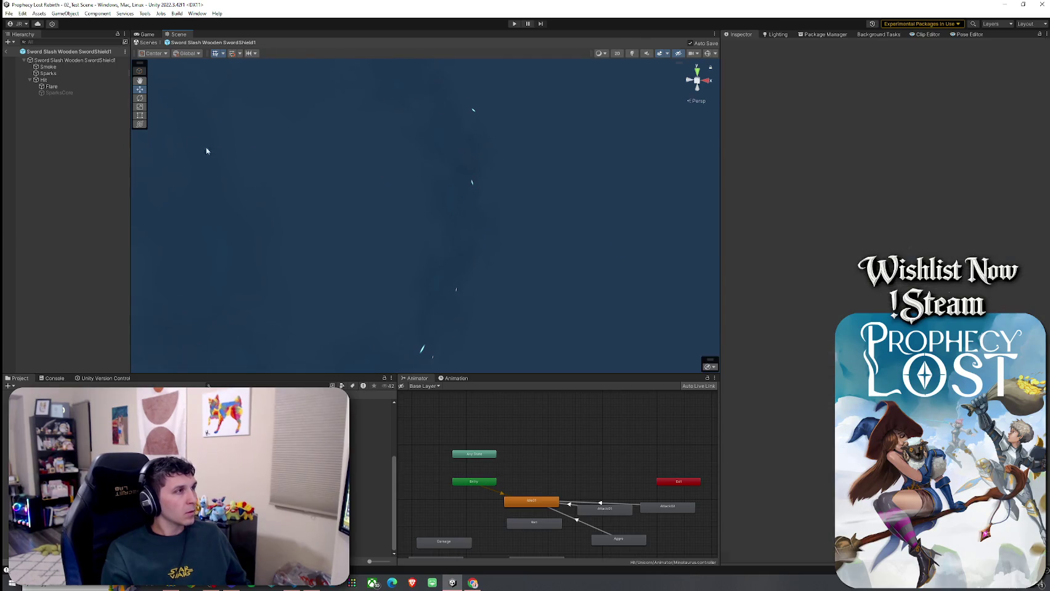
- Turn off the Hit and Smoke particle systems and replay the effect without them
left_click(74, 59)
left_click(673, 305)
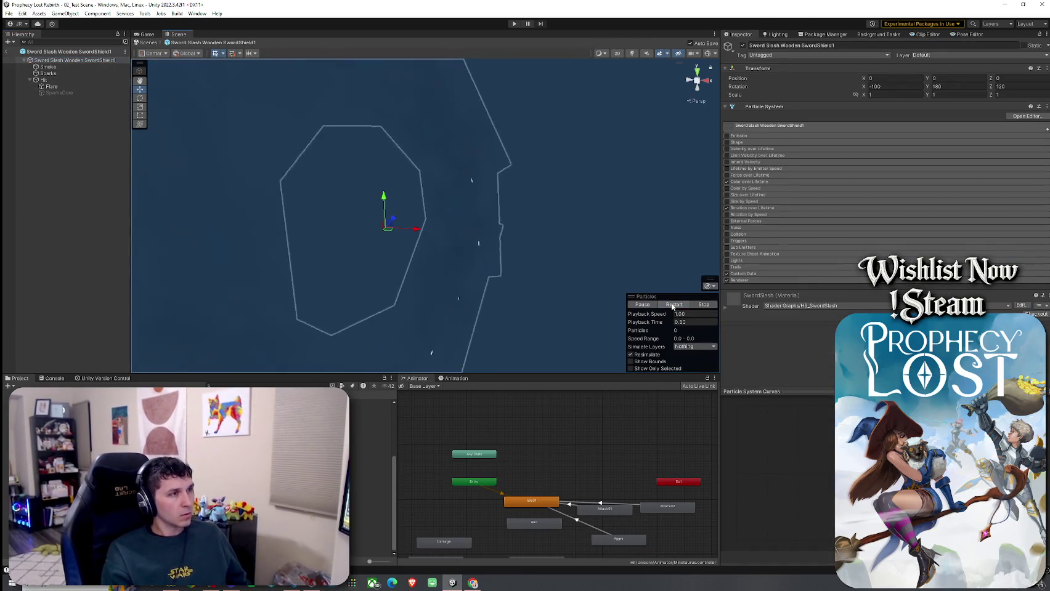
left_click(52, 86)
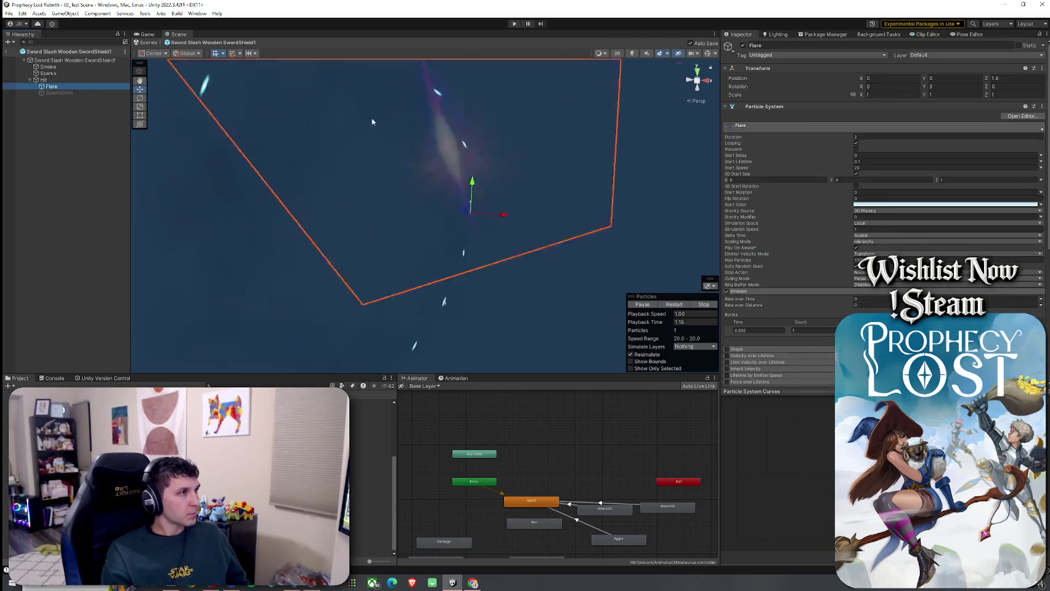
left_click(77, 78)
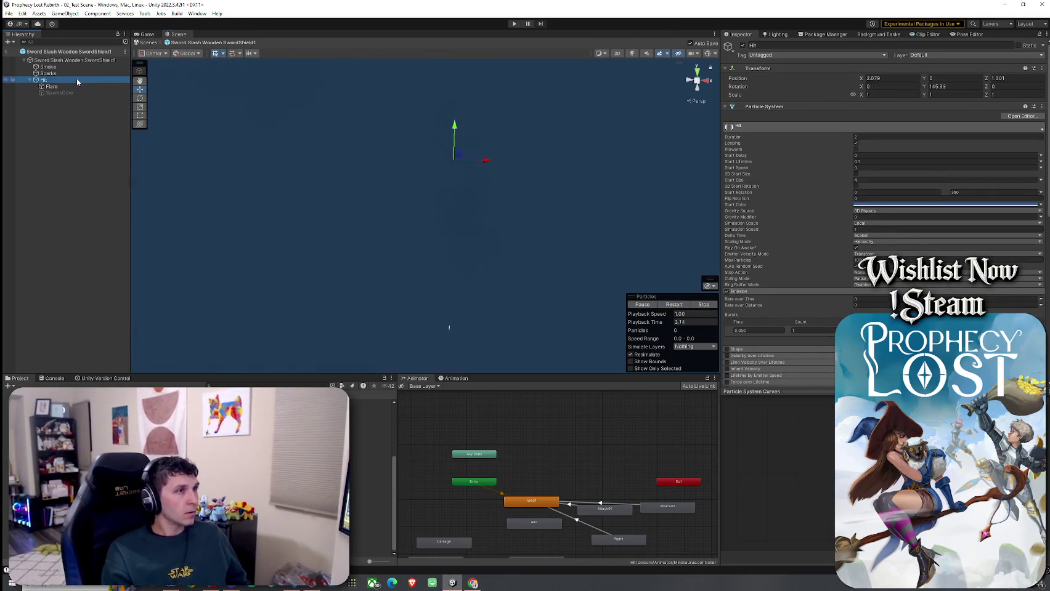
left_click(742, 45)
left_click(48, 67)
left_click(743, 46)
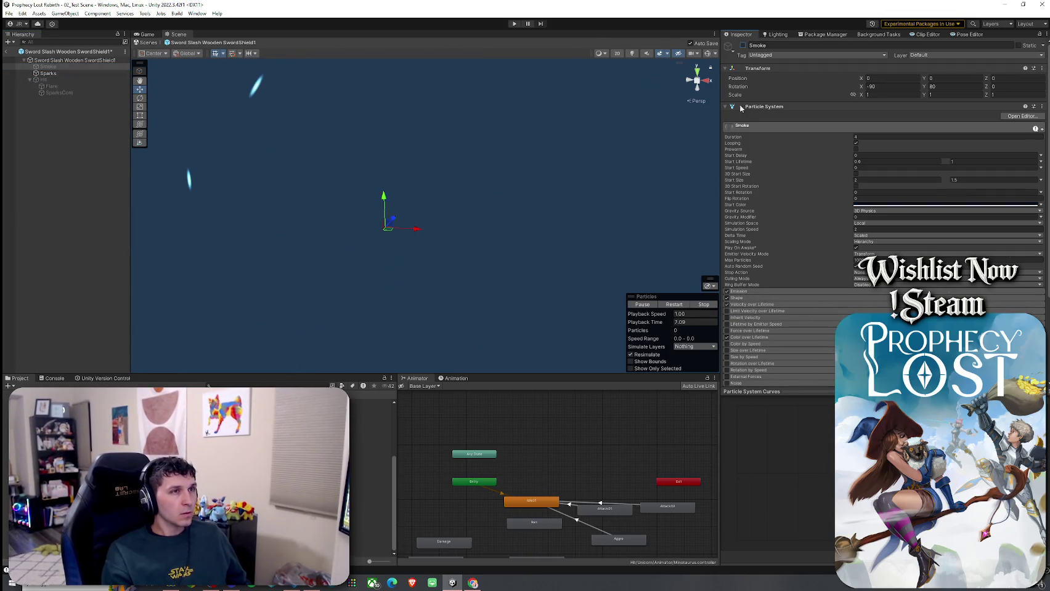
left_click(676, 304)
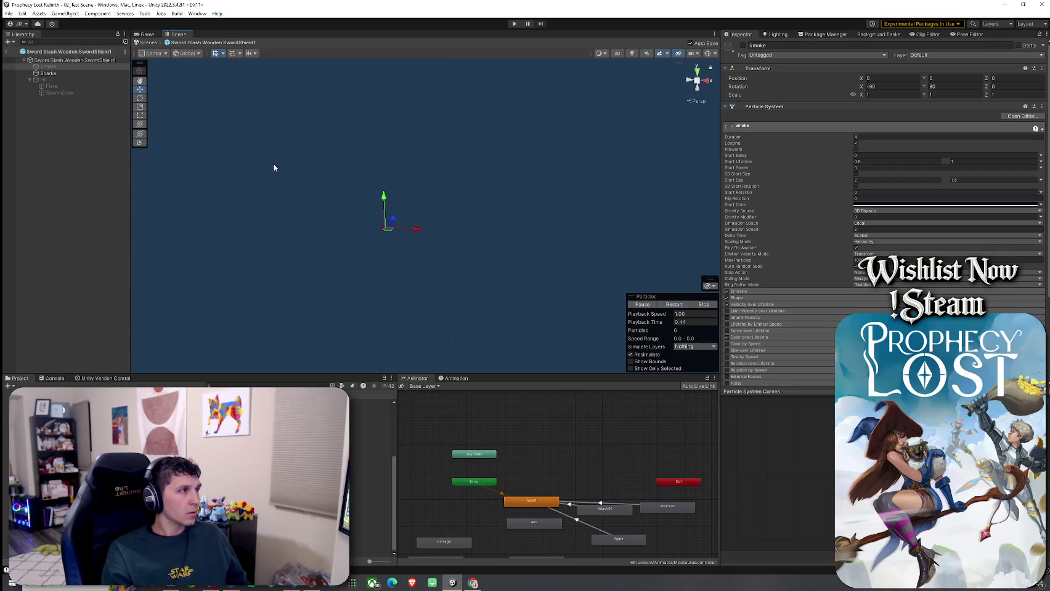
- Exit Prefab mode and return to the 02_Test Scene
left_click(54, 74)
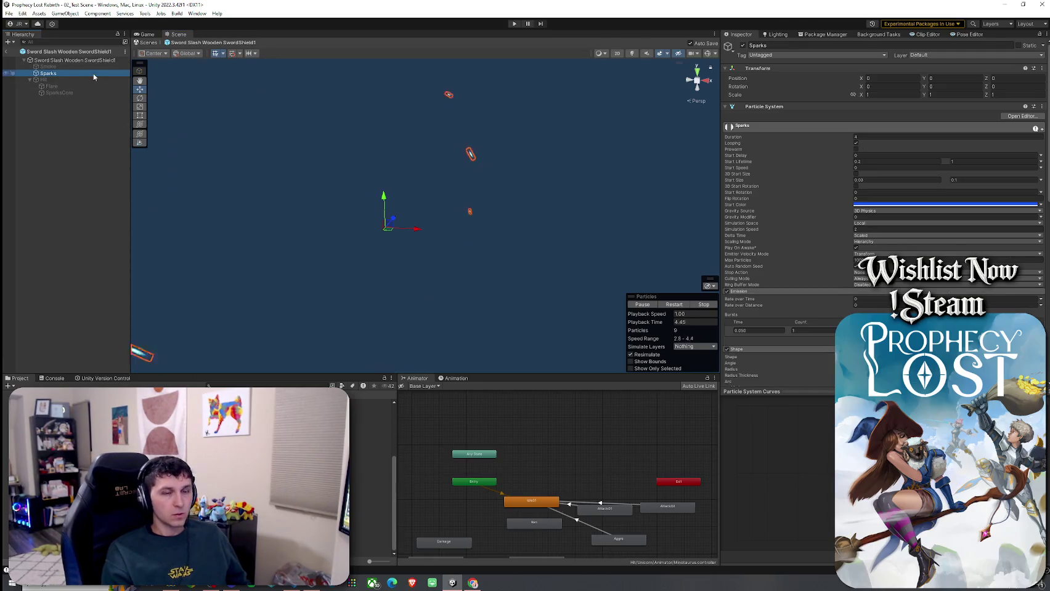
left_click(8, 13)
left_click(37, 26)
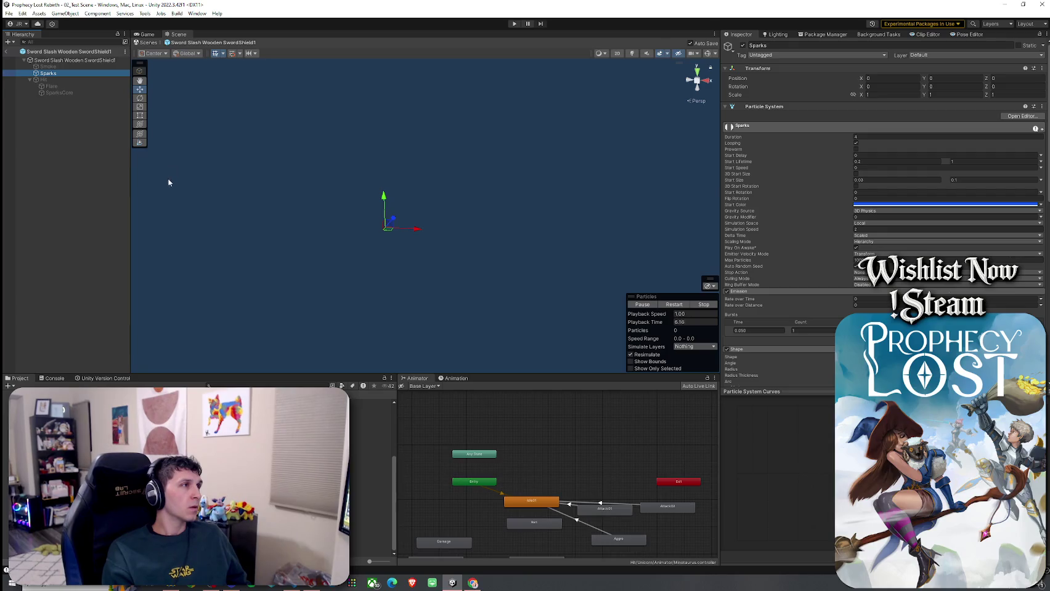
left_click(7, 52)
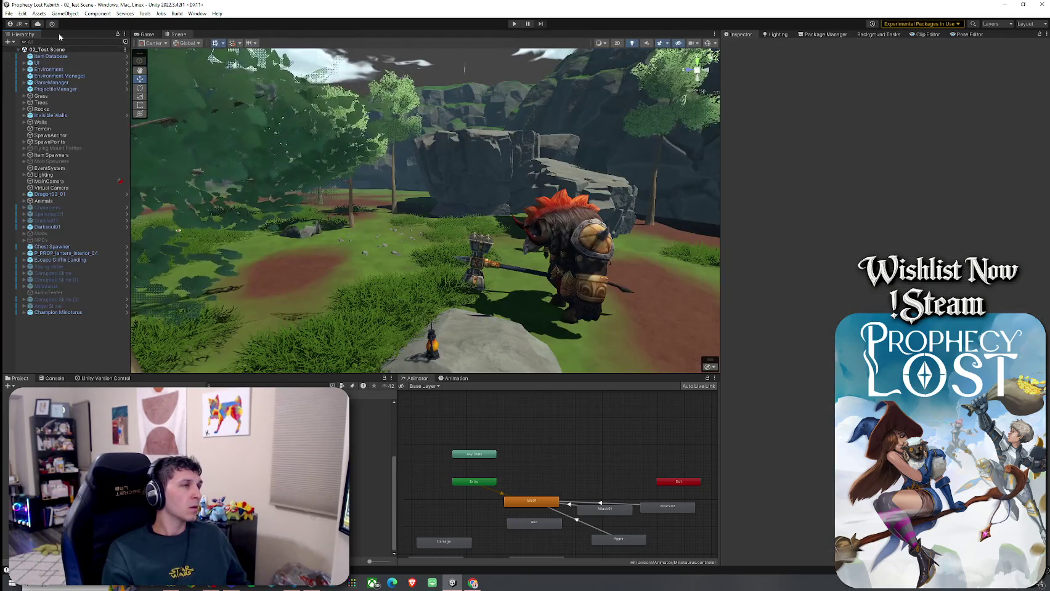
left_click(8, 13)
- Orbit around the minotaur in the Scene view and select Champion Minotaurus
left_click(8, 13)
left_click_drag(277, 215, 379, 290)
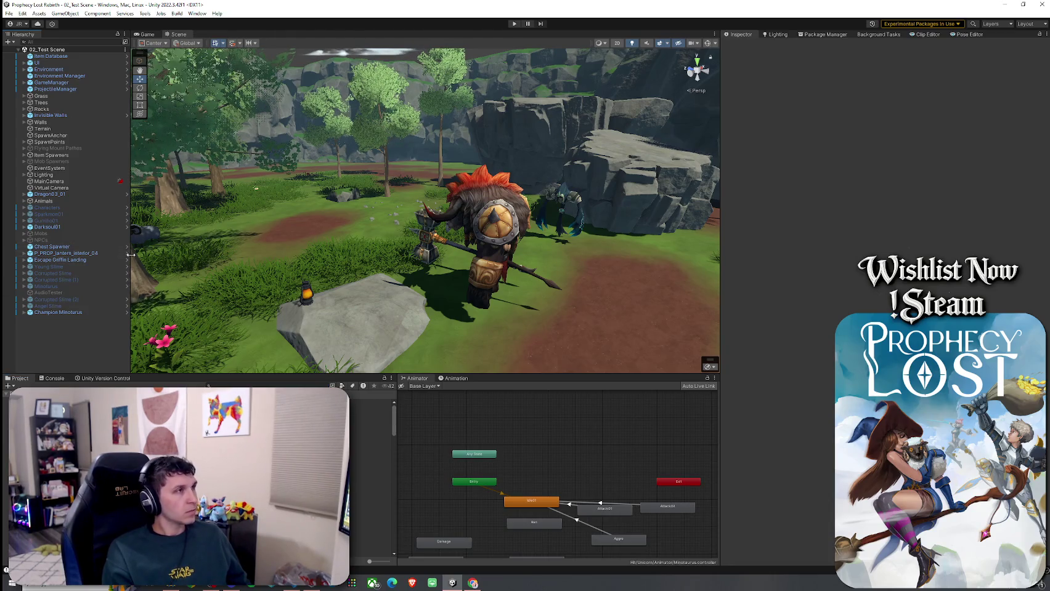
left_click(9, 13)
key("Escape")
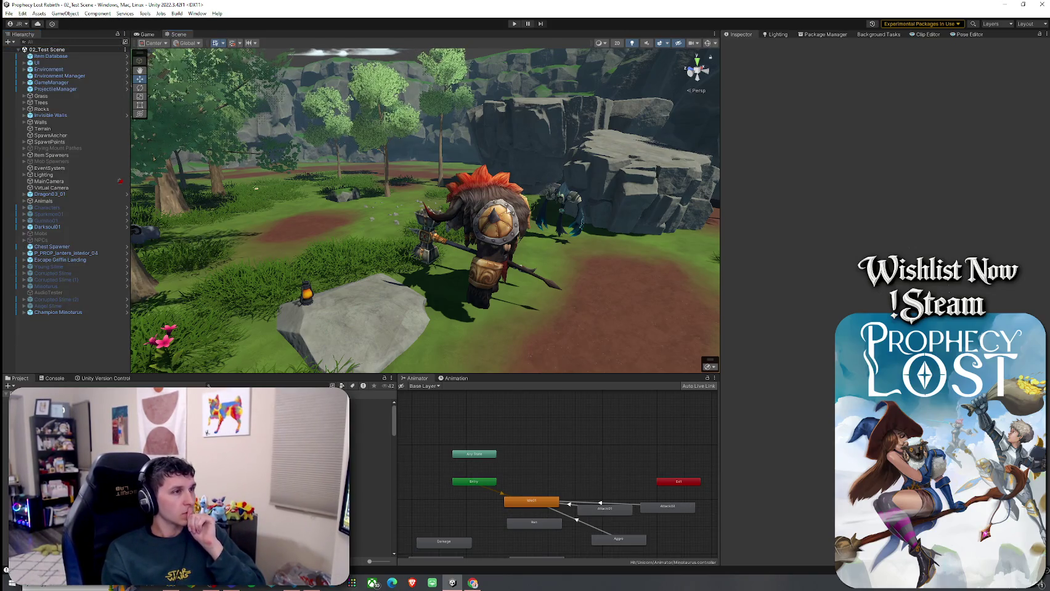
left_click(422, 212)
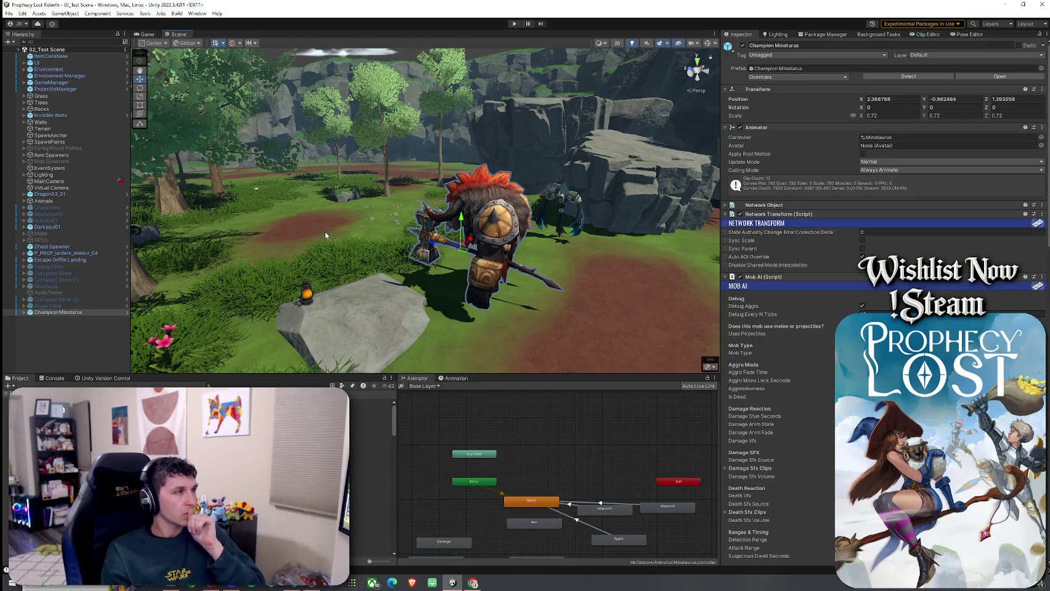
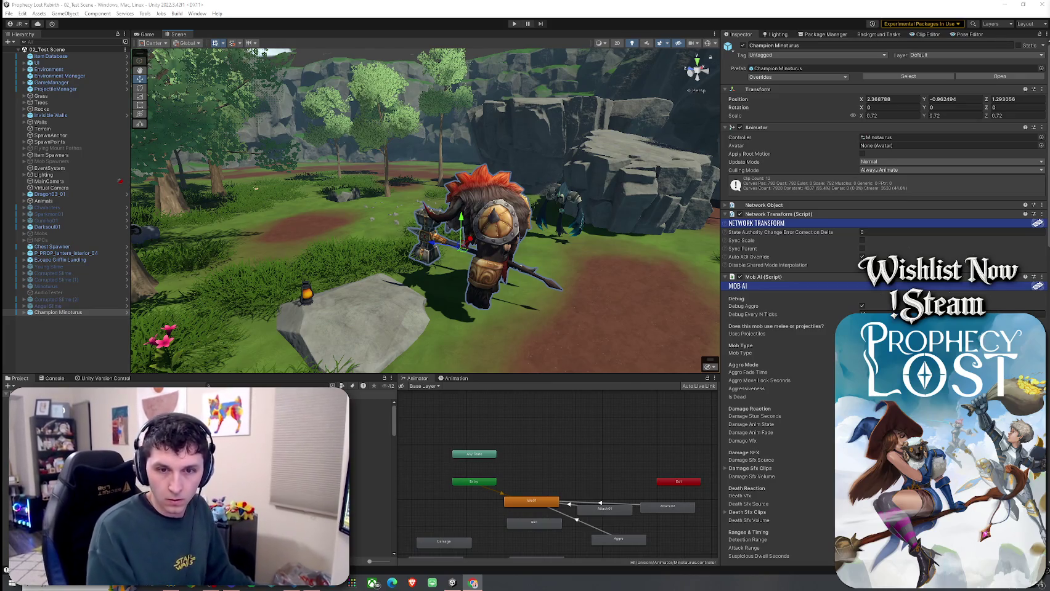
- Look over the minotaur's attack swing sound clips in the Inspector, then orbit closer to it
scroll(775, 325, "down", 3)
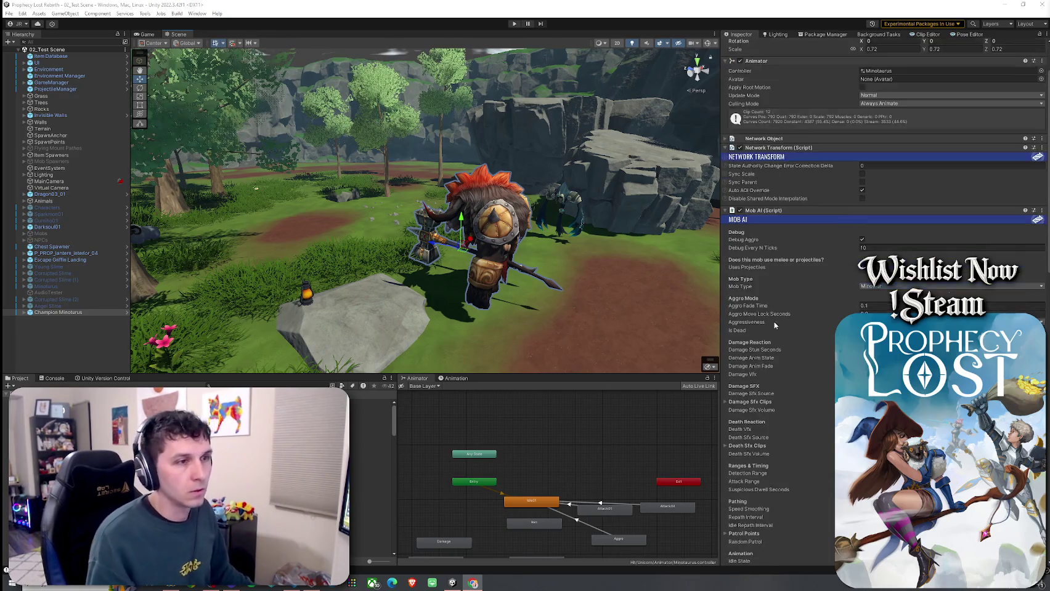
scroll(774, 325, "down", 20)
scroll(775, 325, "down", 9)
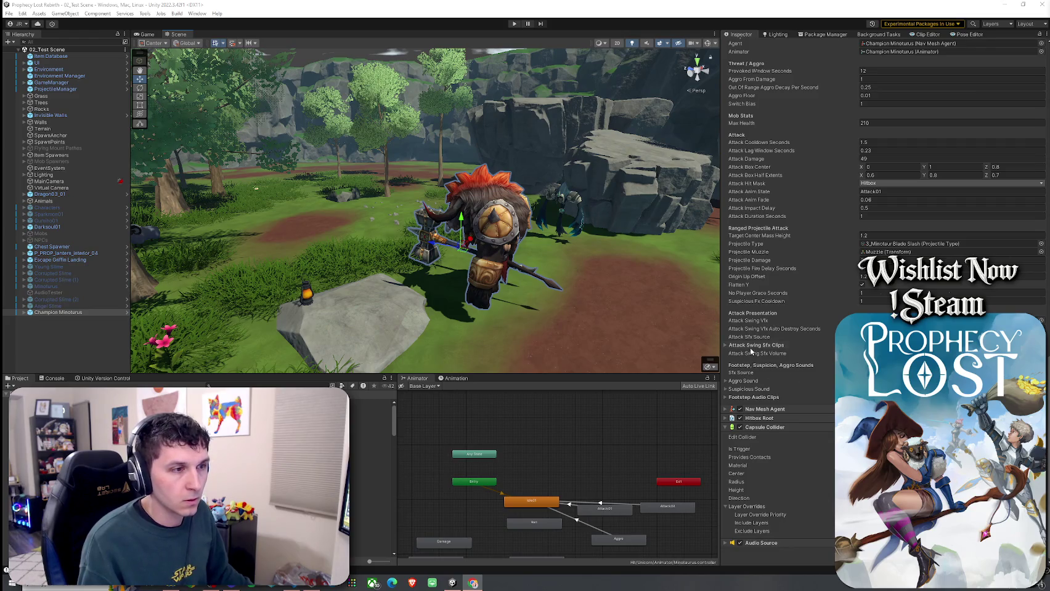
left_click(750, 346)
left_click(777, 345)
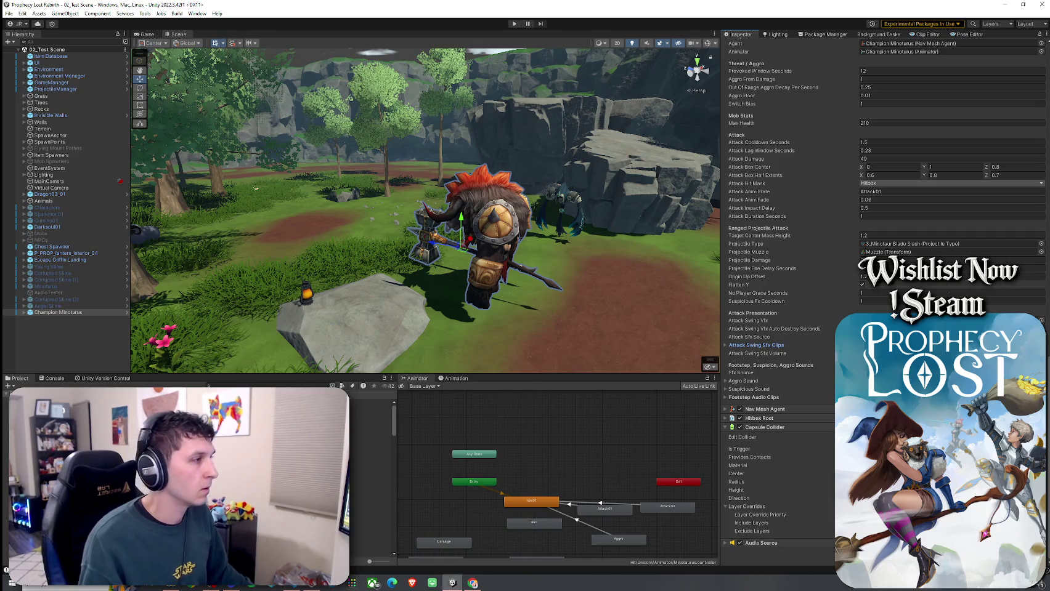
mouse_move(228, 327)
left_mouse_down()
mouse_move(576, 297)
mouse_move(470, 306)
mouse_move(425, 278)
left_mouse_up()
- Deselect the Champion Minotaurus and pan the Scene and Animator views to show more states
left_click(9, 13)
key("Escape")
left_click(64, 323)
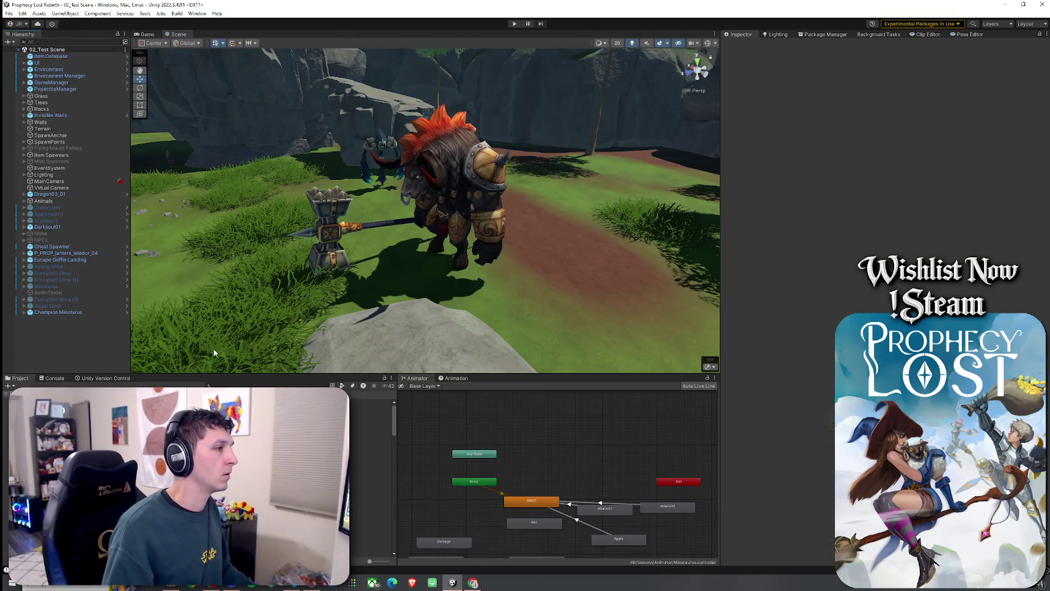
left_click(75, 313)
left_click(76, 321)
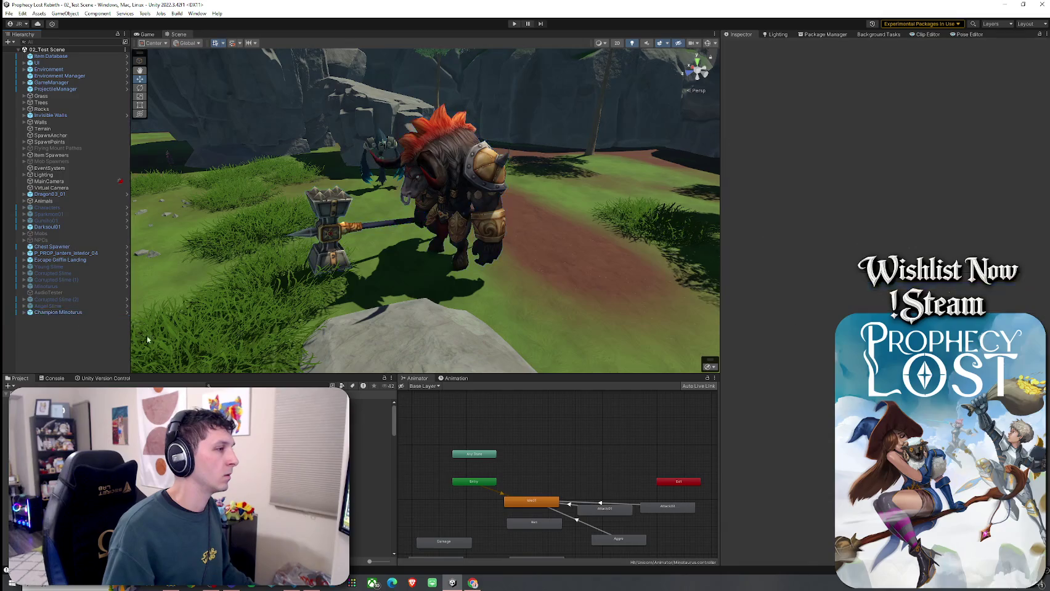
left_click_drag(345, 311, 316, 335)
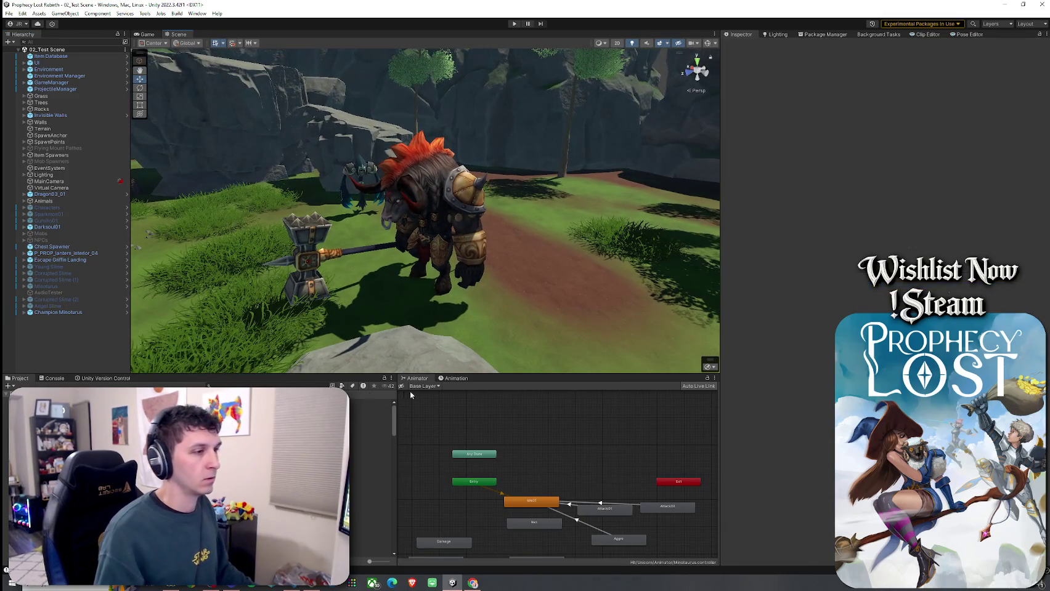
left_click_drag(503, 452, 484, 383, "alt")
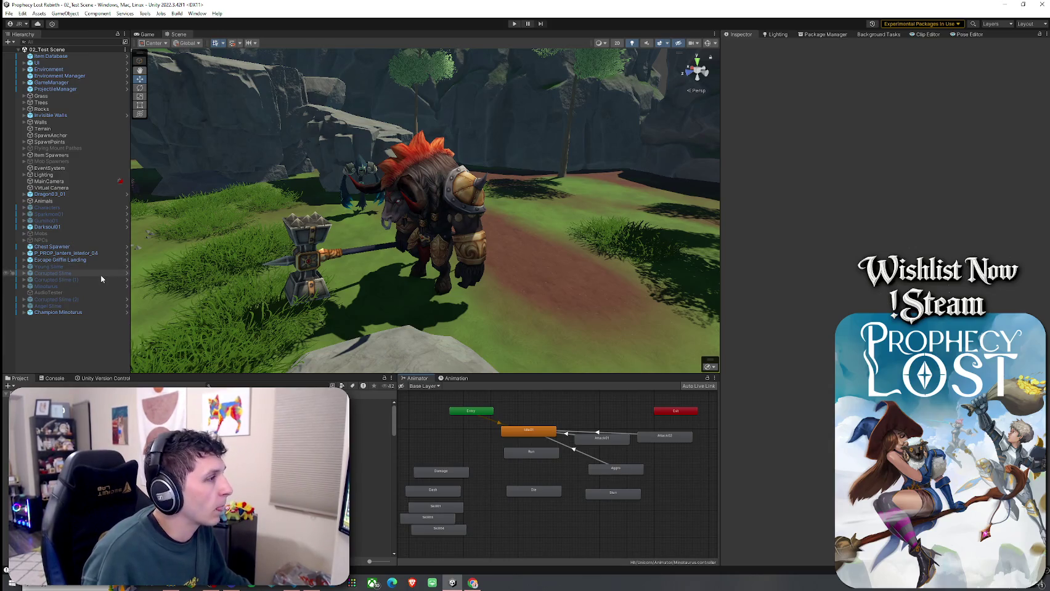
- Search the project for 'wooden sword' and open the Wooden Sword and Shield folder
left_click(239, 385)
type("wooden sword")
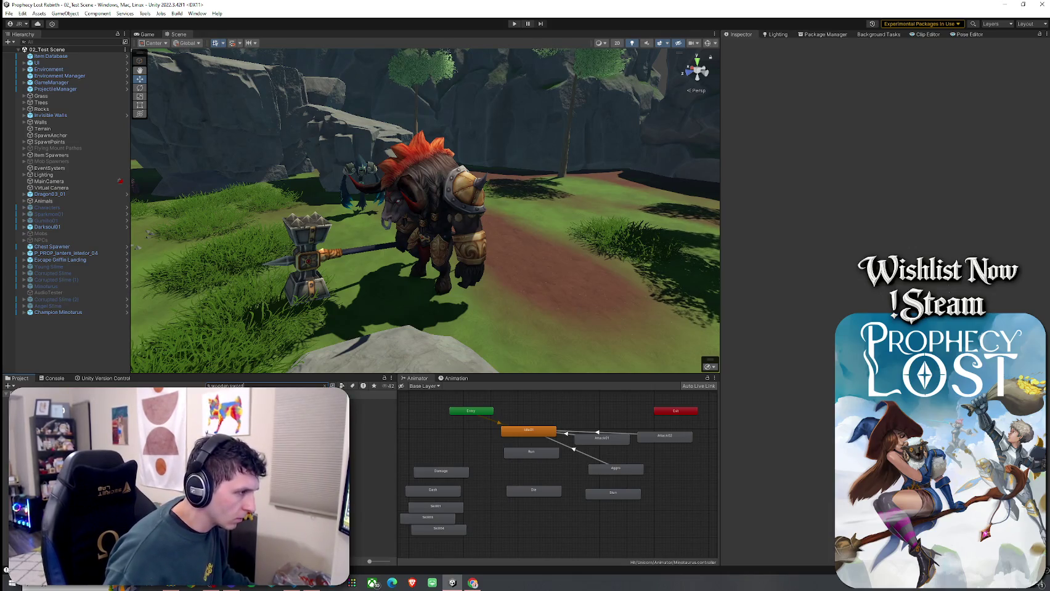
left_click(373, 403)
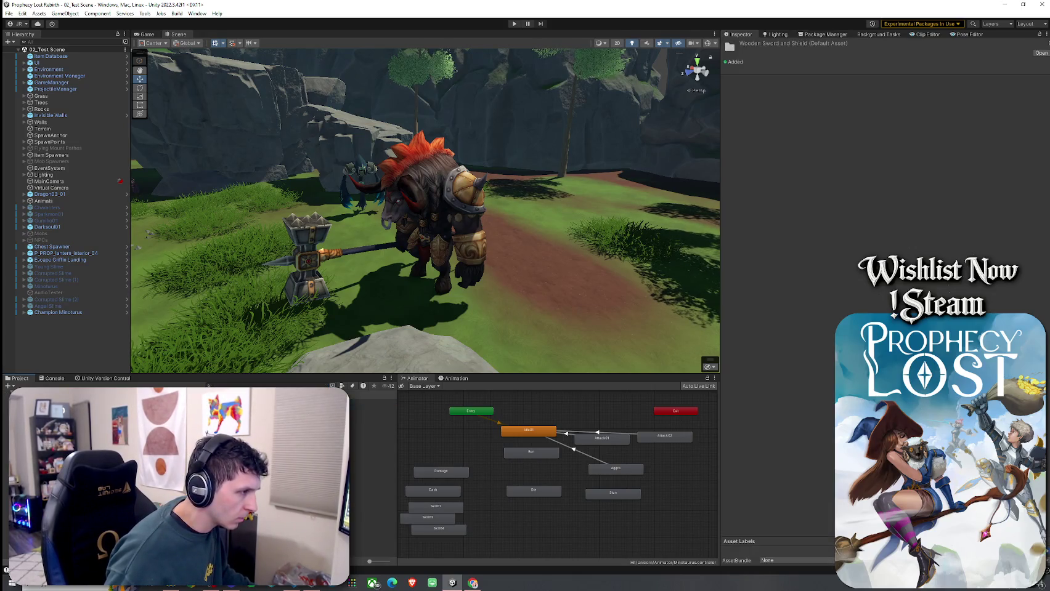
left_click(232, 386)
type("wooden sword")
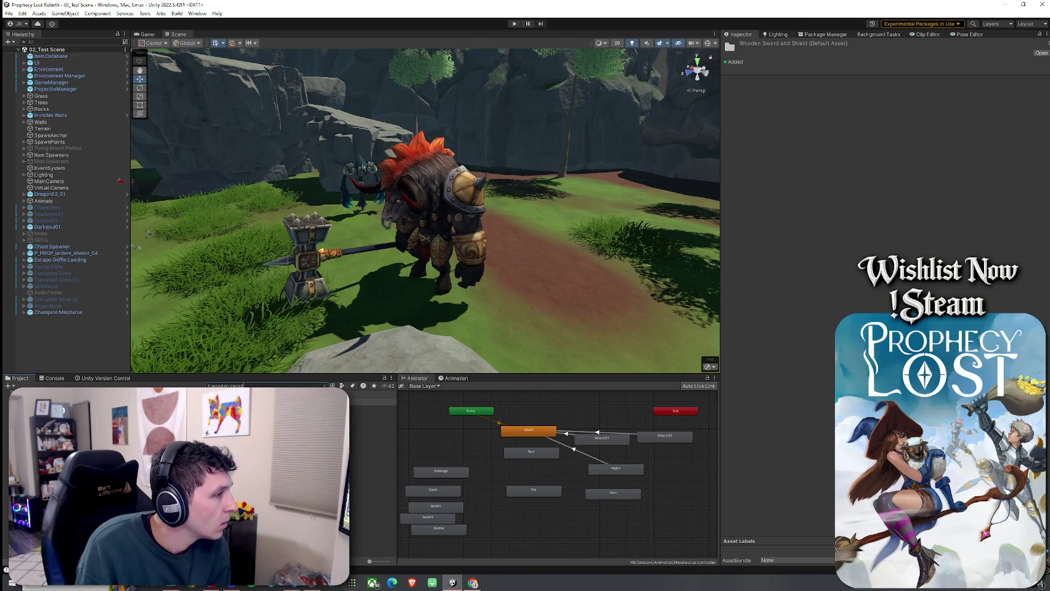
left_click(370, 415)
left_click(372, 422)
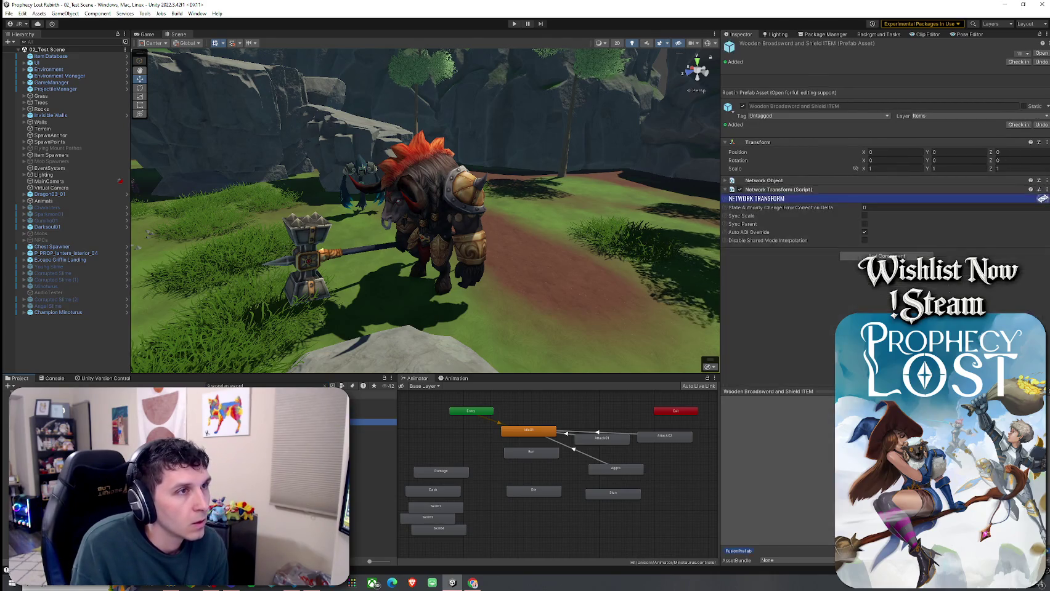
double_click(373, 422)
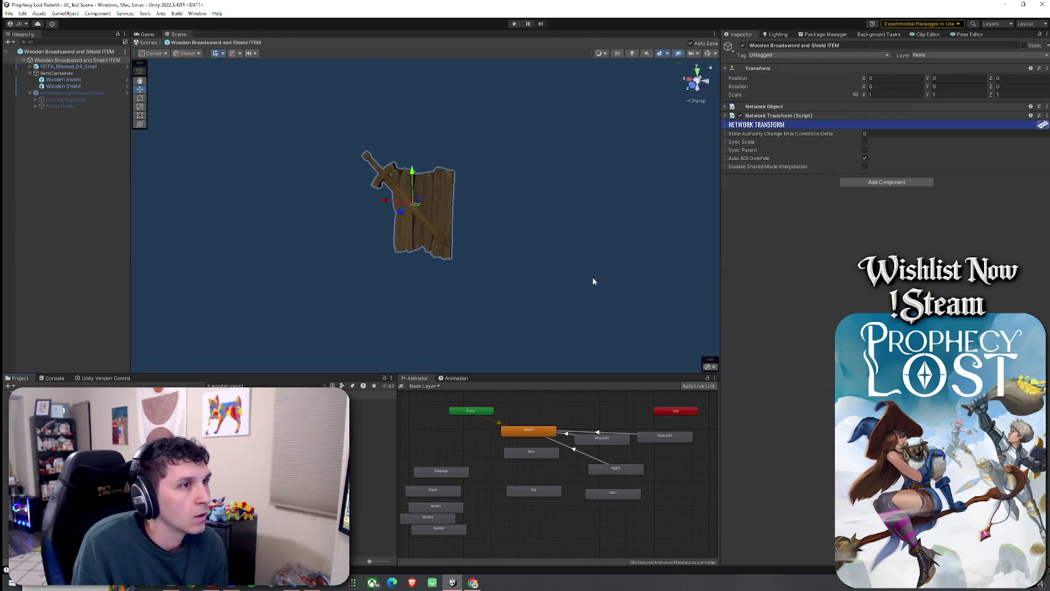
left_click(64, 74)
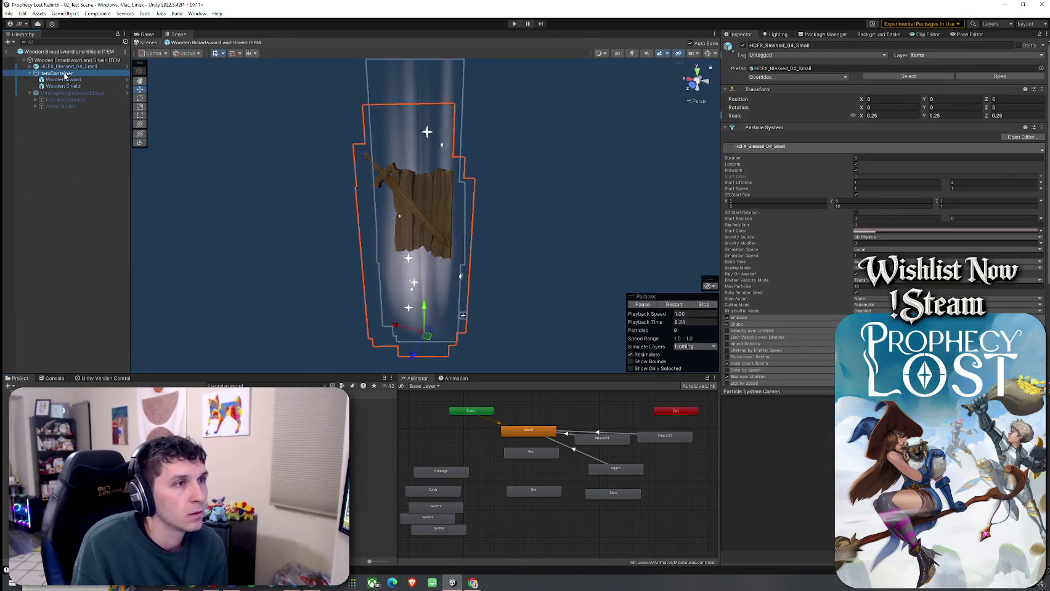
left_click(62, 79)
left_click(62, 86)
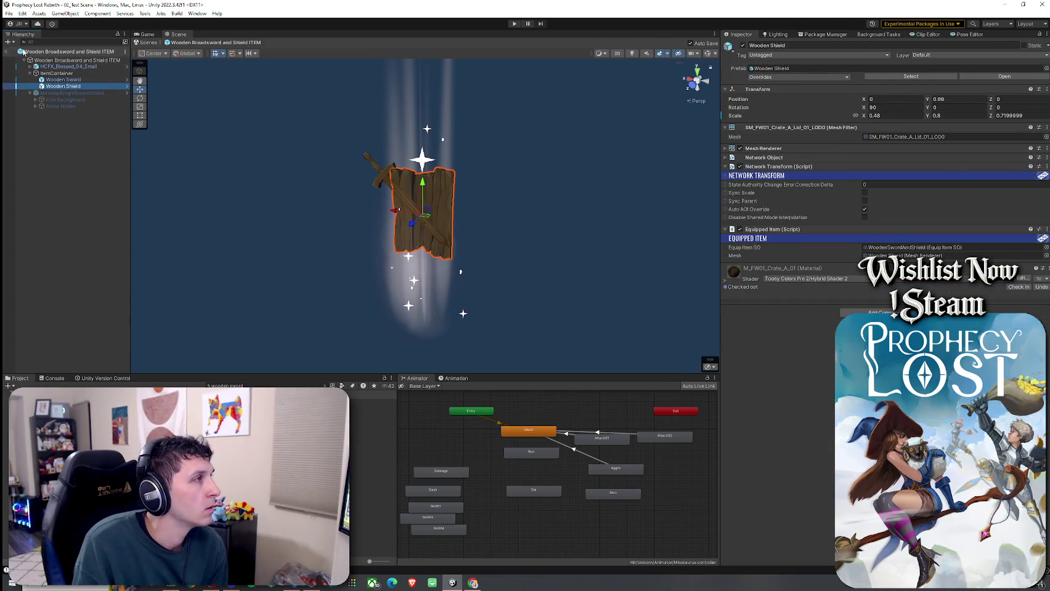
left_click(7, 51)
left_click(12, 39)
left_click(83, 305)
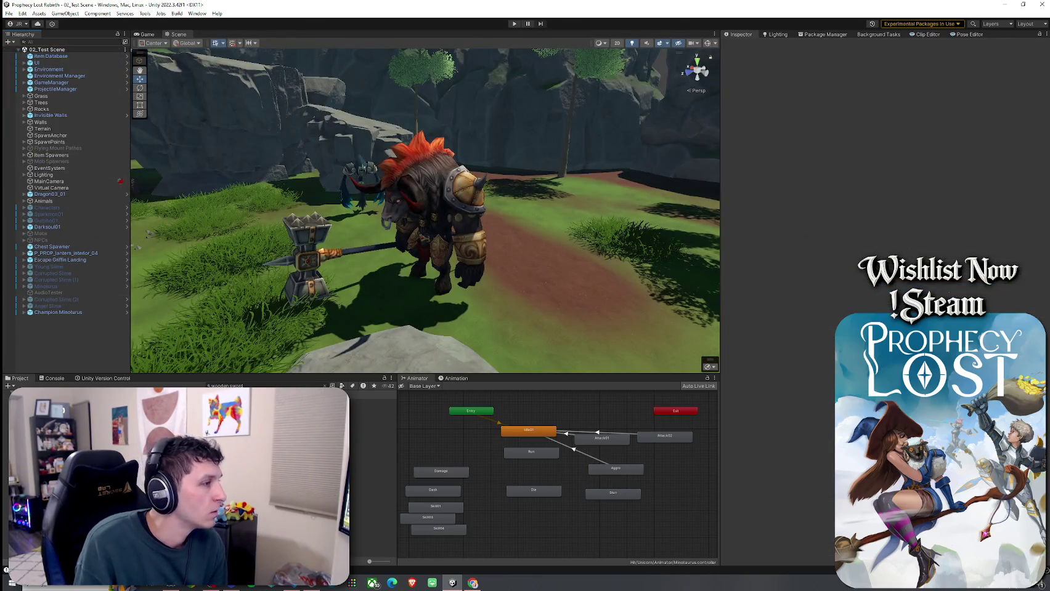
- Open the Wooden Sword And Shield equip item and give Weapon Swing 1 VFX the wooden sword slash
left_click(373, 455)
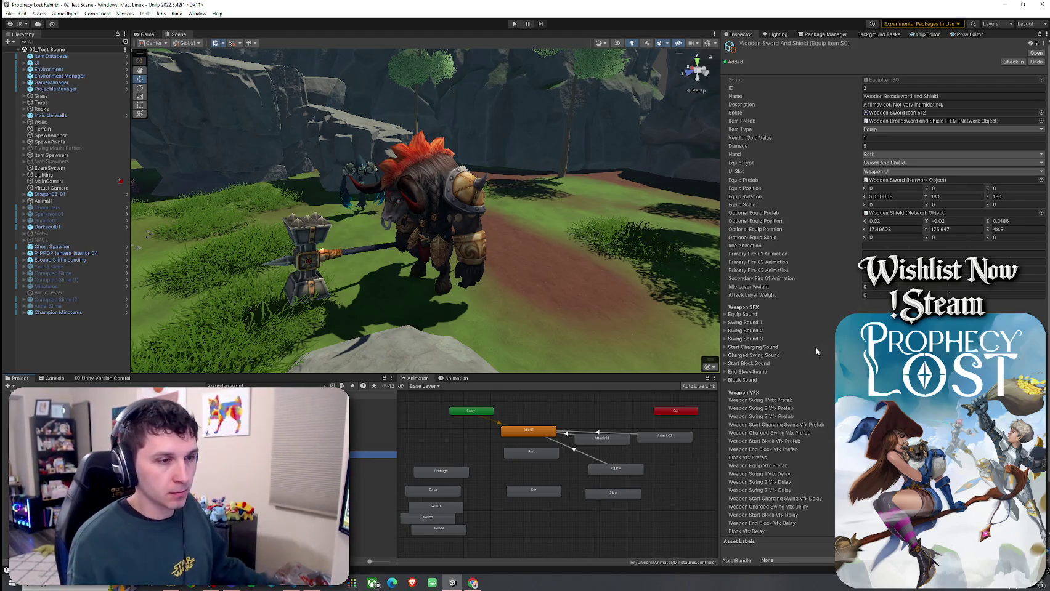
scroll(792, 463, "down", 2)
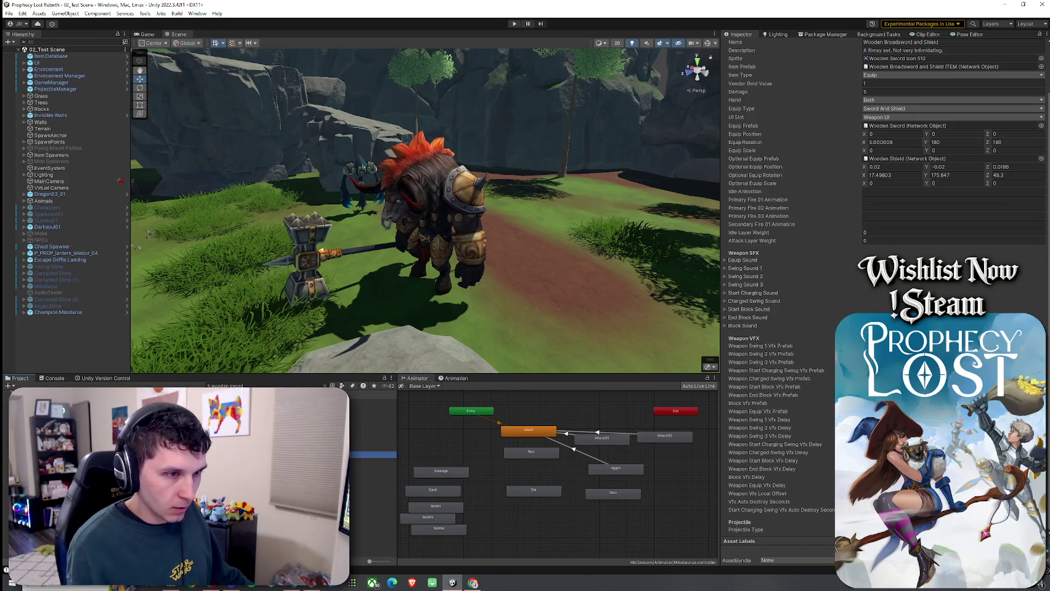
left_click(325, 386)
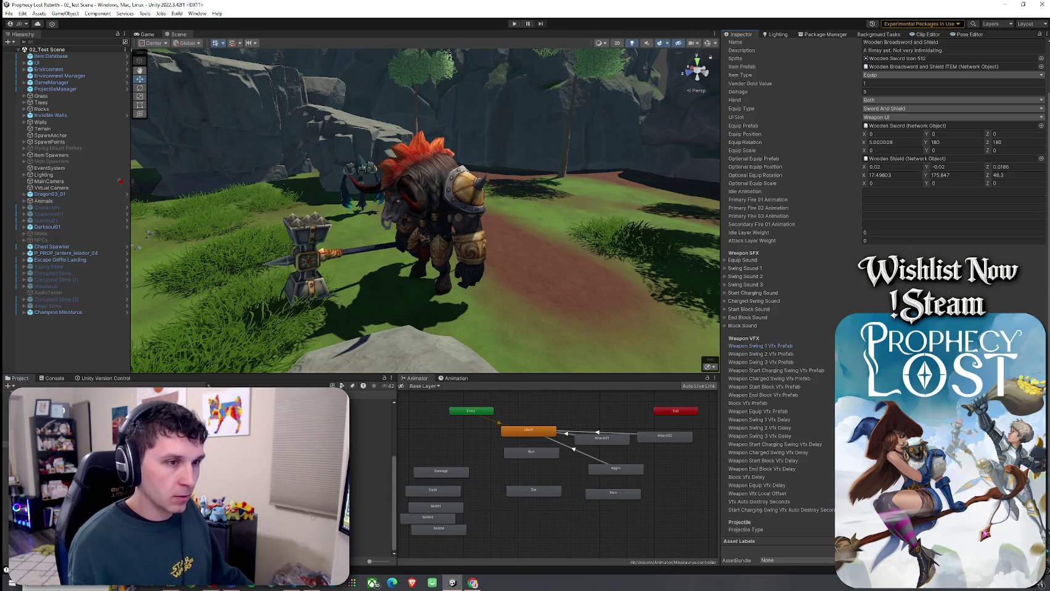
left_click(1041, 346)
type("sword slas")
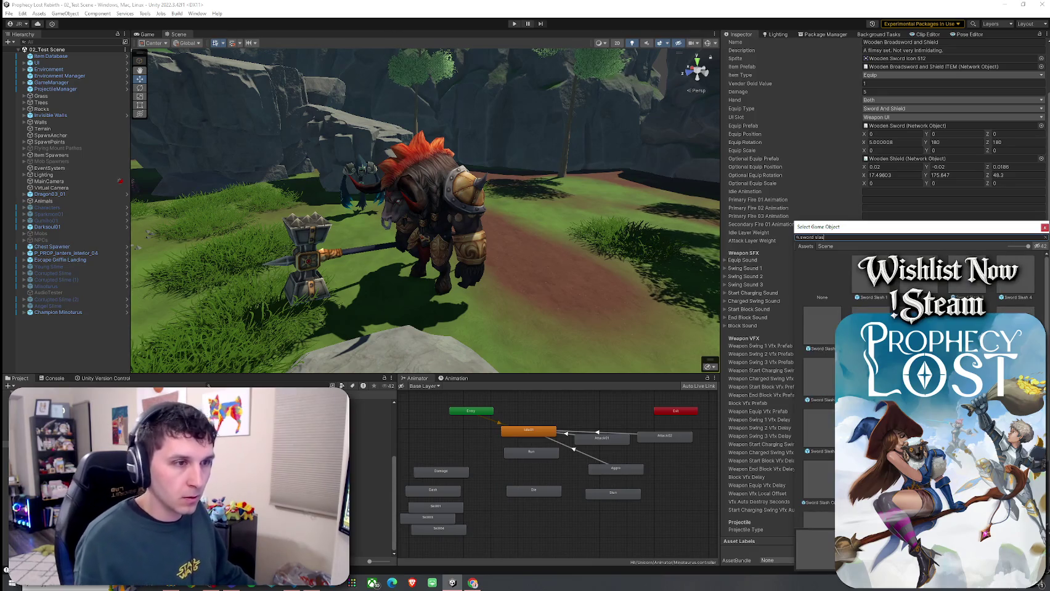
key("ctrl+a")
type("wooden")
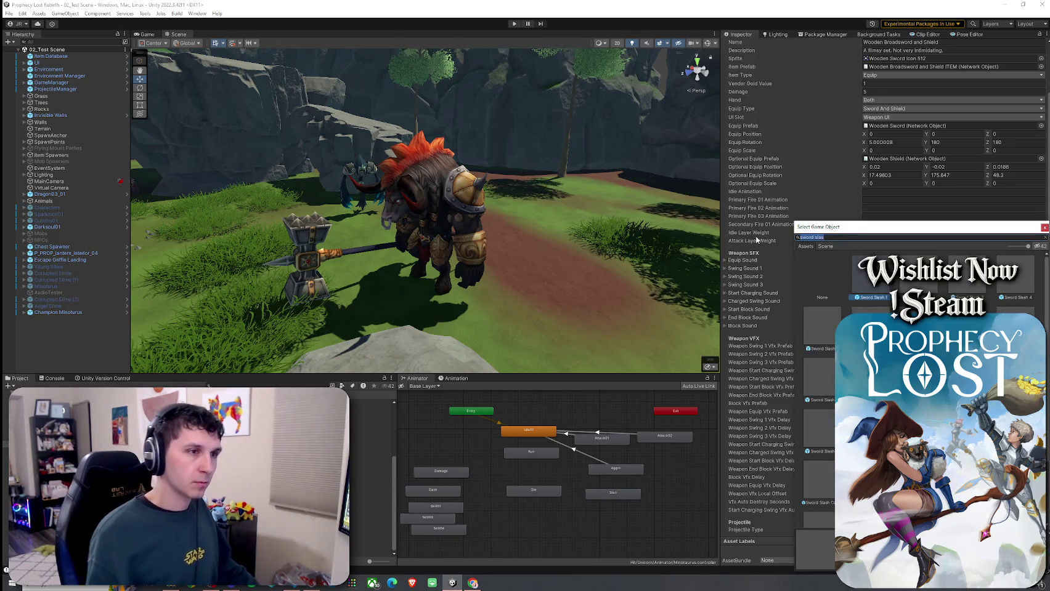
type(" sw")
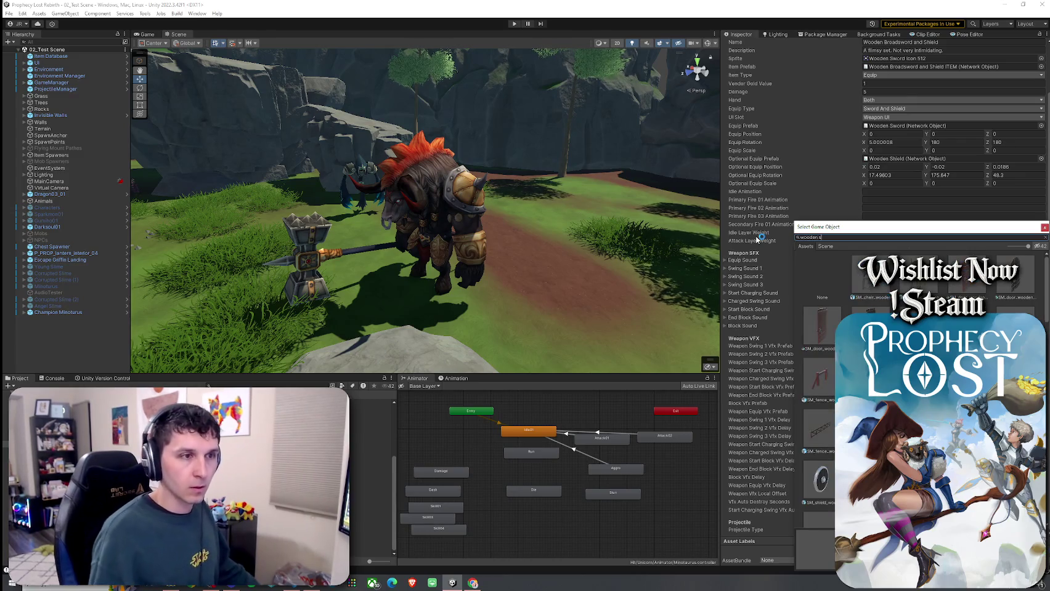
left_click(885, 287)
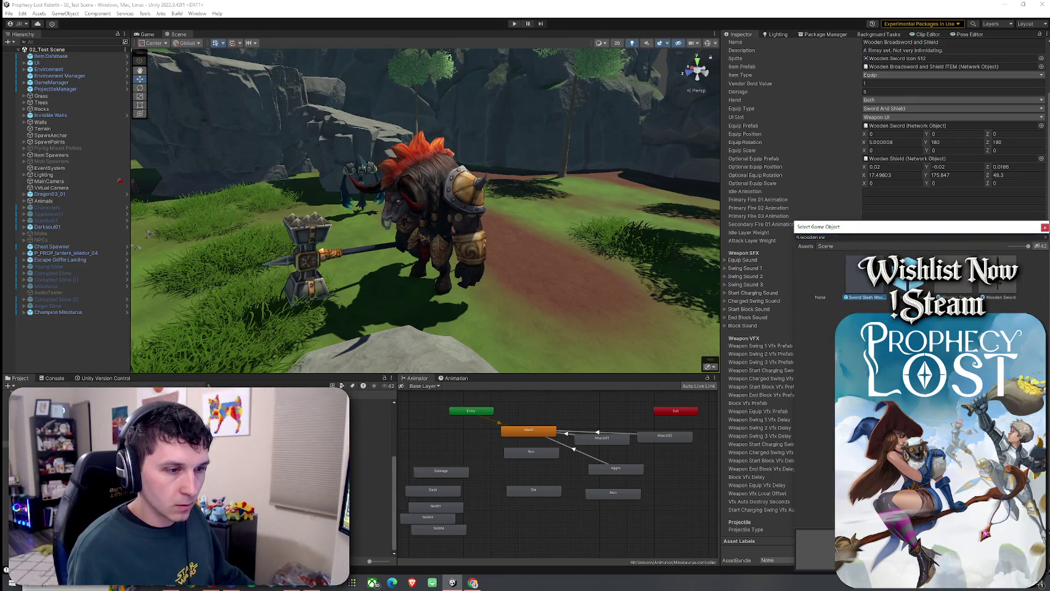
double_click(875, 289)
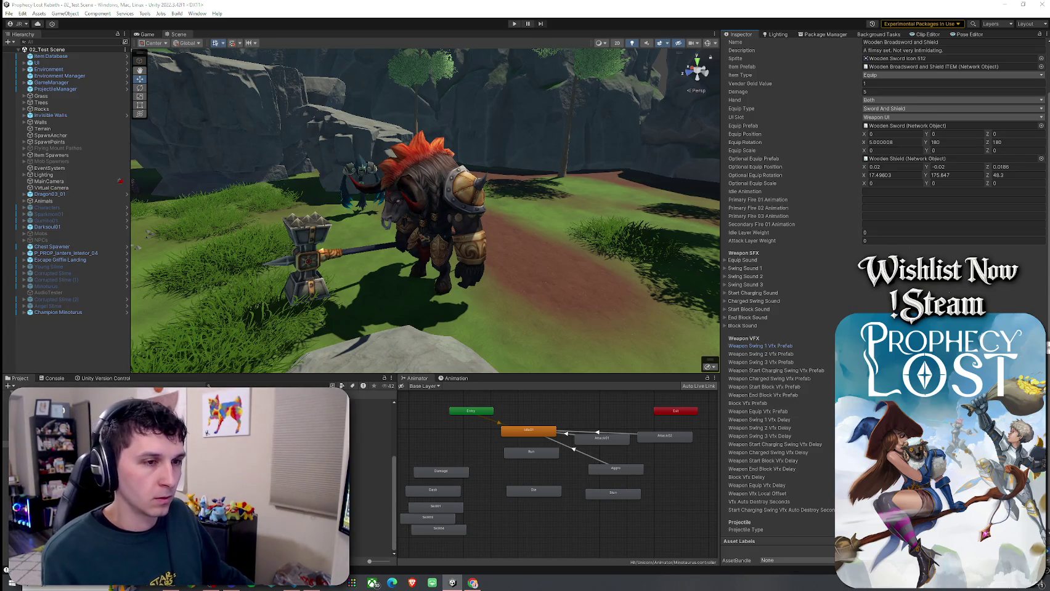
- Assign the wooden sword slash to Weapon Swing 2 and 3 VFX, leaving the charging swing empty
left_click(1041, 354)
double_click(836, 272)
left_click(1041, 363)
double_click(815, 286)
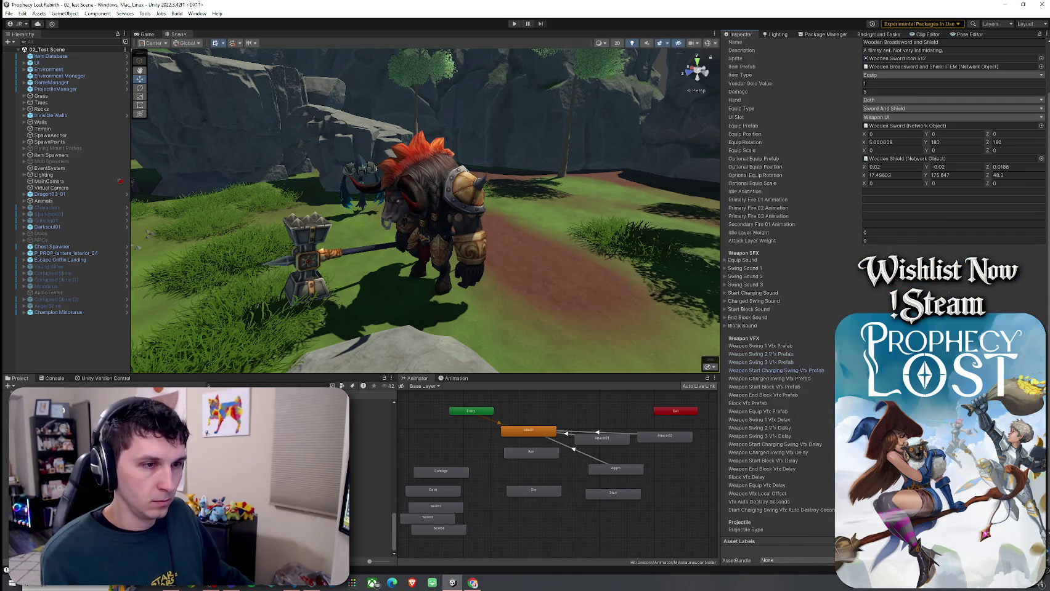
left_click(1041, 370)
left_click(828, 282)
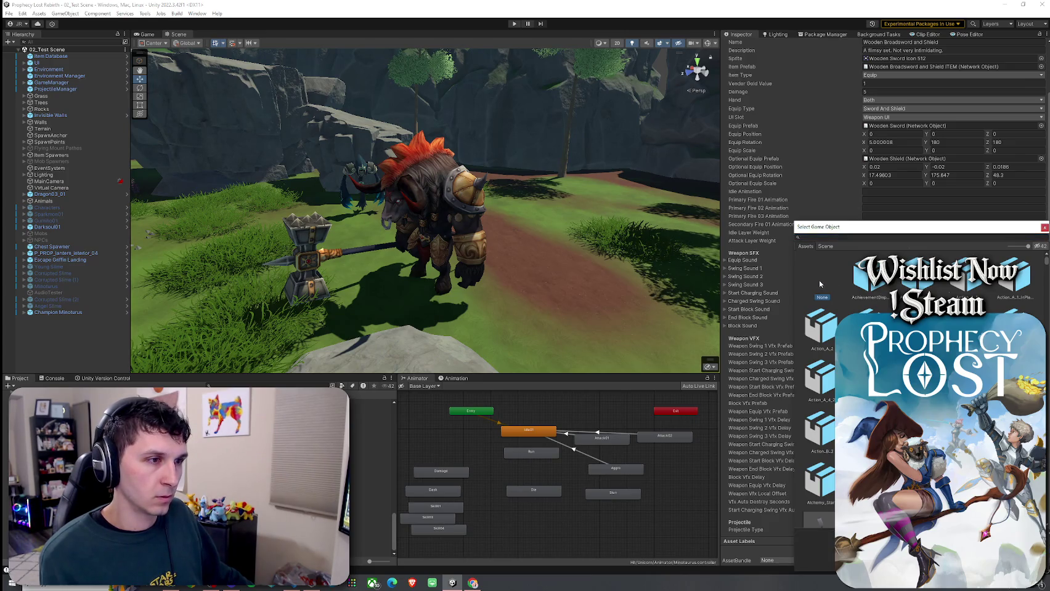
double_click(820, 286)
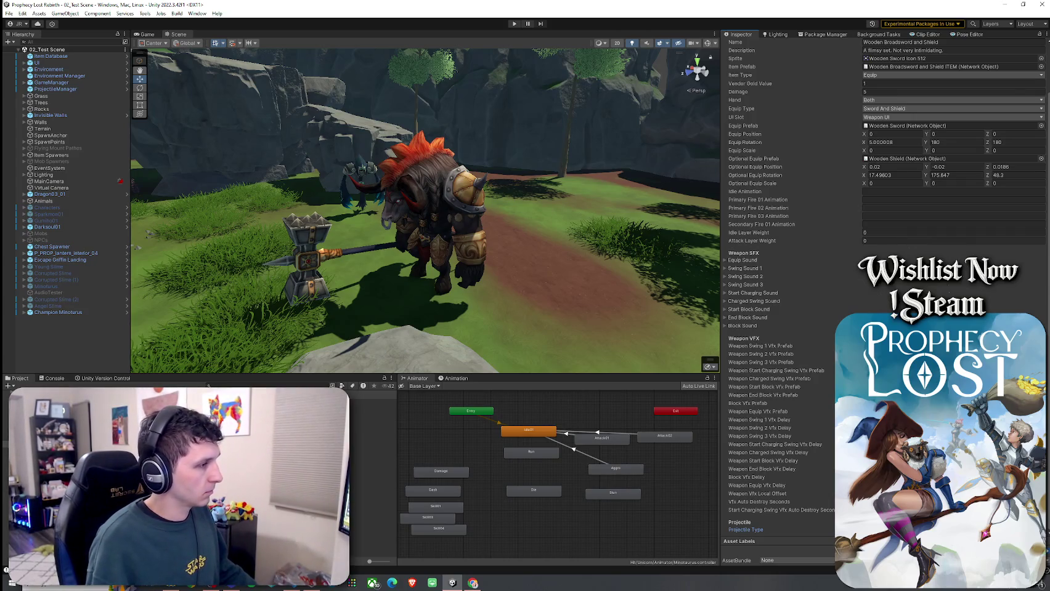
- Duplicate the 1_Blade Slash projectile type and rename the copy 4_Wood Blade Slash
double_click(745, 530)
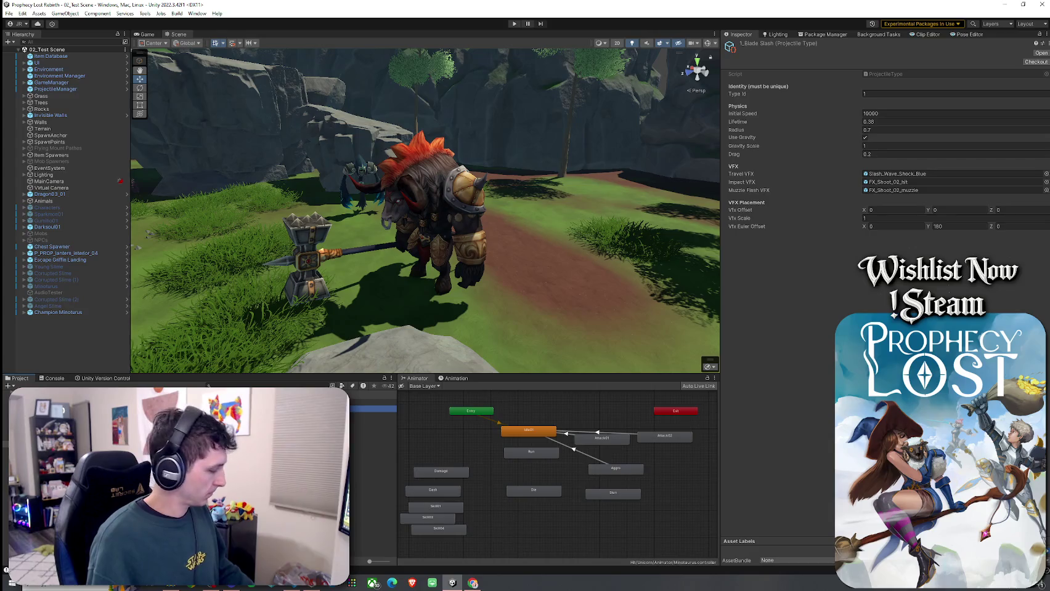
key("ctrl+d")
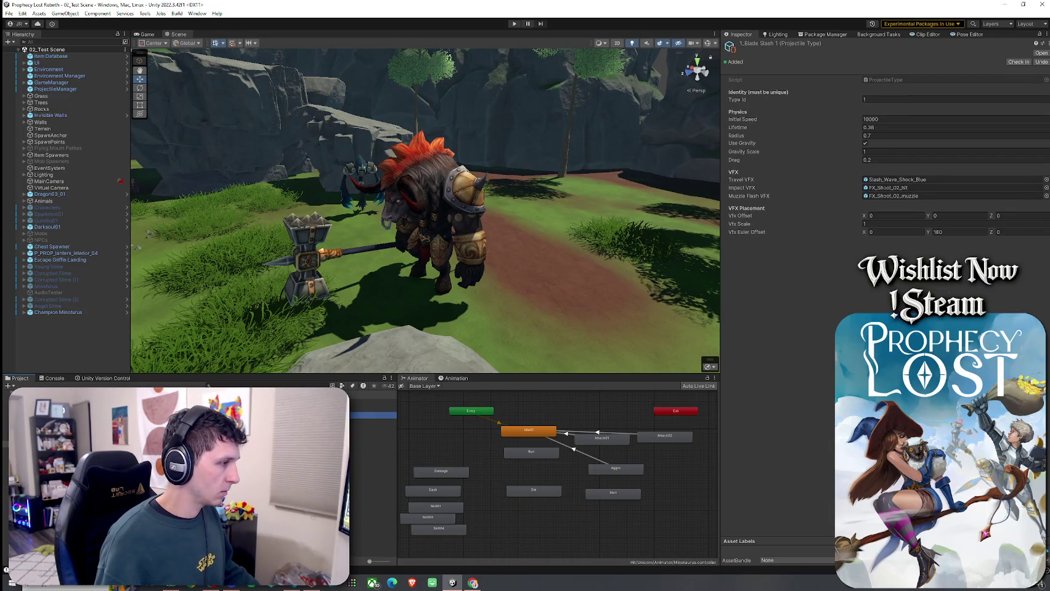
key("F2")
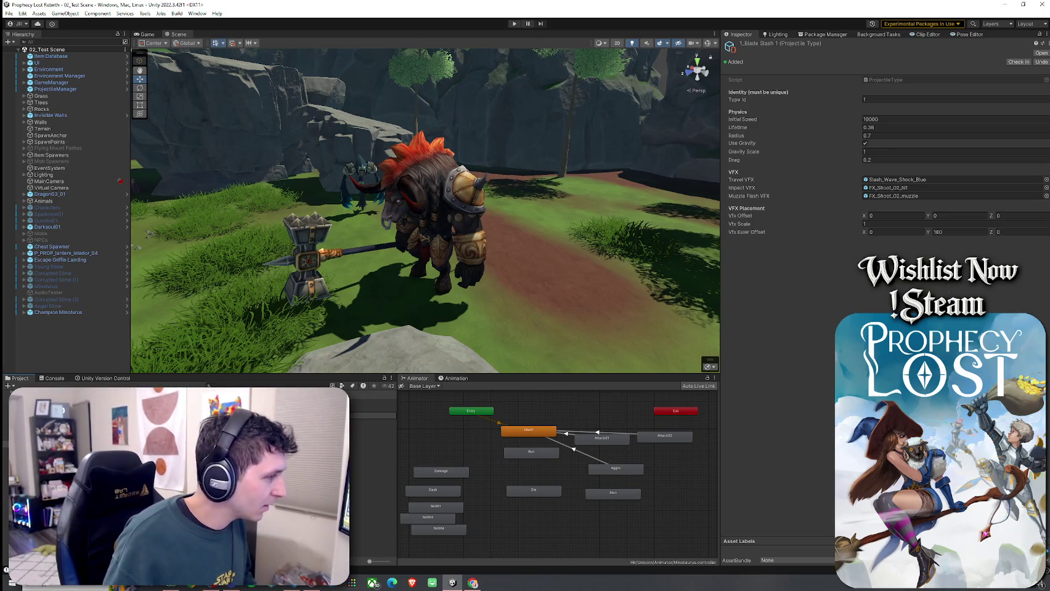
left_click(372, 429)
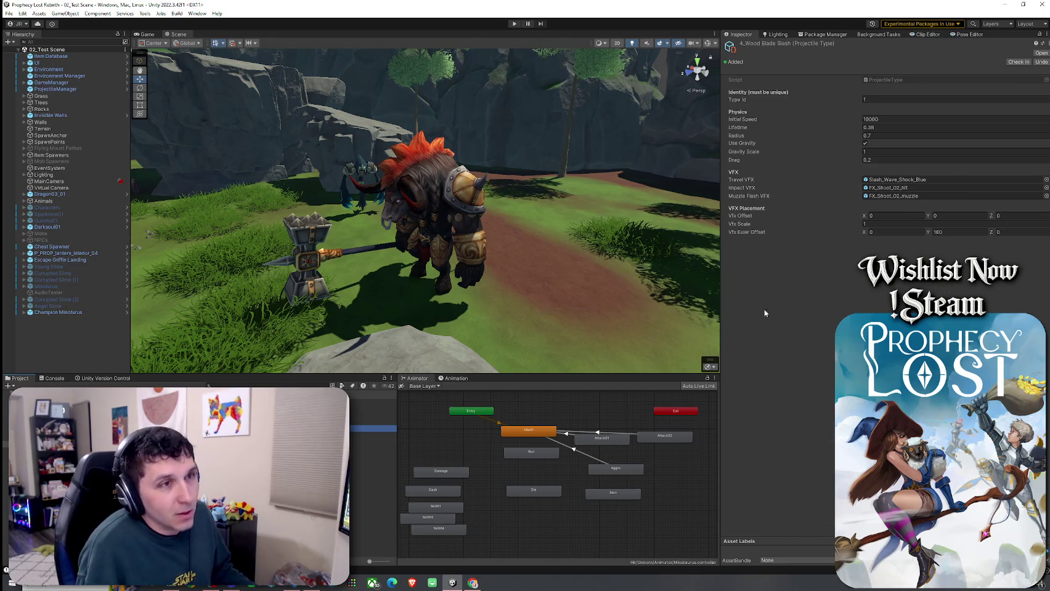
left_click(1025, 184)
- Try Slash_Wave_Light as the travel effect, then revert Travel VFX back to None
left_click(1046, 179)
type("slas")
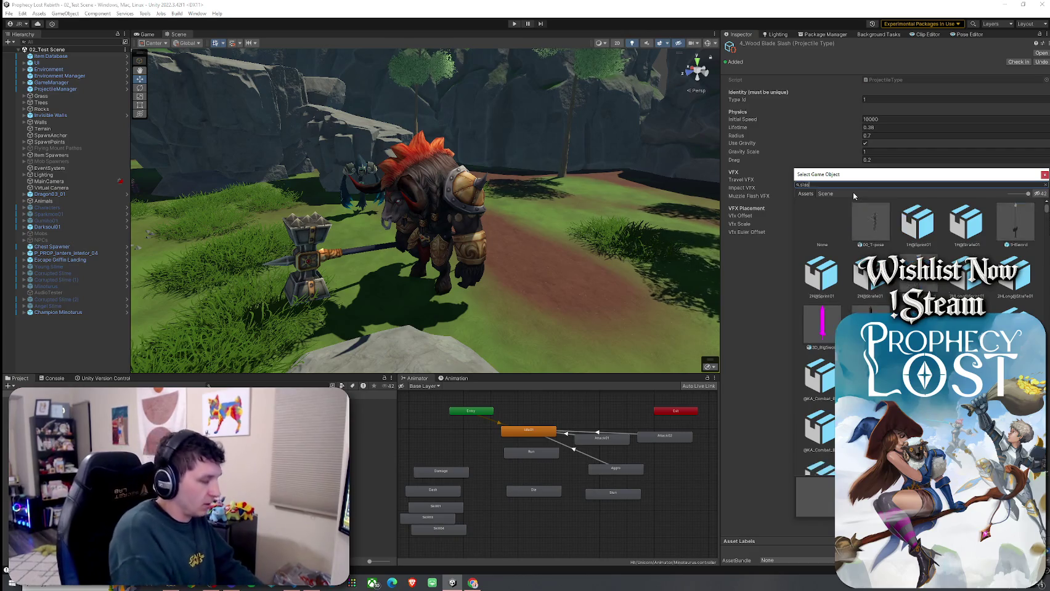
type("h wave")
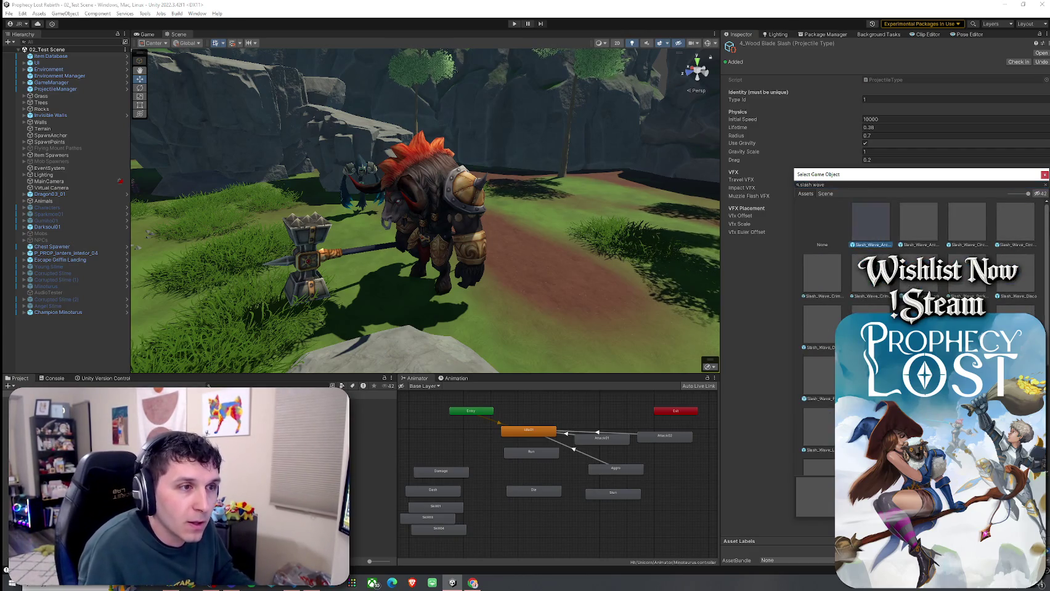
scroll(820, 308, "down", 1)
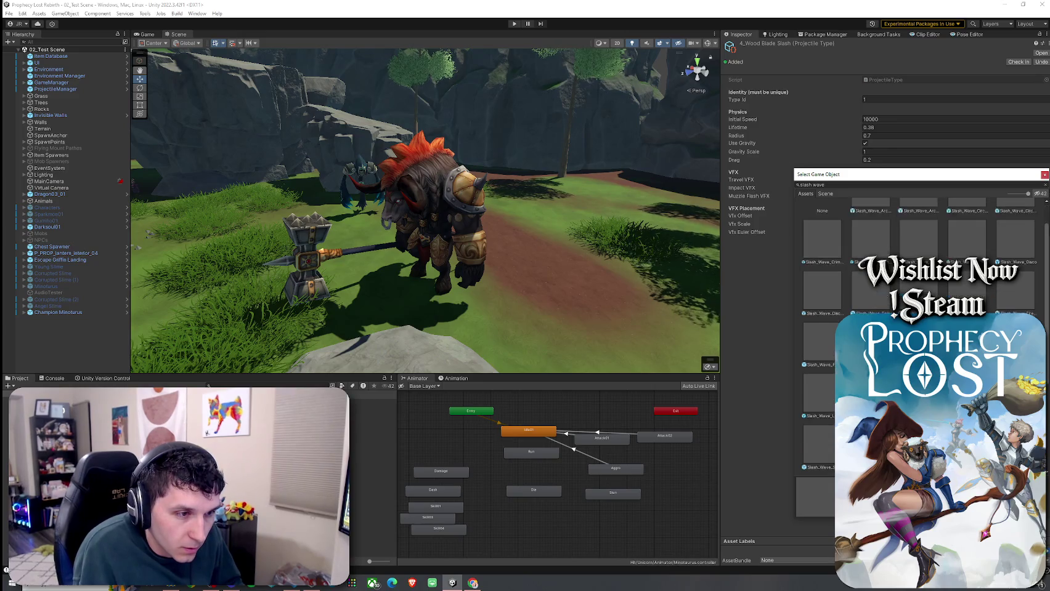
scroll(820, 345, "down", 2)
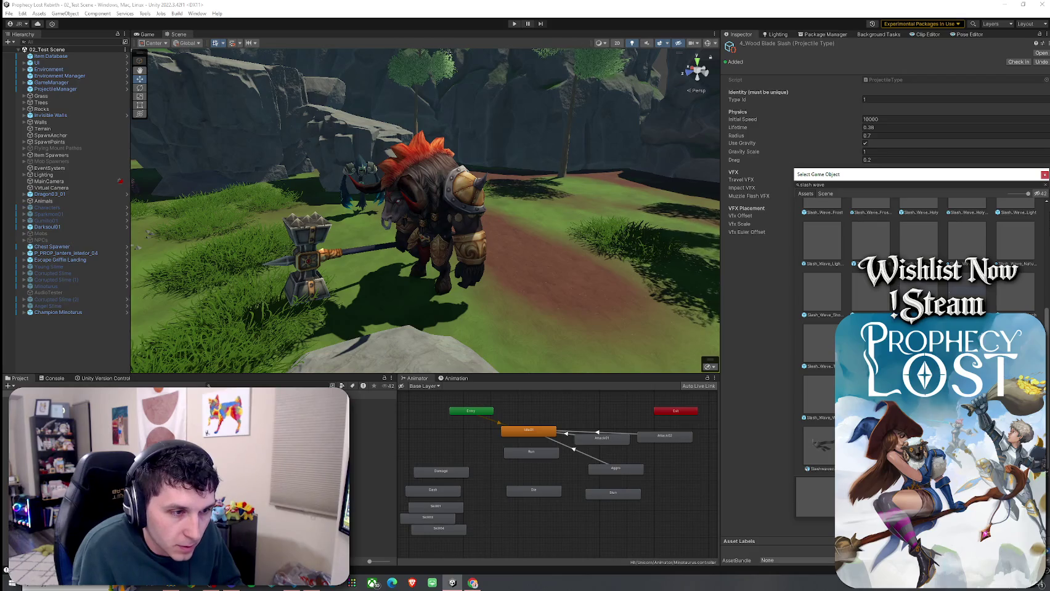
left_click(1015, 210)
key("Up")
key("Up")
key("Up")
key("Left")
key("Left")
key("Left")
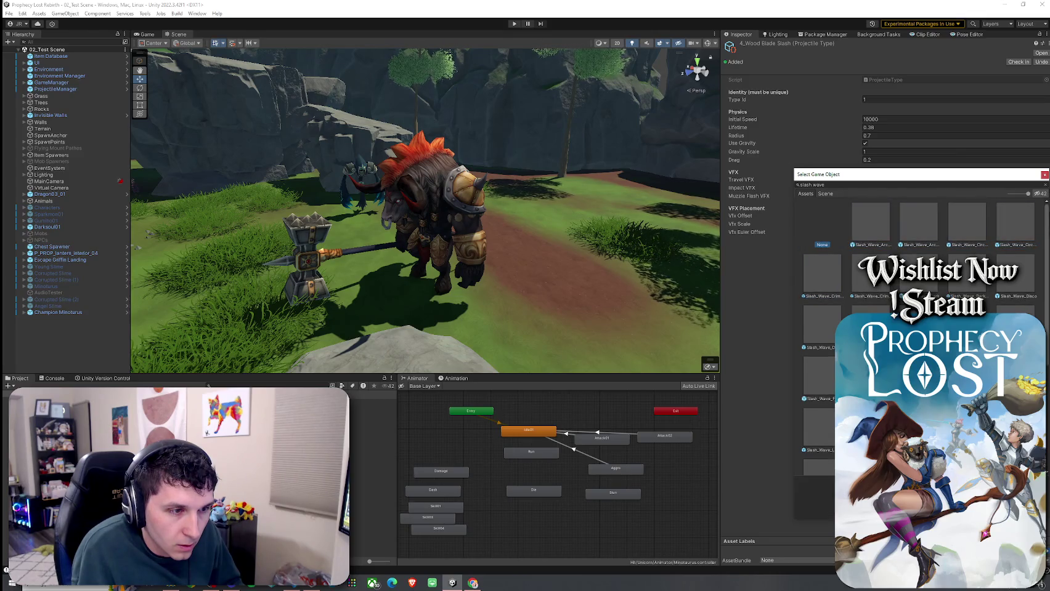
key("Return")
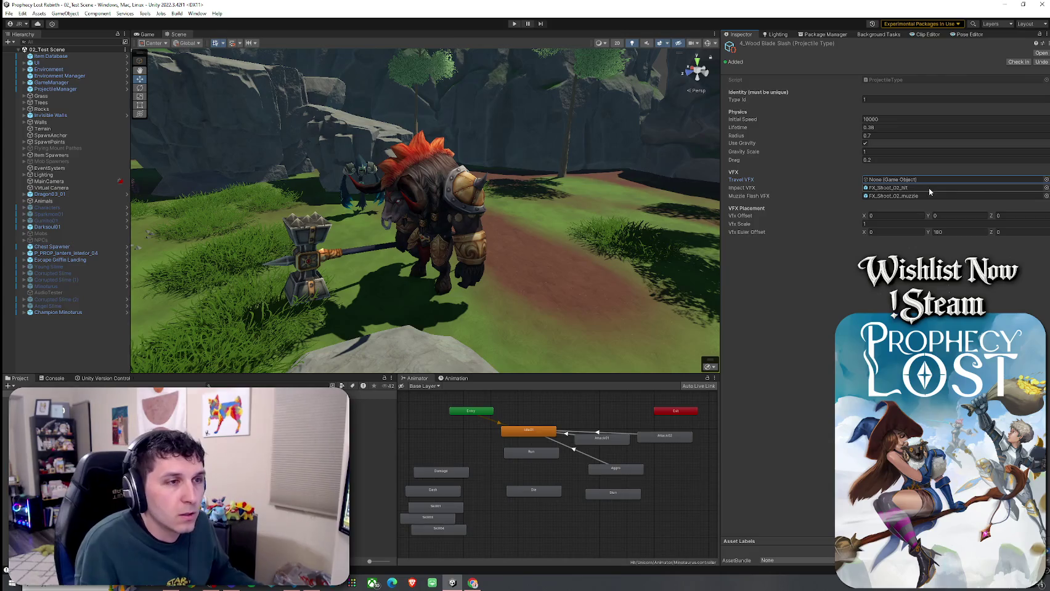
- Set the Travel VFX to FX_Shoot_08_projectile and save the changes
left_click(882, 179)
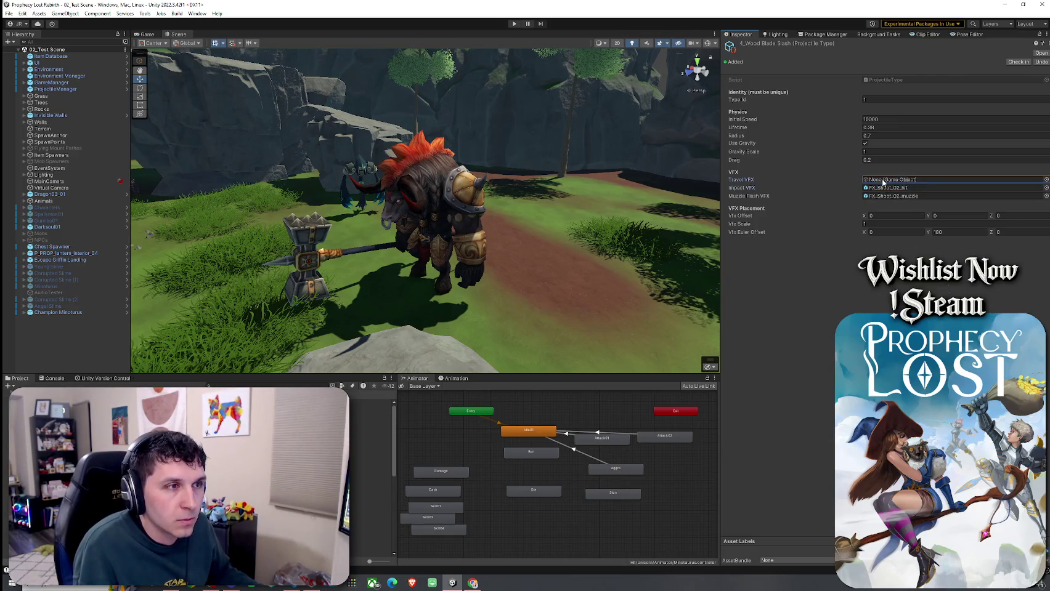
left_click(1045, 179)
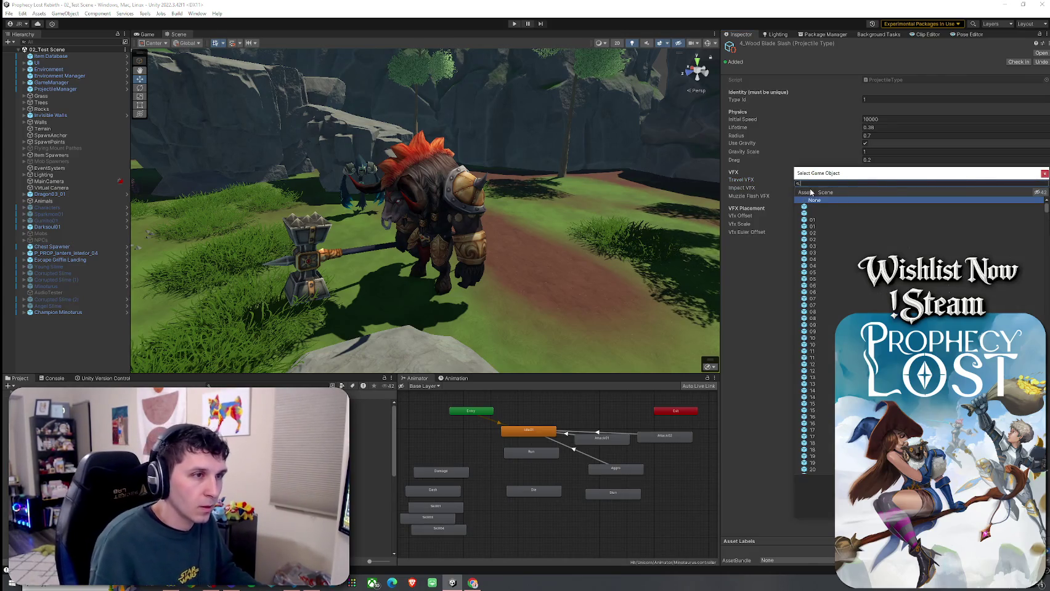
type("project")
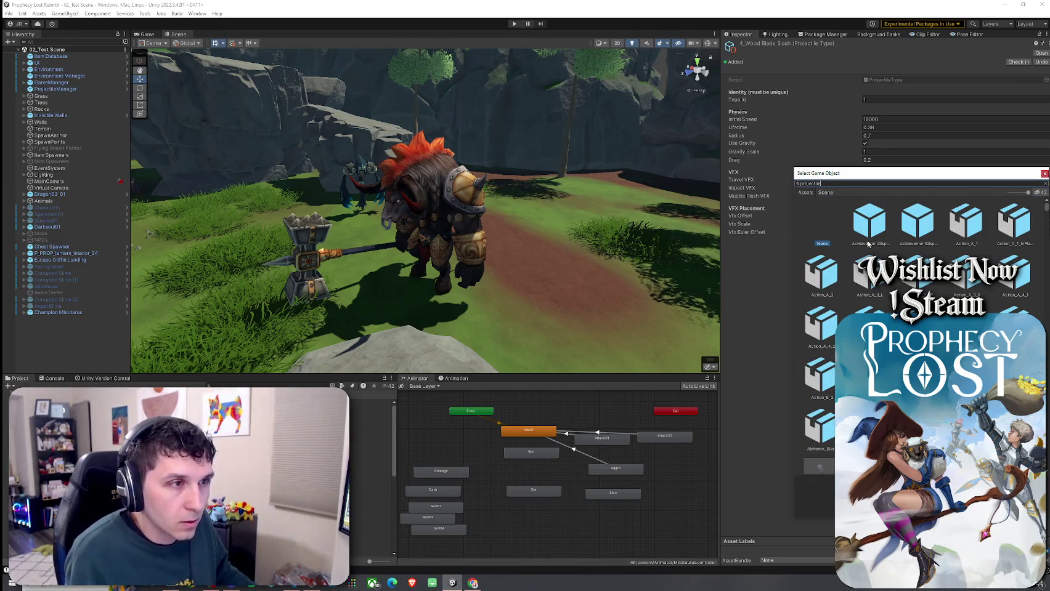
type("ile")
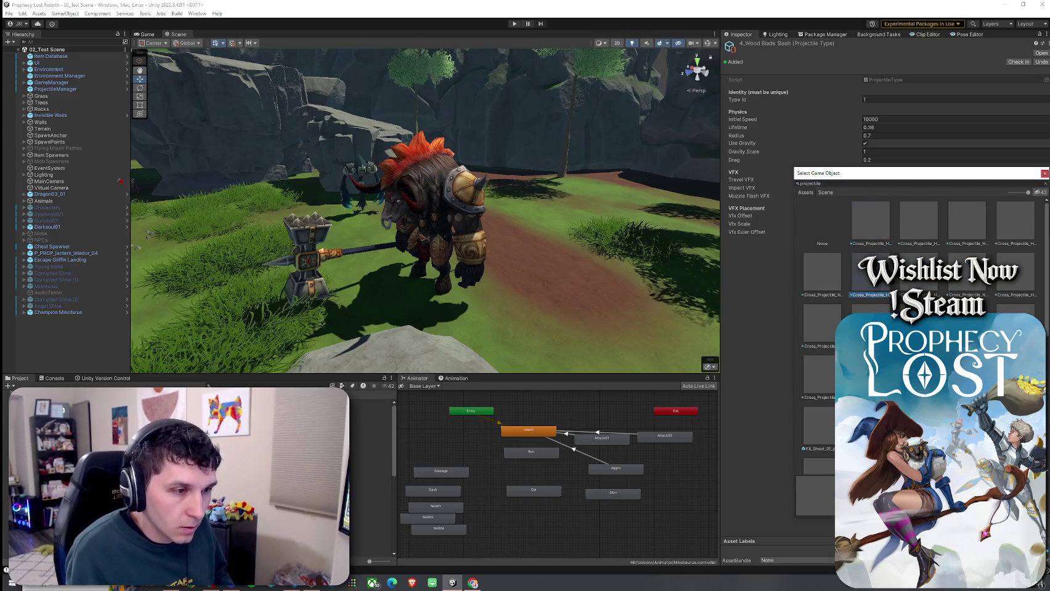
scroll(819, 370, "down", 5)
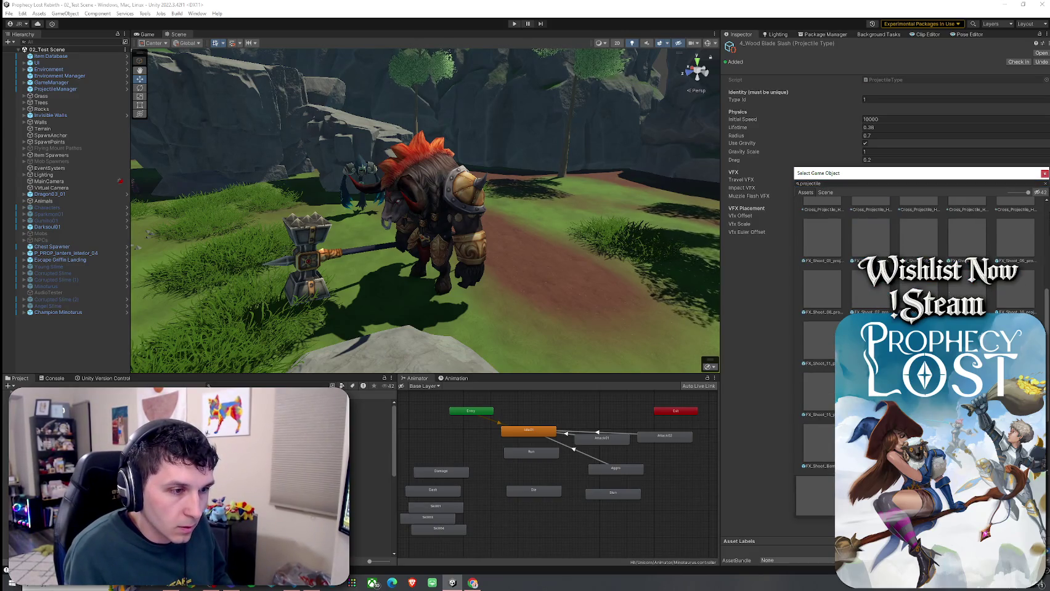
scroll(918, 333, "down", 3)
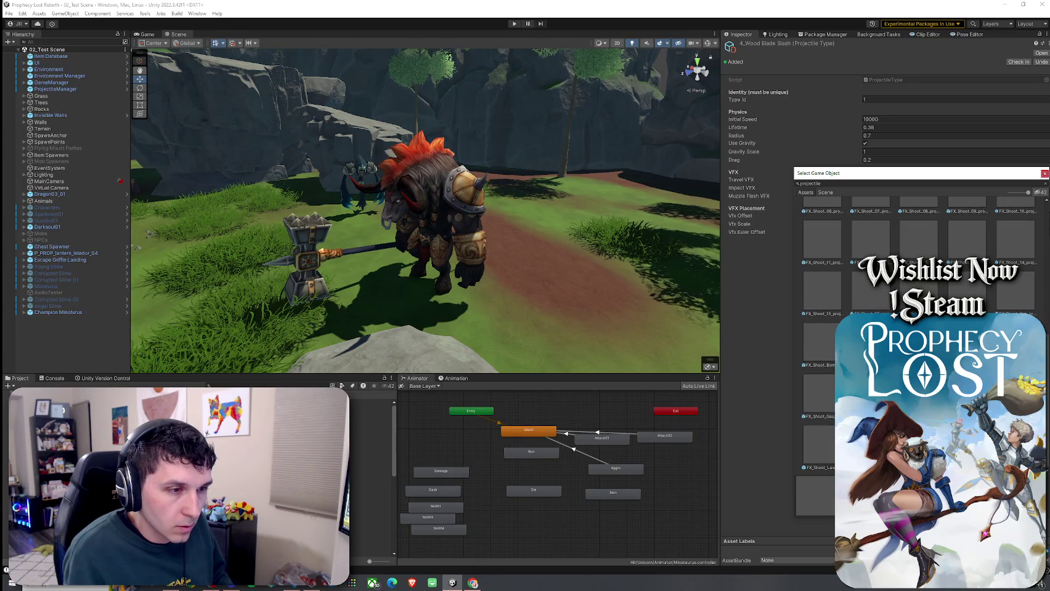
left_click(918, 206)
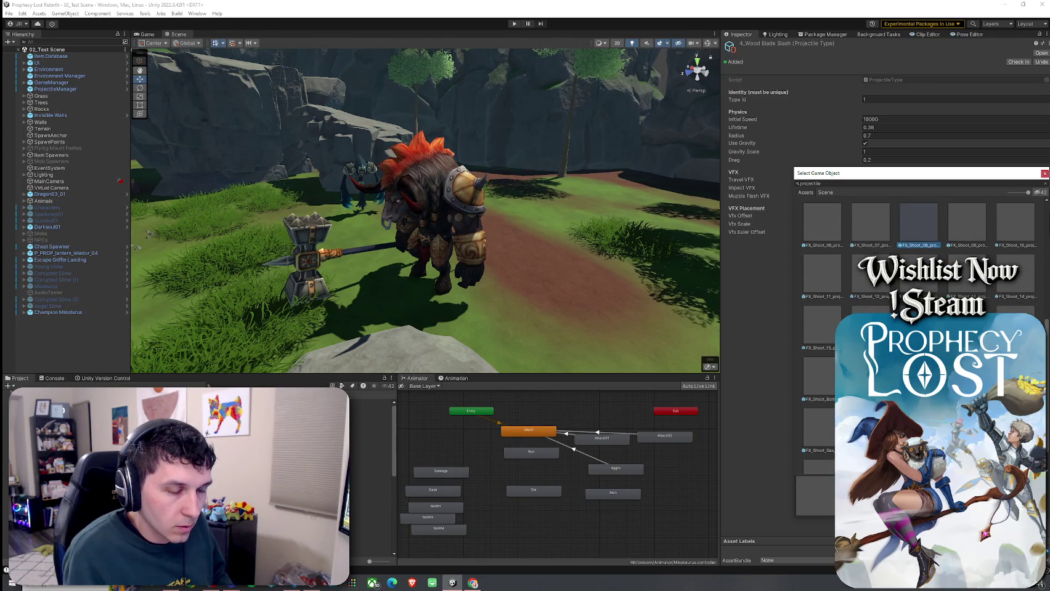
double_click(926, 239)
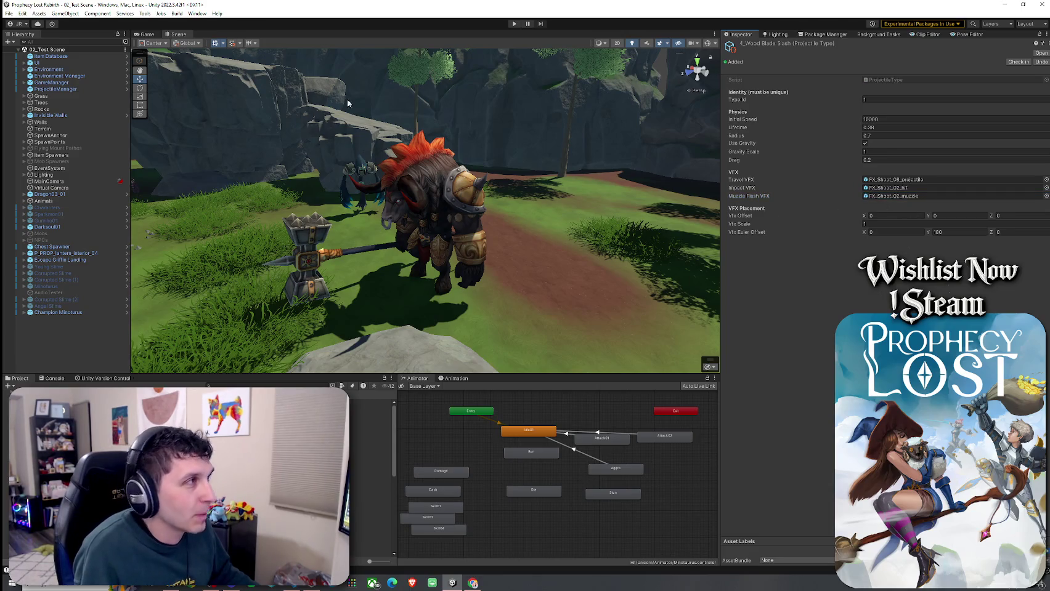
left_click(10, 13)
key("Escape")
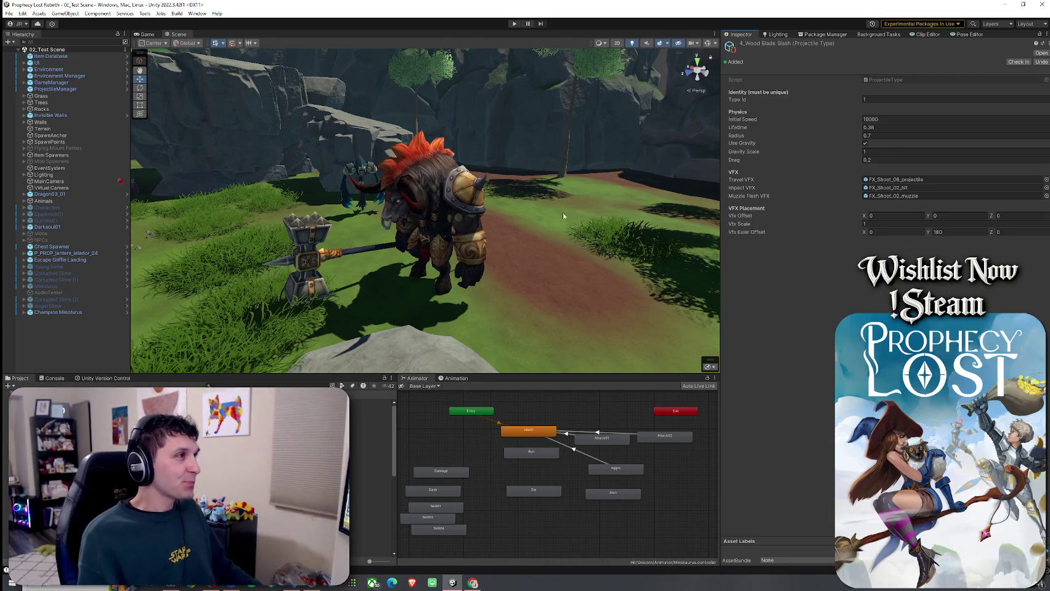
- Clear the selection, save the scene, and run a brief play-mode test before stopping it
right_click(35, 56)
key("Escape")
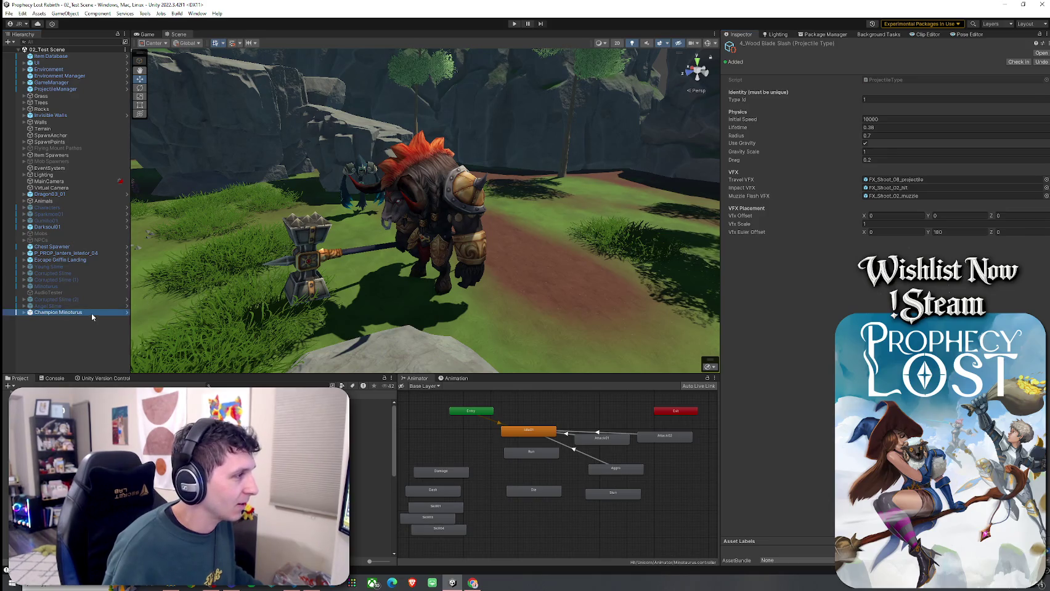
left_click(85, 330)
left_click(9, 13)
left_click(22, 55)
key("ctrl+p")
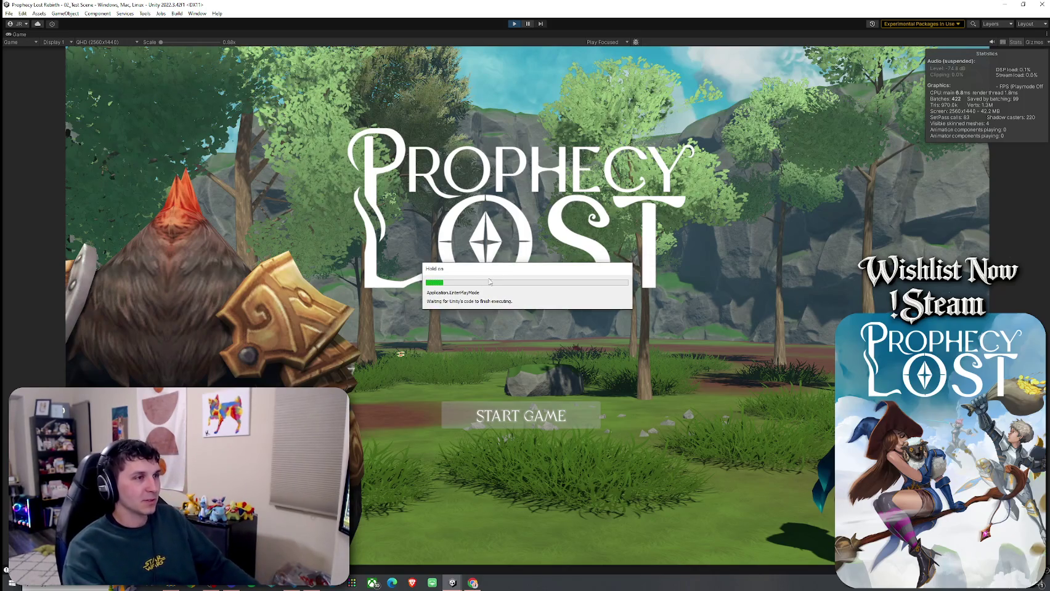
key("ctrl+p")
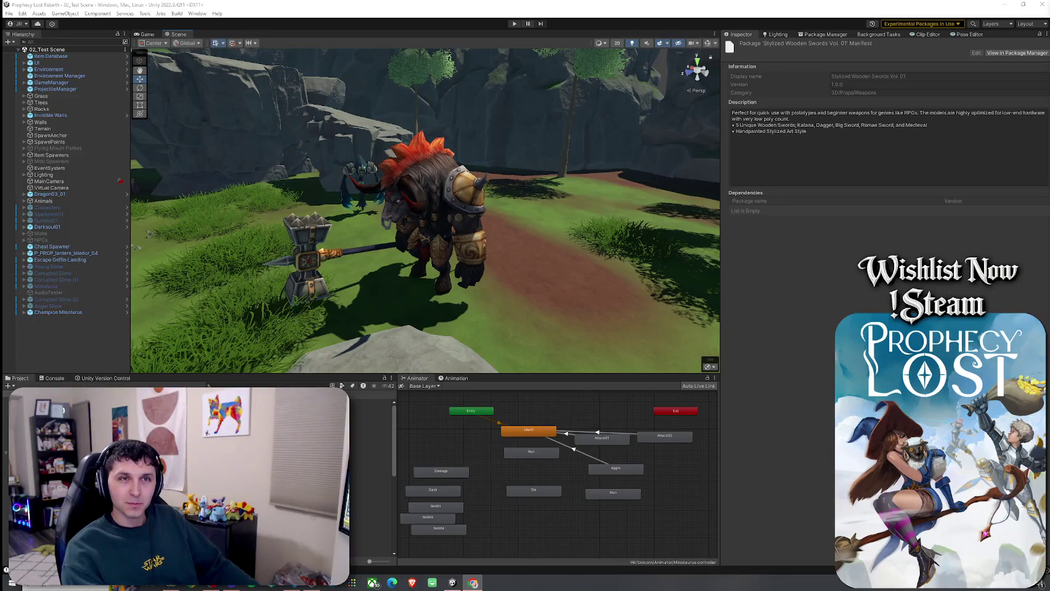
mouse_move(464, 287)
left_mouse_down()
mouse_move(443, 303)
mouse_move(730, 260)
mouse_move(554, 283)
left_mouse_up()
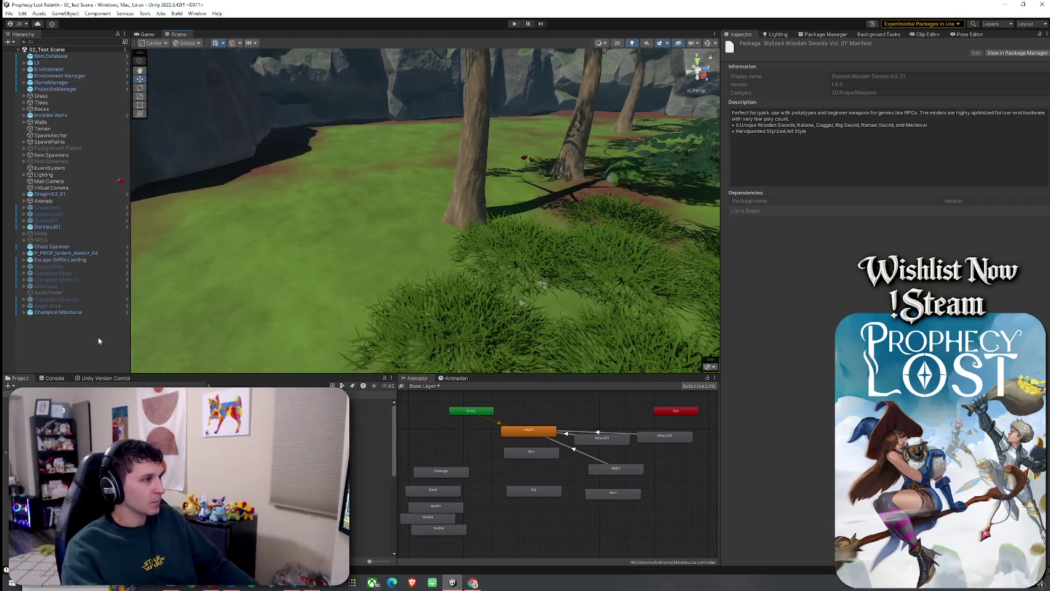
- Turn on scene gizmos and move an item spawner further right on the grass
left_click(77, 339)
left_click(228, 385)
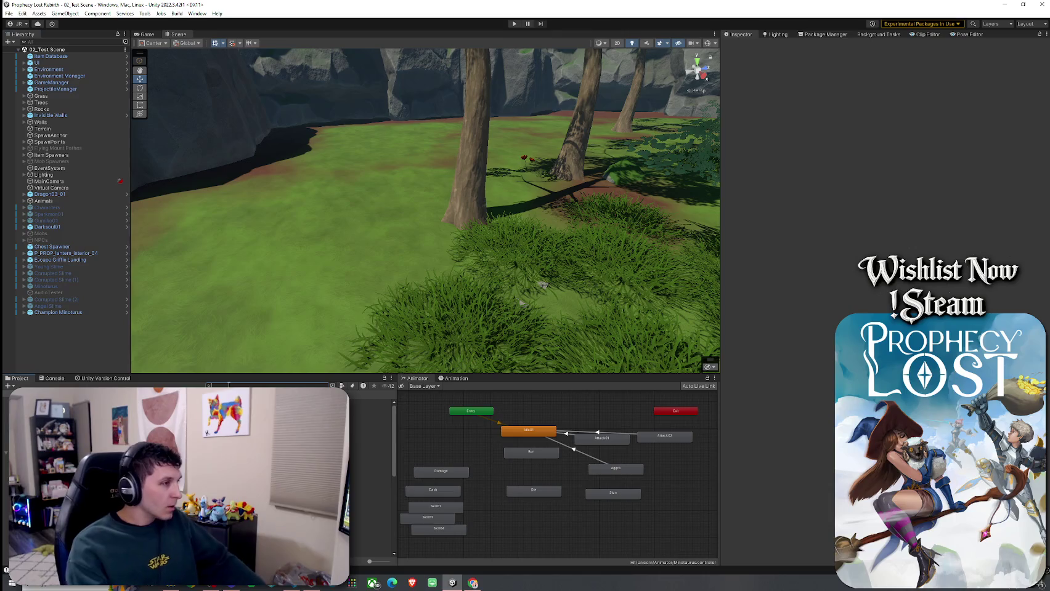
type("wood s")
key("Escape")
left_click(707, 42)
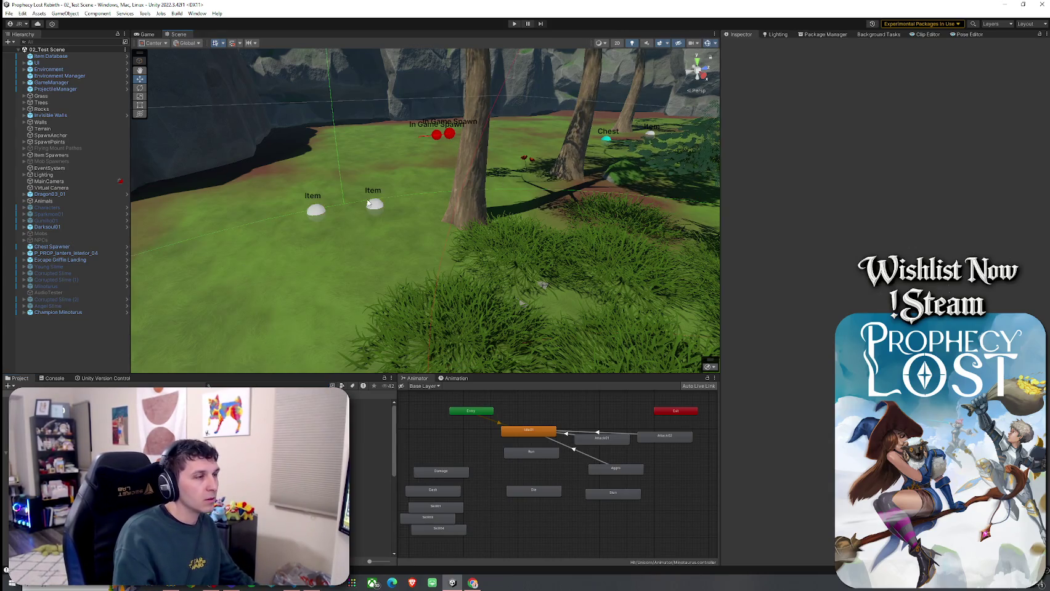
left_click(374, 205)
key("f")
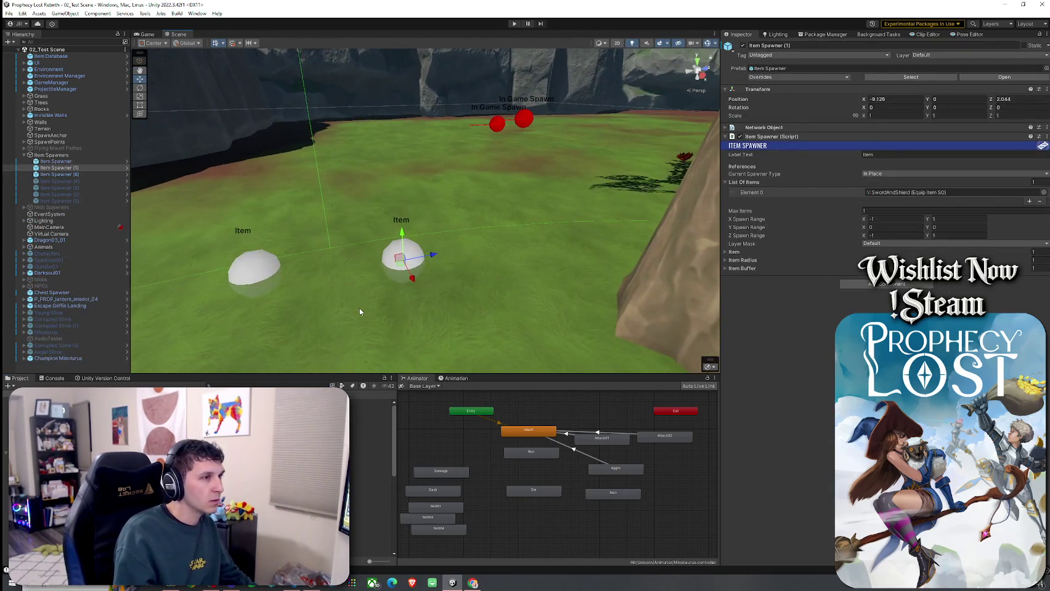
left_click_drag(402, 271, 519, 293)
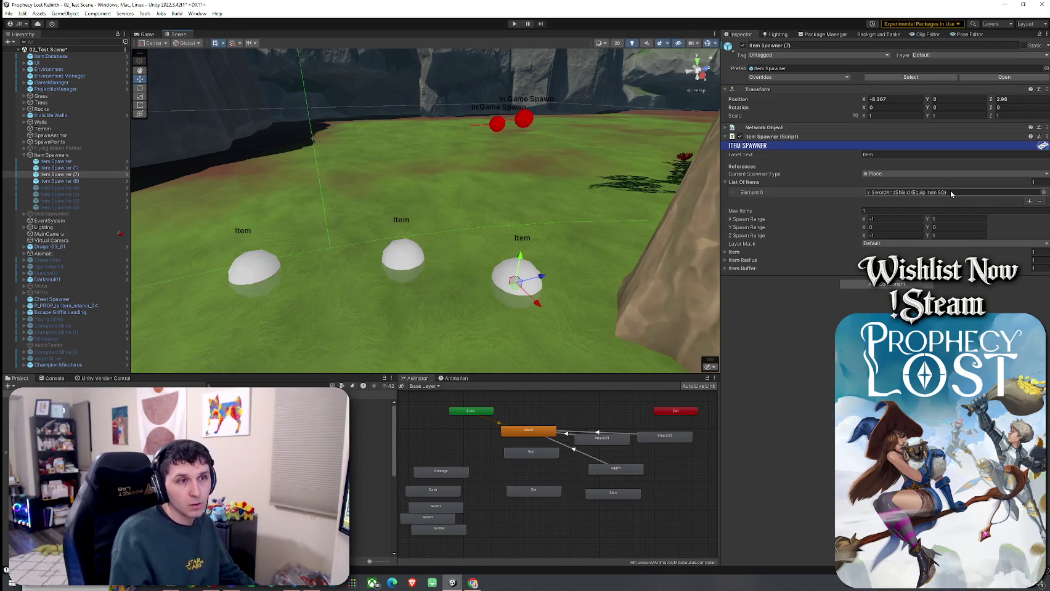
- Set the spawner's List Of Items Element 0 to WoodenSwordAndShield
left_click(1043, 192)
type("wood")
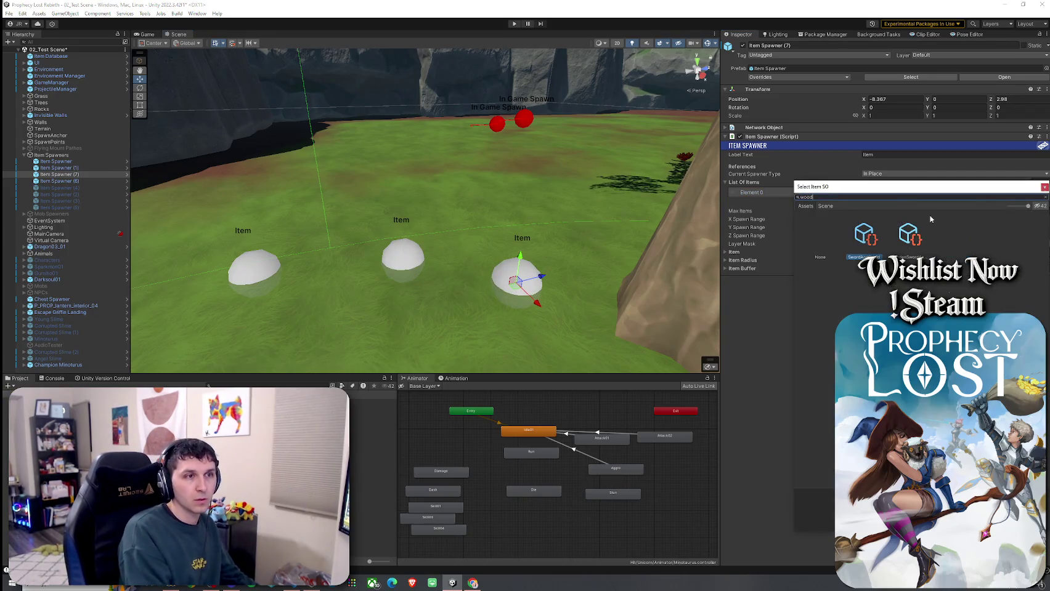
key("Down")
key("Return")
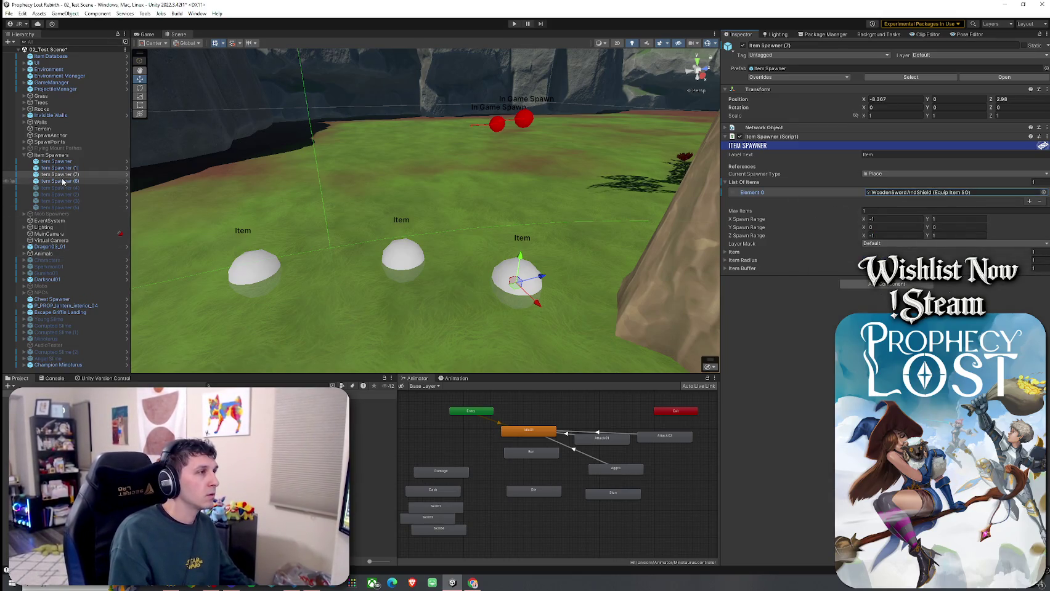
- Maximize the Game view, save the scene and start play mode
left_click(9, 13)
left_click(147, 41)
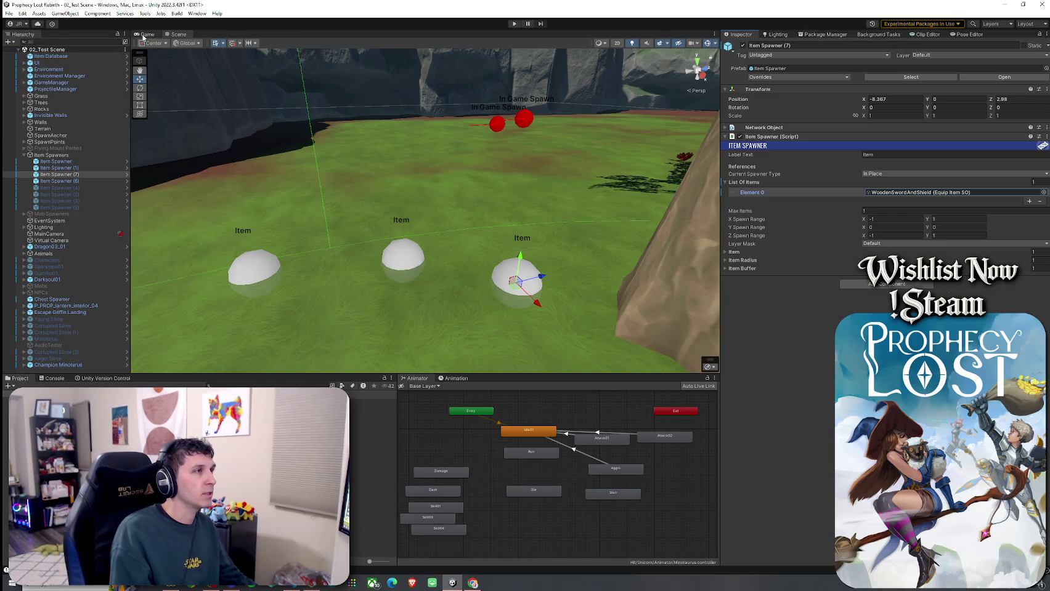
double_click(146, 34)
left_click(9, 13)
left_click(22, 54)
key("ctrl+p")
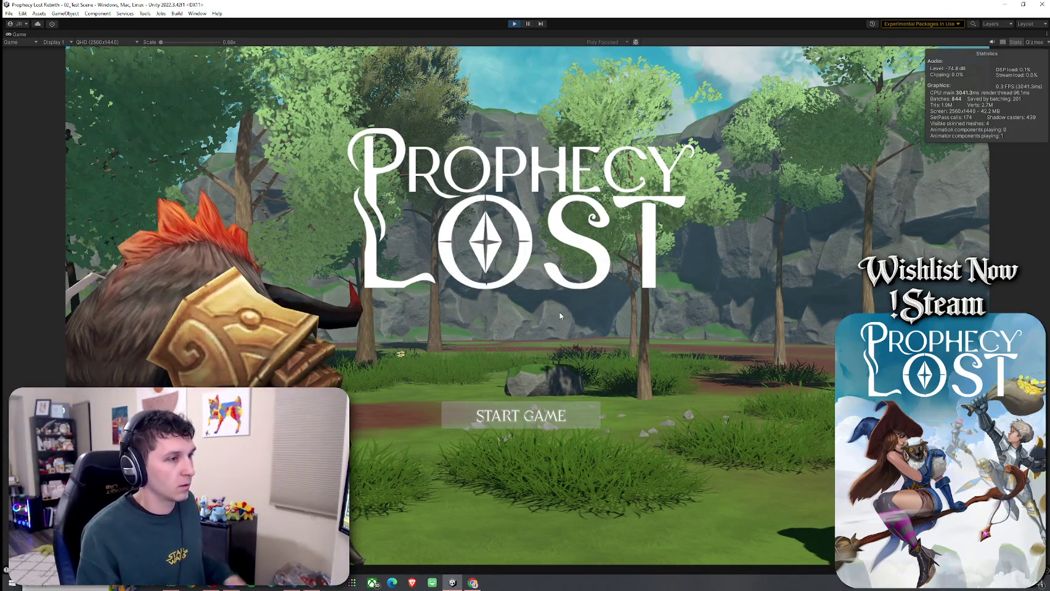
- Start the game, pick up the wooden sword and shield, attack the minotaur, then pause
left_click(520, 416)
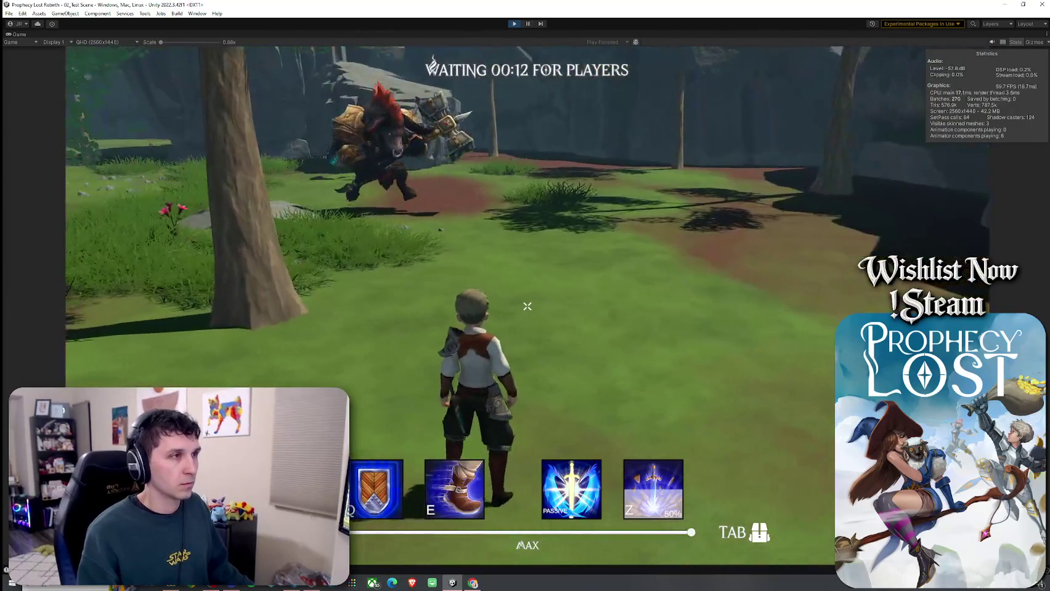
key("w")
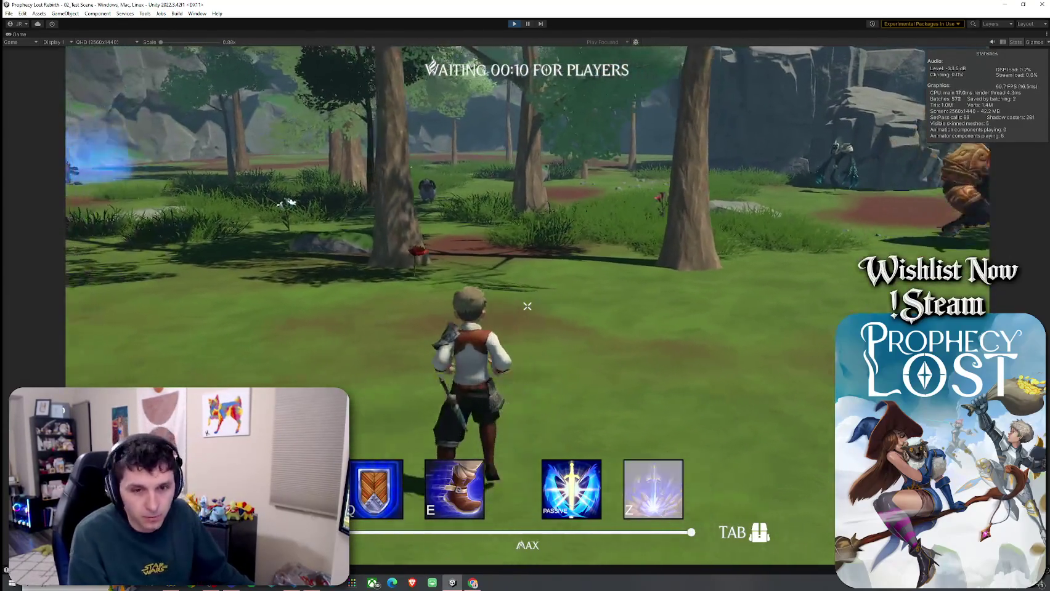
key("w")
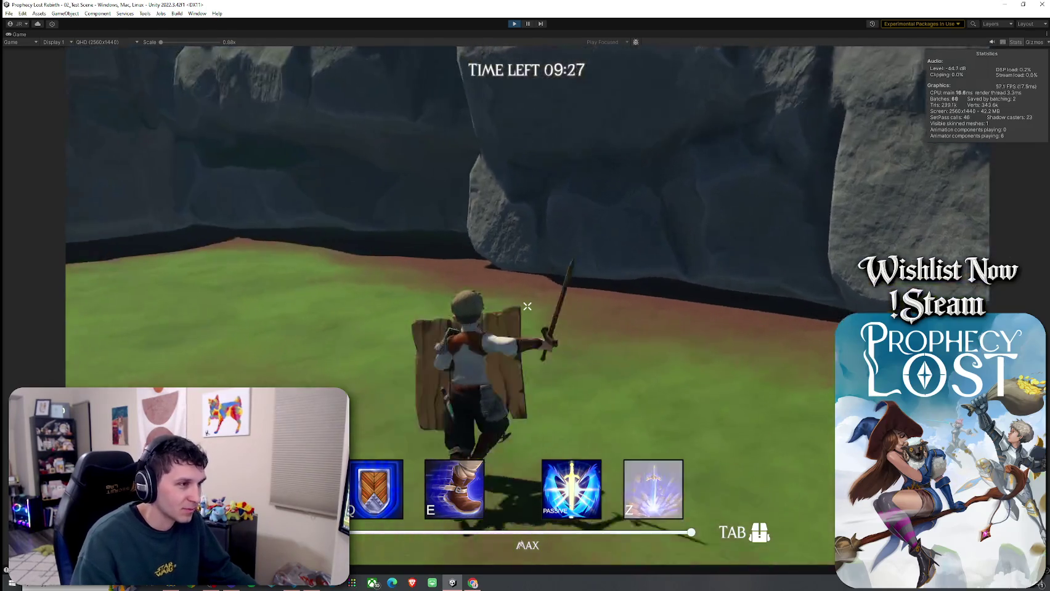
key("a")
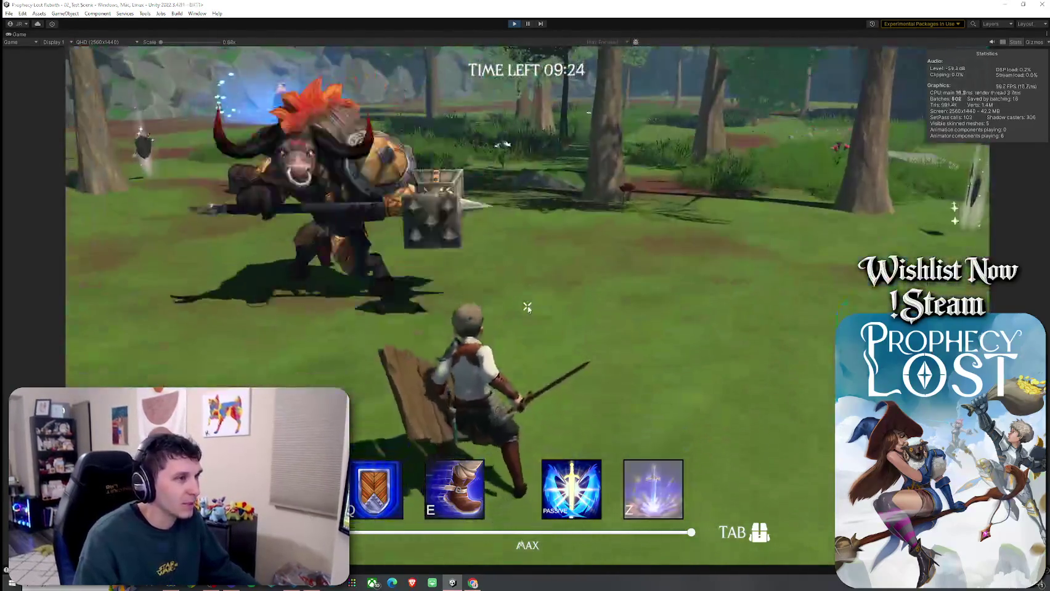
key("super")
left_click(527, 23)
double_click(14, 36)
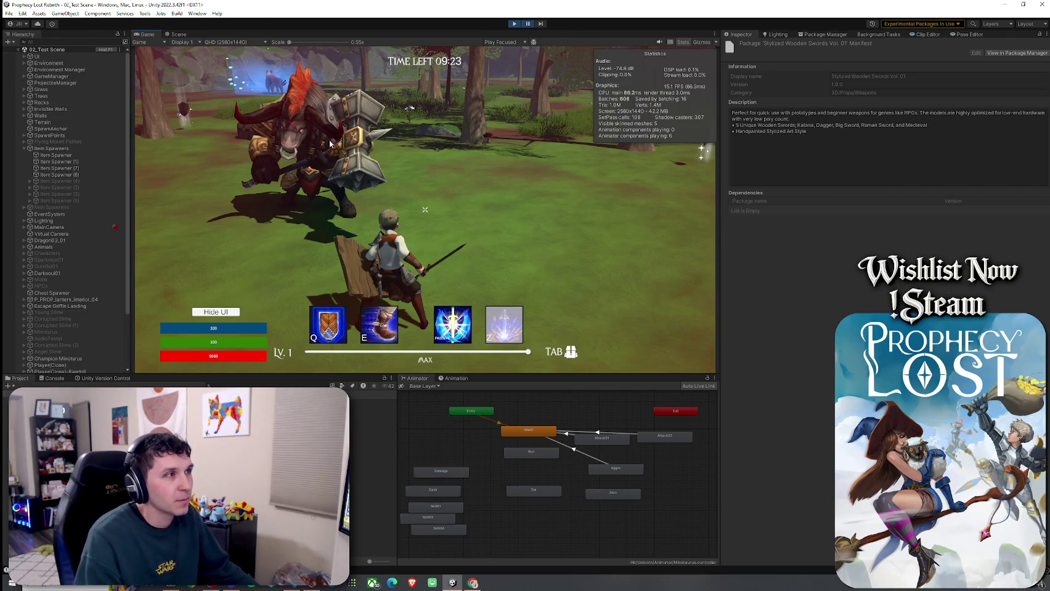
- Find and select the running Player clone via Hierarchy search and frame it in the Scene view
scroll(57, 313, "down", 5)
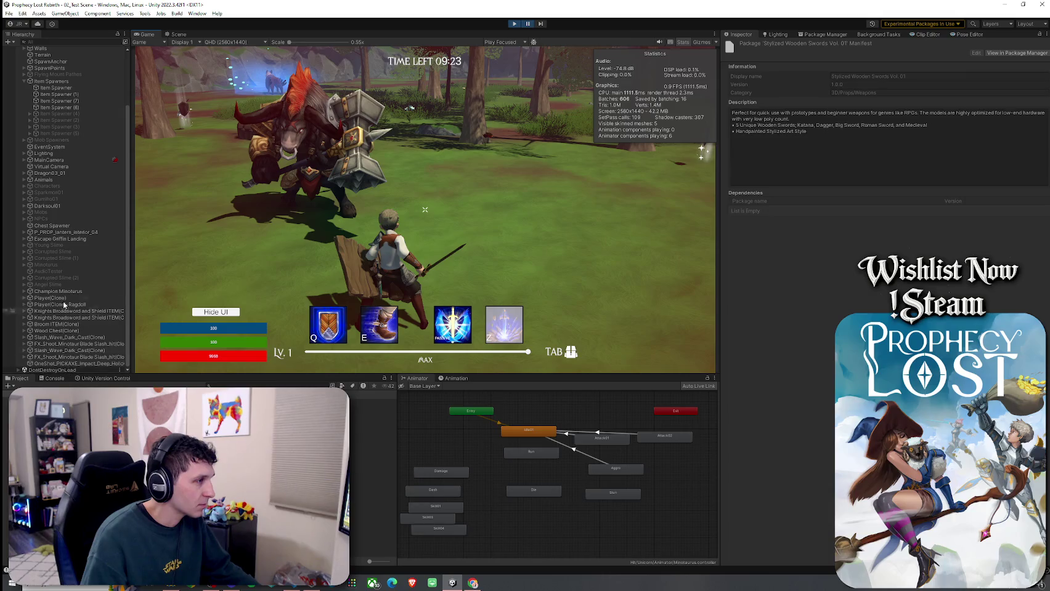
left_click(53, 42)
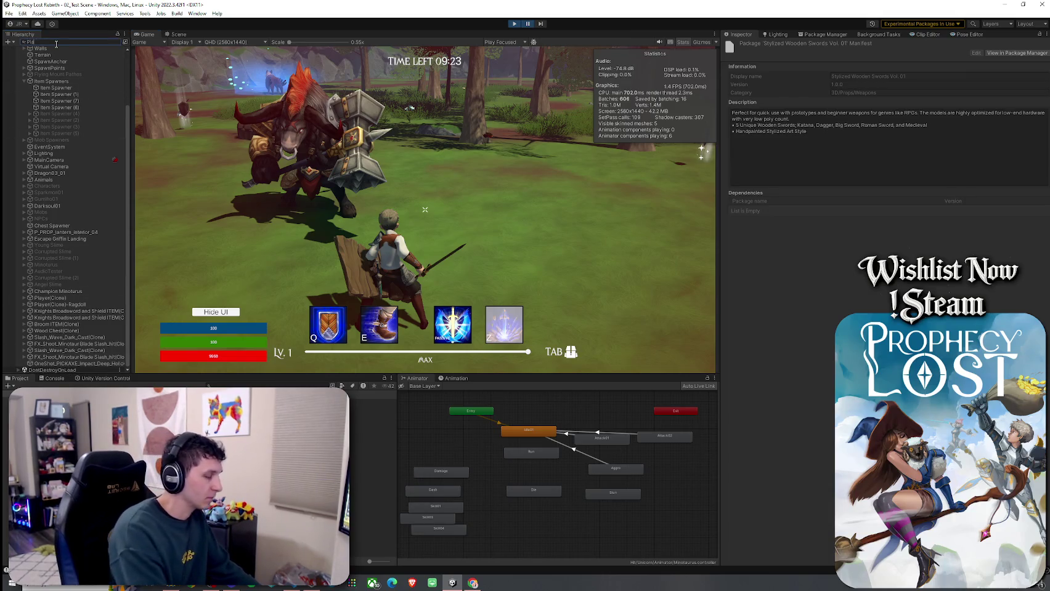
type("yer")
left_click(47, 70)
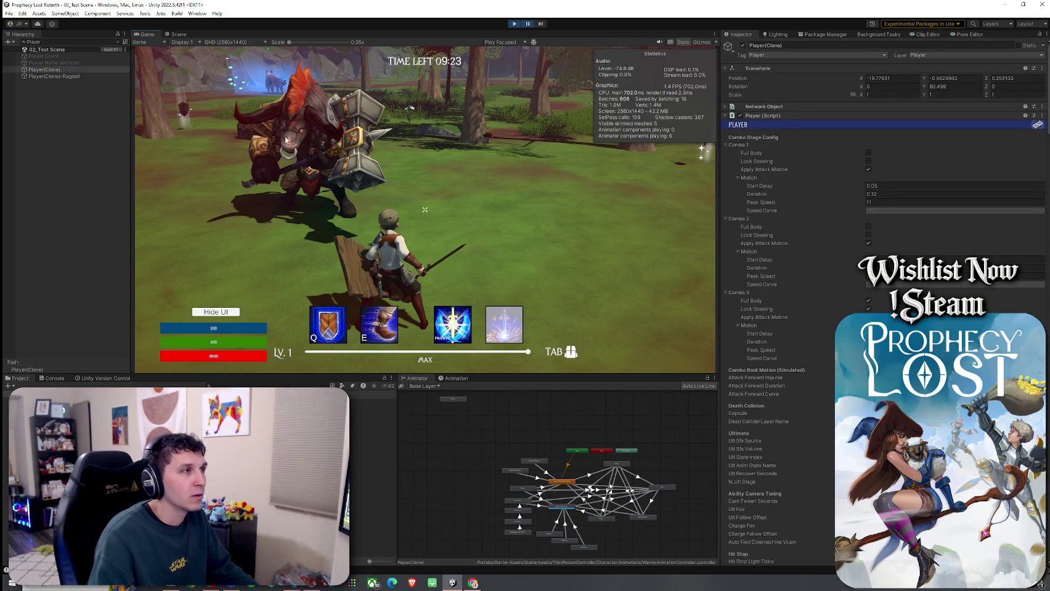
left_click(179, 35)
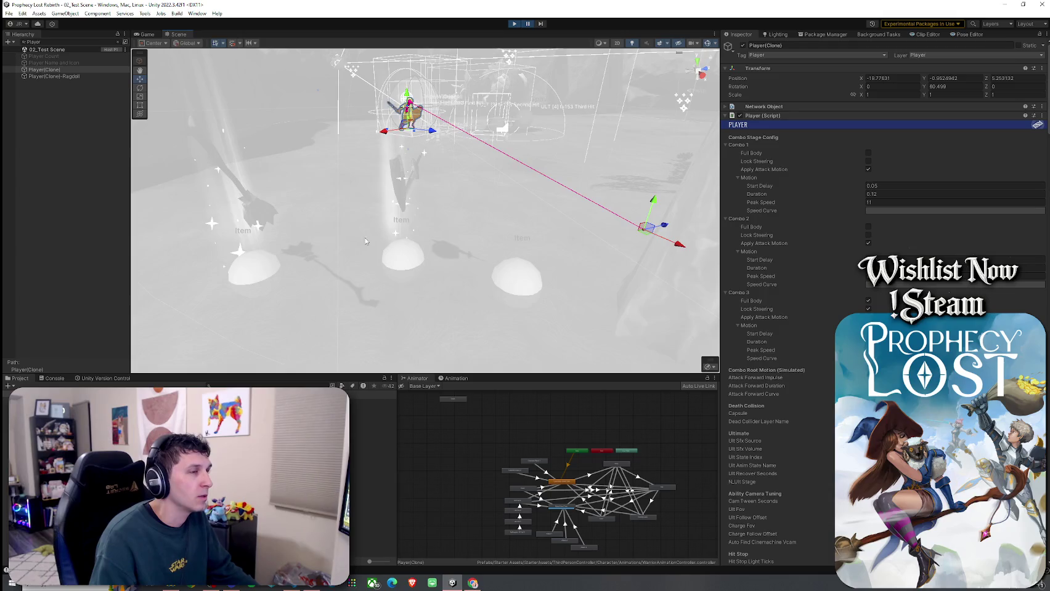
key("f")
scroll(349, 183, "up", 5)
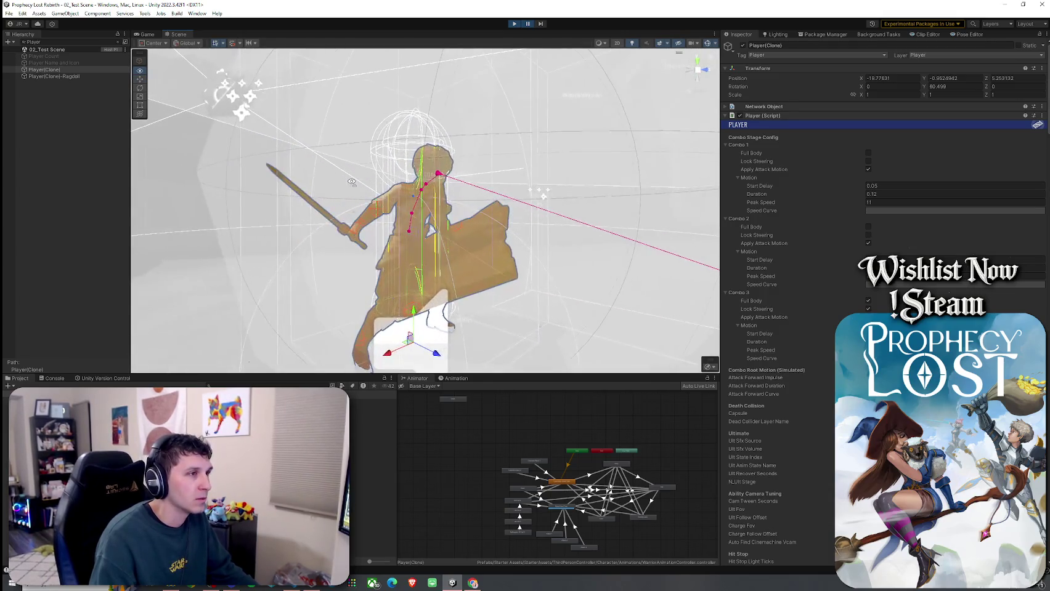
- Select the Wooden Sword in the player's hand and raise its X rotation to about 124.86
left_click(345, 220)
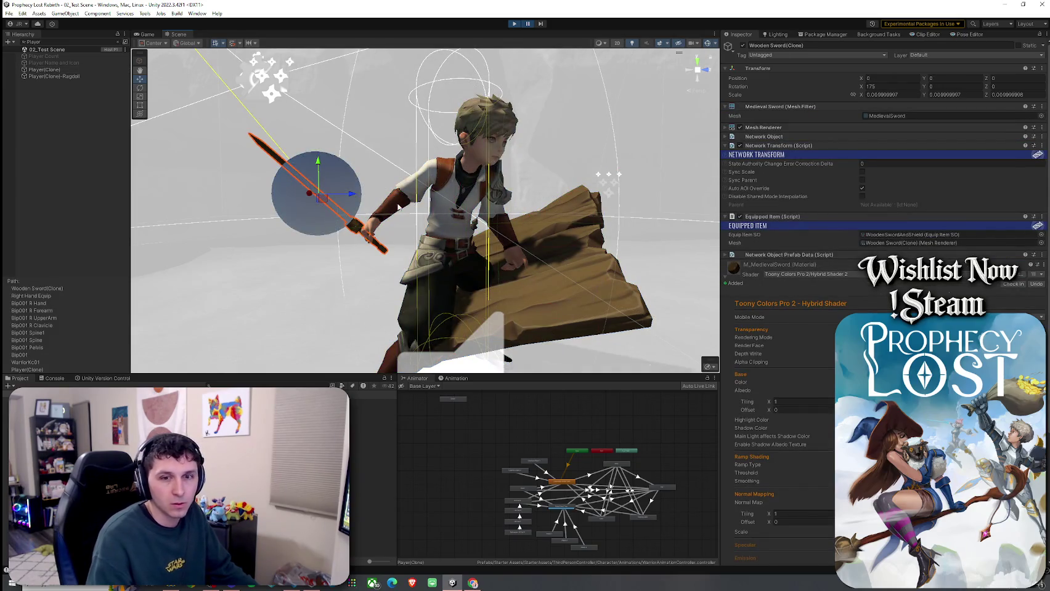
mouse_move(510, 222)
left_mouse_down()
mouse_move(377, 221)
mouse_move(525, 241)
mouse_move(273, 207)
left_mouse_up()
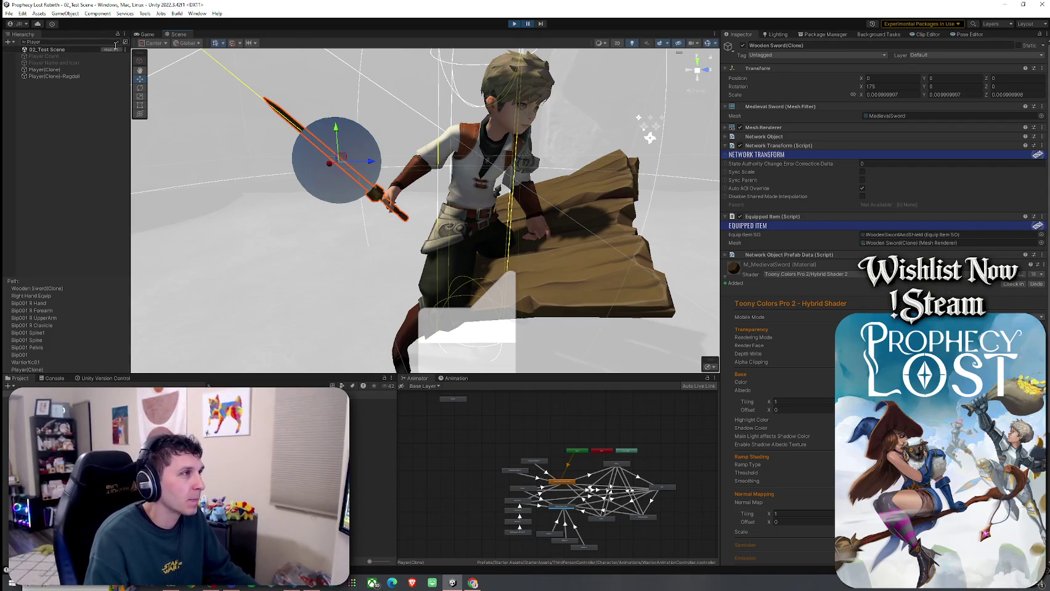
left_click(7, 42)
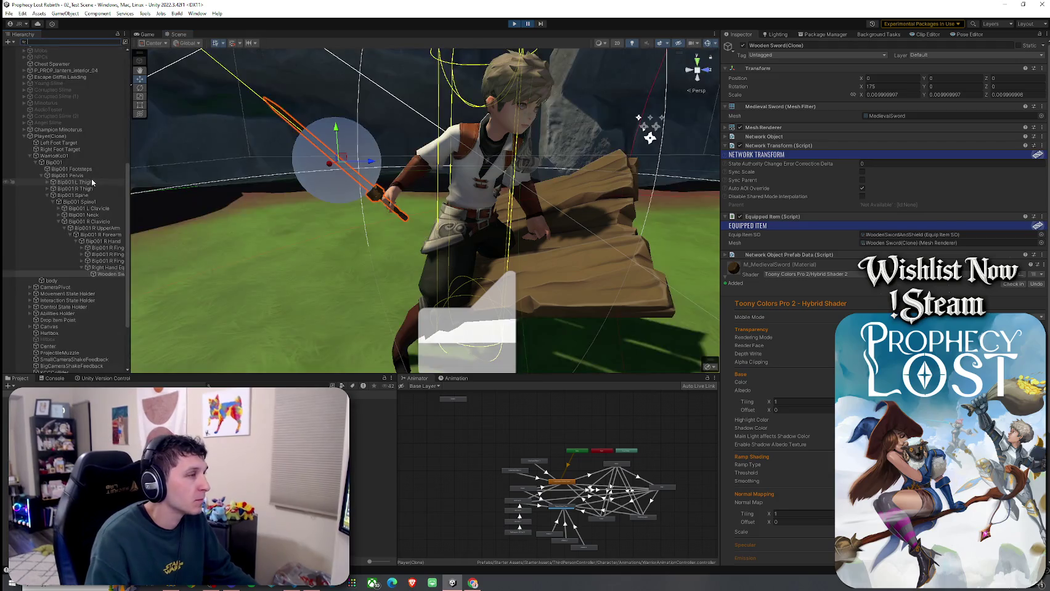
left_click(96, 275)
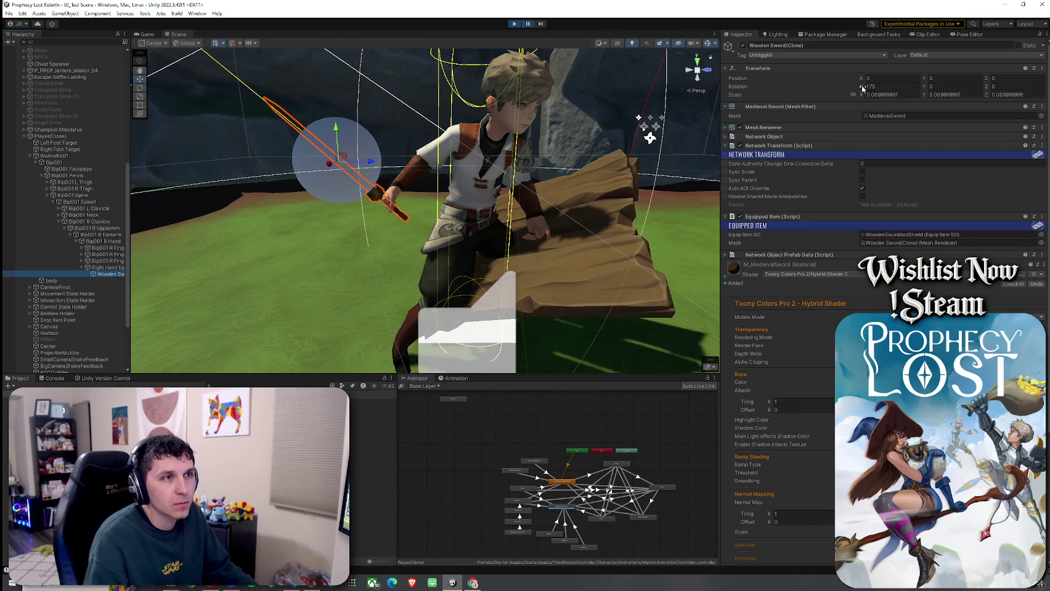
mouse_move(868, 88)
left_mouse_down()
mouse_move(974, 99)
mouse_move(37, 123)
mouse_move(229, 152)
mouse_move(190, 166)
left_mouse_up()
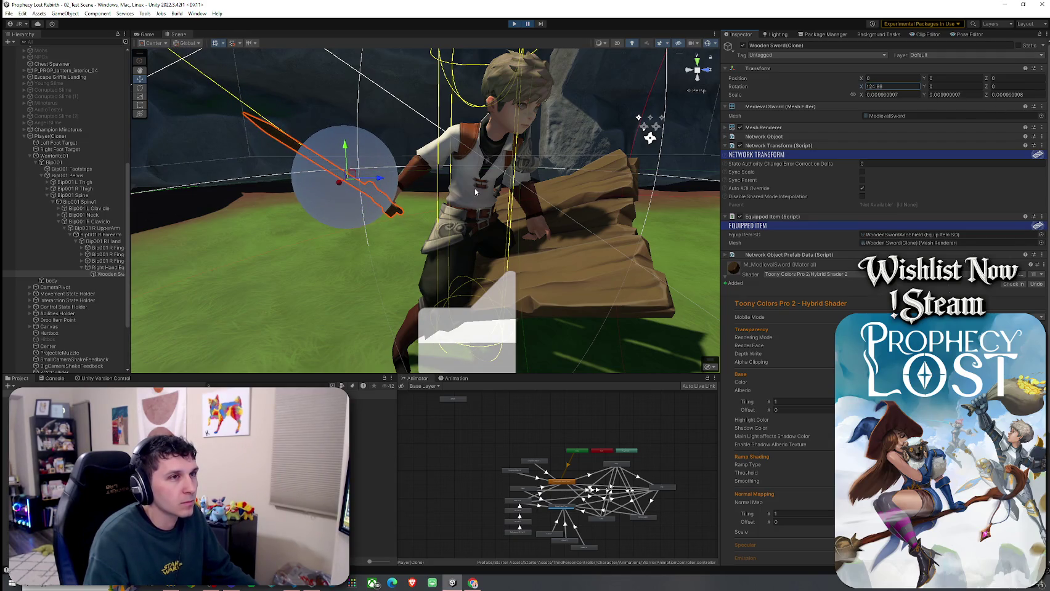
key("f")
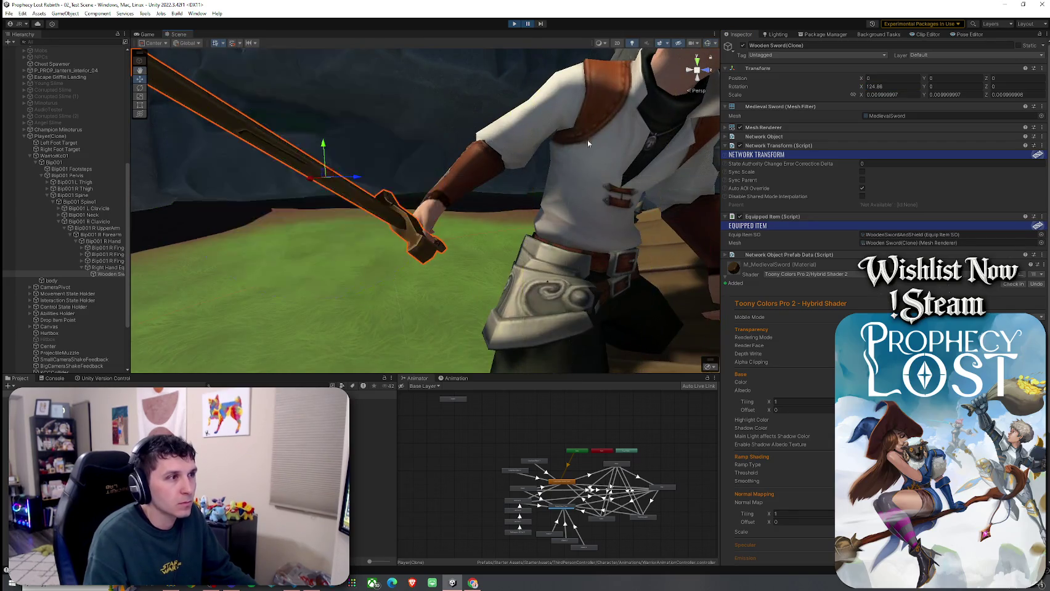
mouse_move(588, 144)
left_mouse_down()
mouse_move(352, 176)
mouse_move(160, 171)
mouse_move(215, 167)
mouse_move(156, 175)
left_mouse_up()
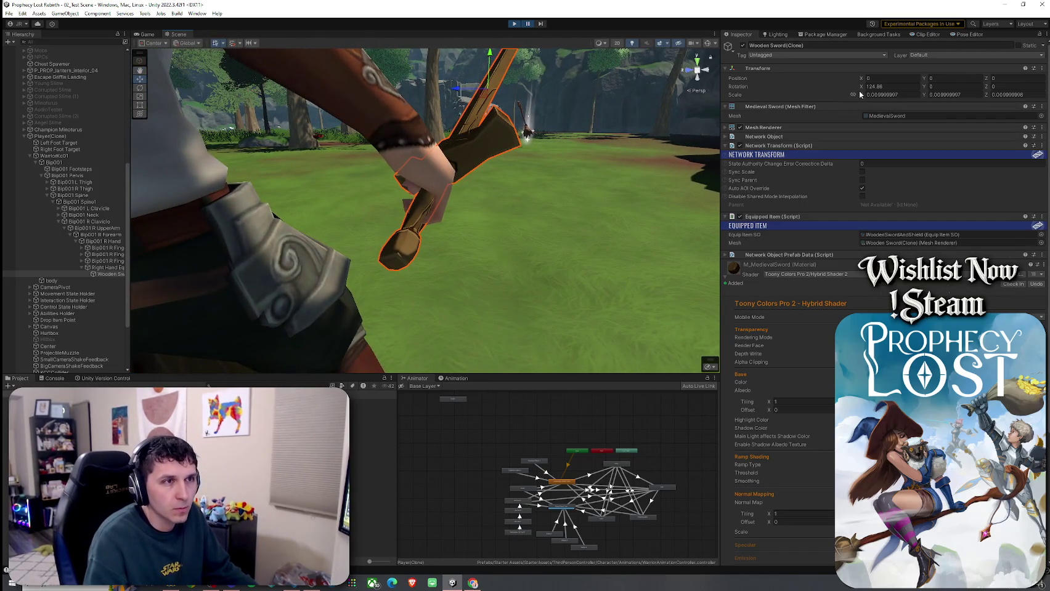
- Type sword rotation values (X 118.5, then 100.3; Y 33.8), then undo the Y change
type("118.5")
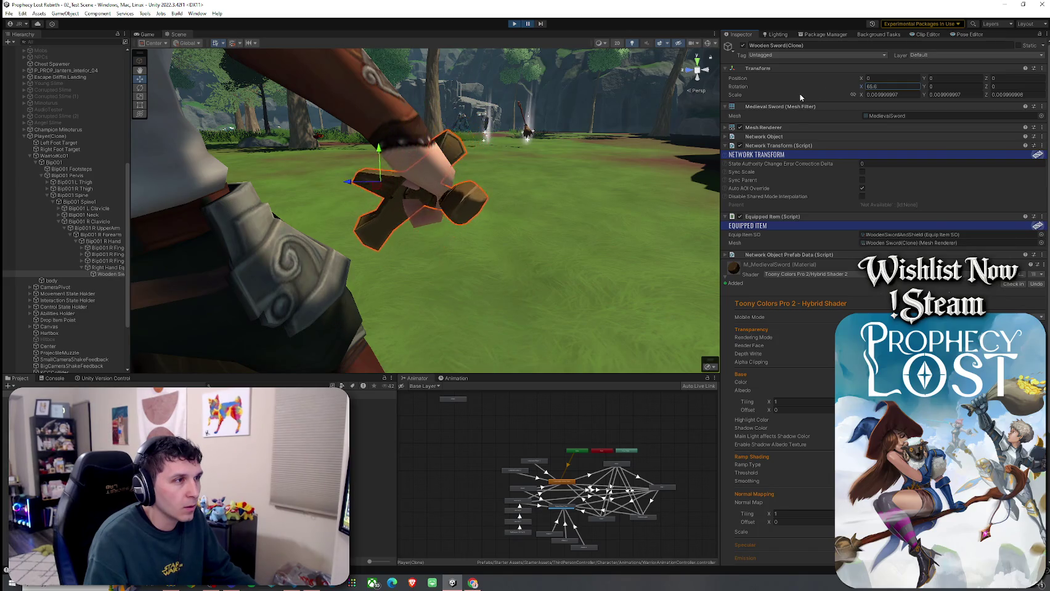
key("BackSpace")
key("BackSpace")
key("BackSpace")
type("100.3")
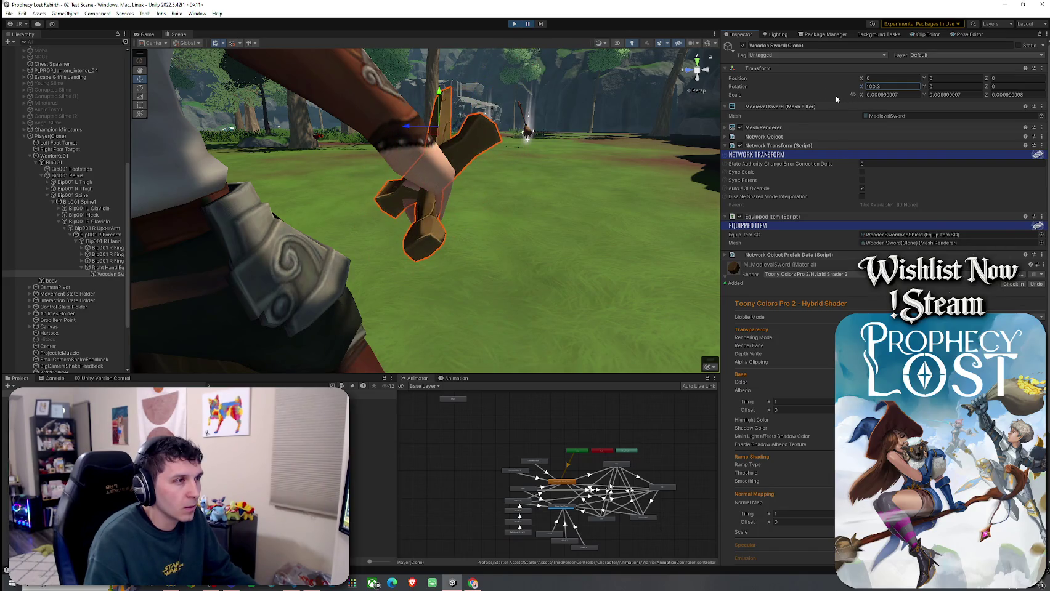
key("Tab")
type("33.8")
left_click(991, 87)
key("ctrl+z")
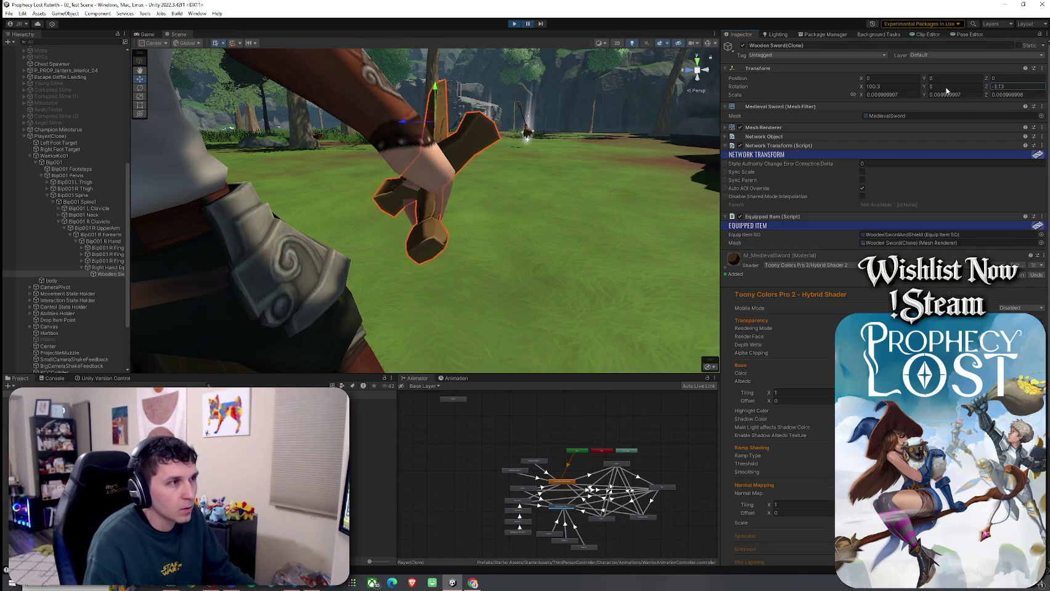
- Fine-tune X and Z, reset Y to 0, and gizmo-rotate the sword to about 142.98, -95.43, -75.83
left_click_drag(862, 89, 869, 91)
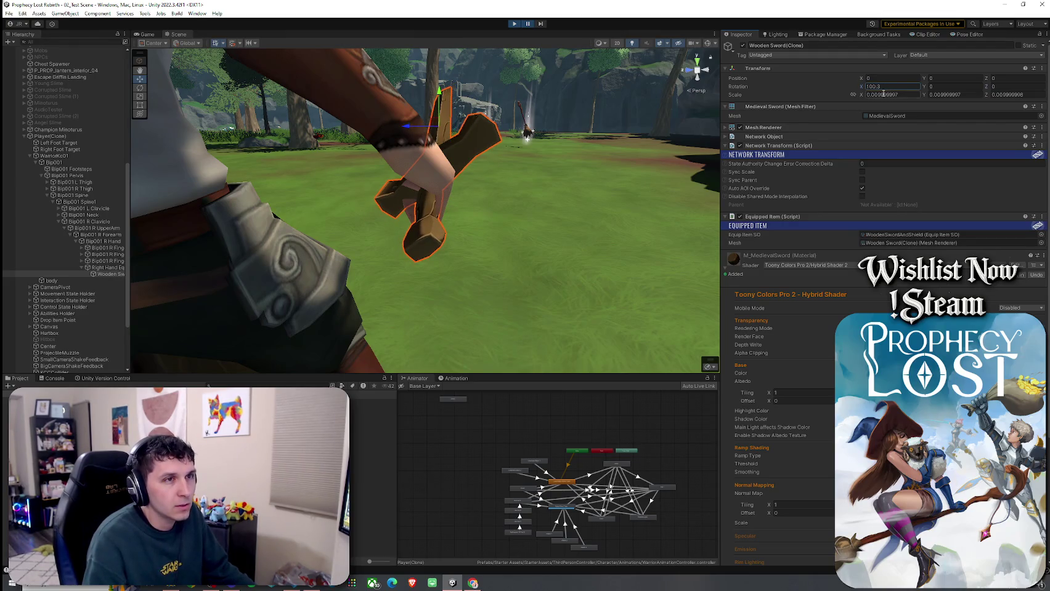
mouse_move(991, 89)
left_mouse_down()
mouse_move(1023, 91)
mouse_move(1006, 88)
left_mouse_up()
mouse_move(926, 89)
left_mouse_down()
mouse_move(998, 90)
mouse_move(572, 131)
mouse_move(610, 160)
mouse_move(696, 277)
left_mouse_up()
type("0")
key("Return")
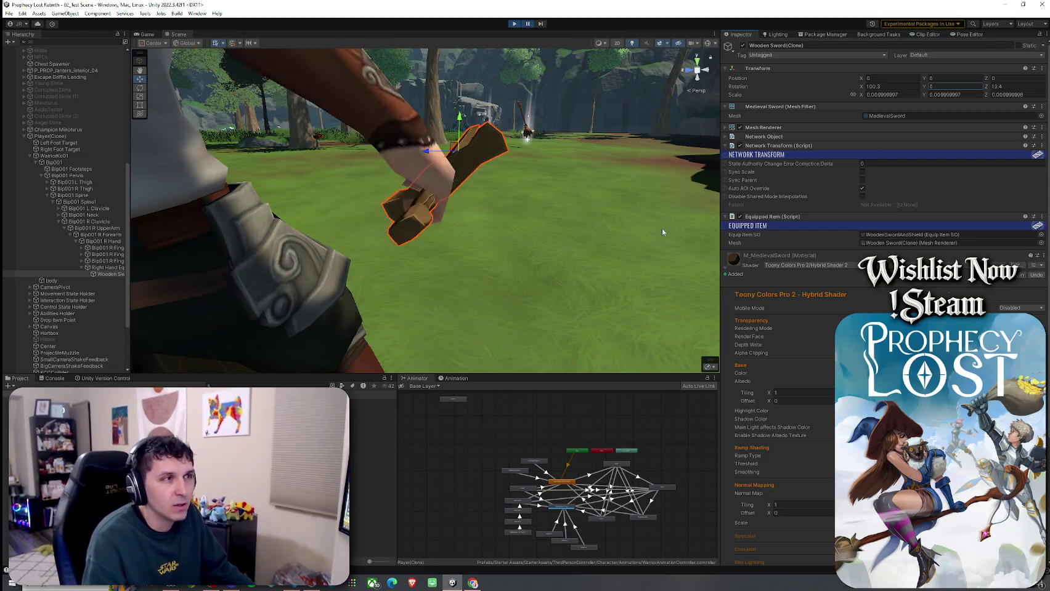
key("e")
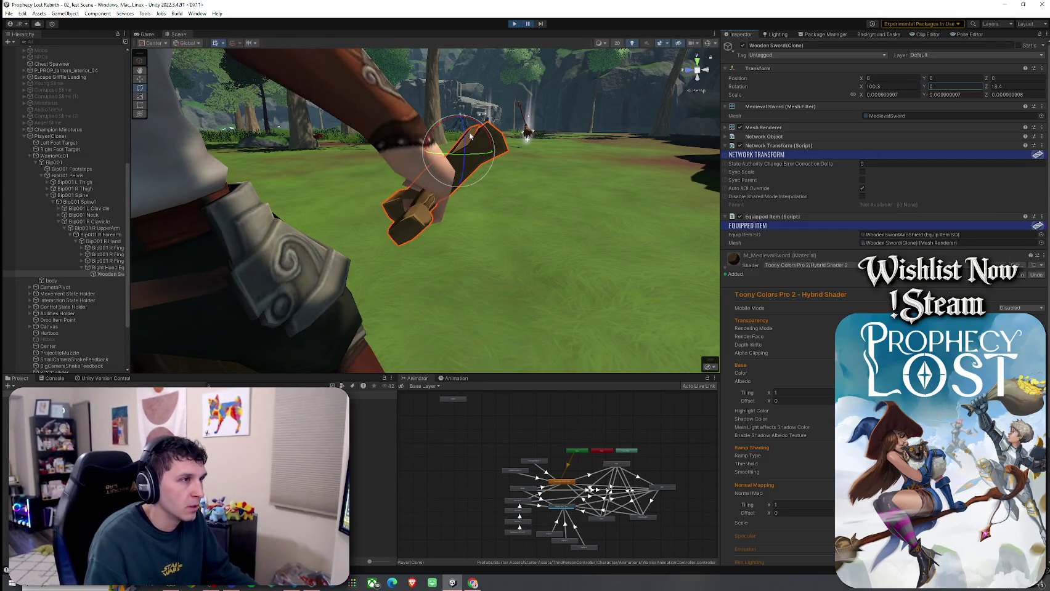
mouse_move(456, 142)
left_mouse_down()
mouse_move(441, 115)
mouse_move(461, 126)
mouse_move(472, 156)
mouse_move(462, 139)
mouse_move(354, 170)
mouse_move(137, 138)
mouse_move(1013, 154)
left_mouse_up()
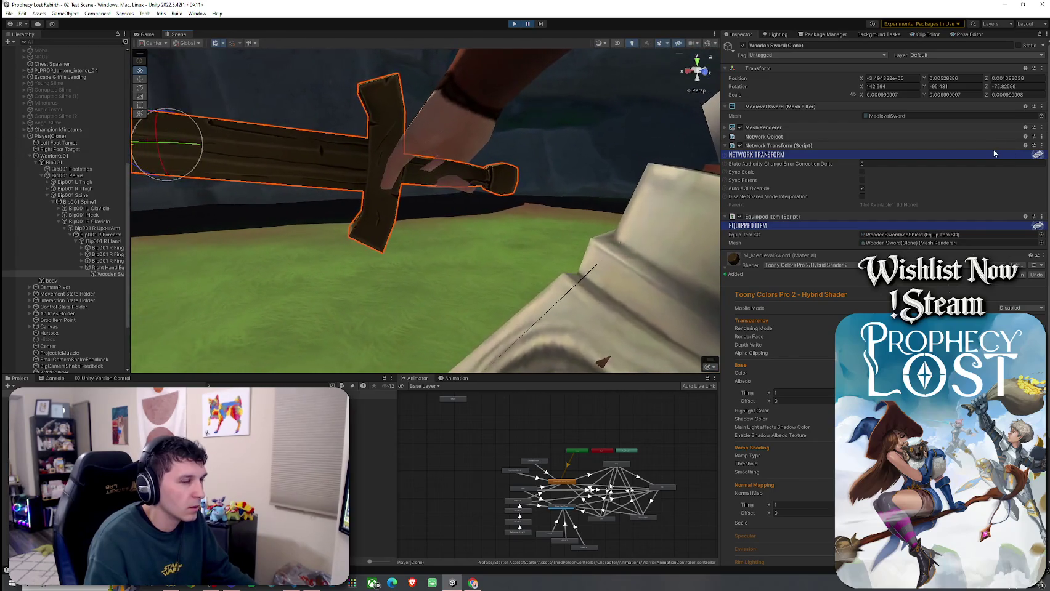
- Nudge the sword to position 0.023, -0.01, 0.006 and inspect the grip from several angles
key("w")
left_click_drag(156, 127, 157, 123)
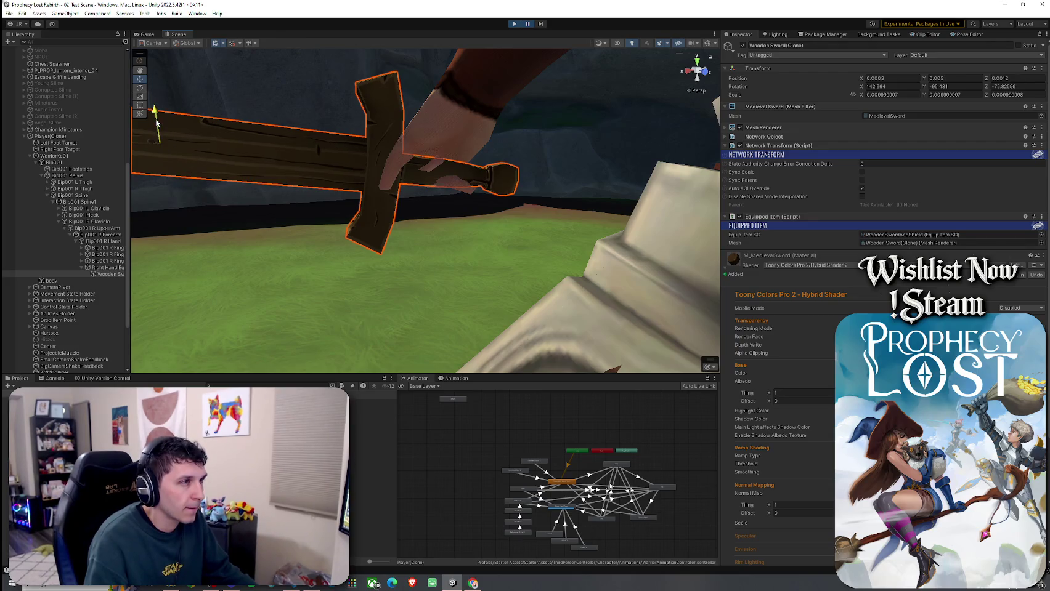
mouse_move(356, 185)
left_mouse_down()
mouse_move(544, 157)
mouse_move(909, 210)
mouse_move(540, 231)
mouse_move(569, 193)
mouse_move(493, 212)
mouse_move(474, 175)
mouse_move(479, 154)
mouse_move(460, 175)
left_mouse_up()
key("w")
scroll(528, 211, "up", 5)
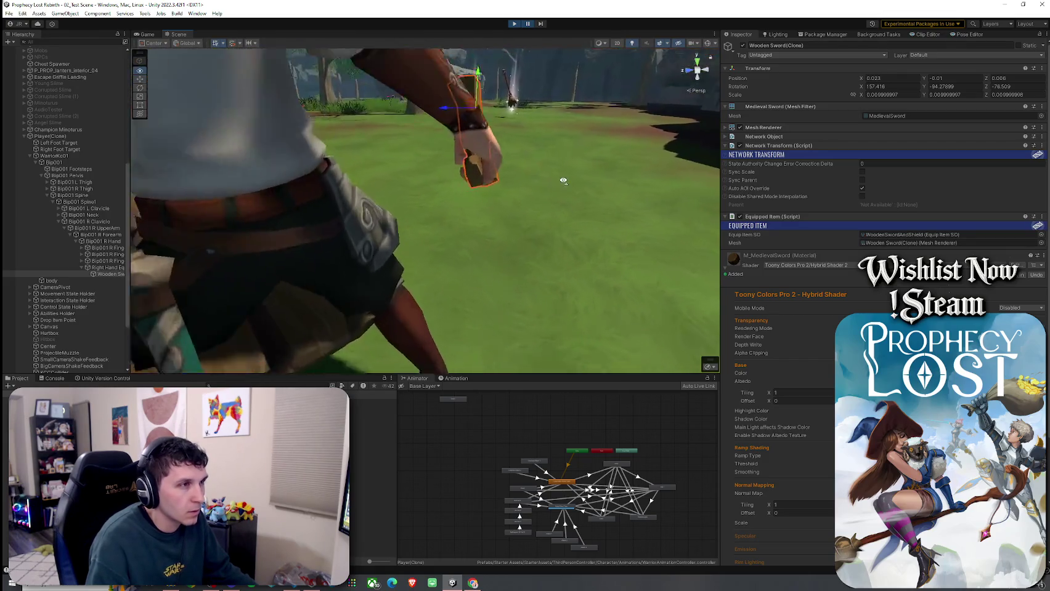
left_click(563, 177)
mouse_move(400, 170)
left_mouse_down()
mouse_move(25, 158)
mouse_move(277, 164)
left_mouse_up()
left_click(351, 180)
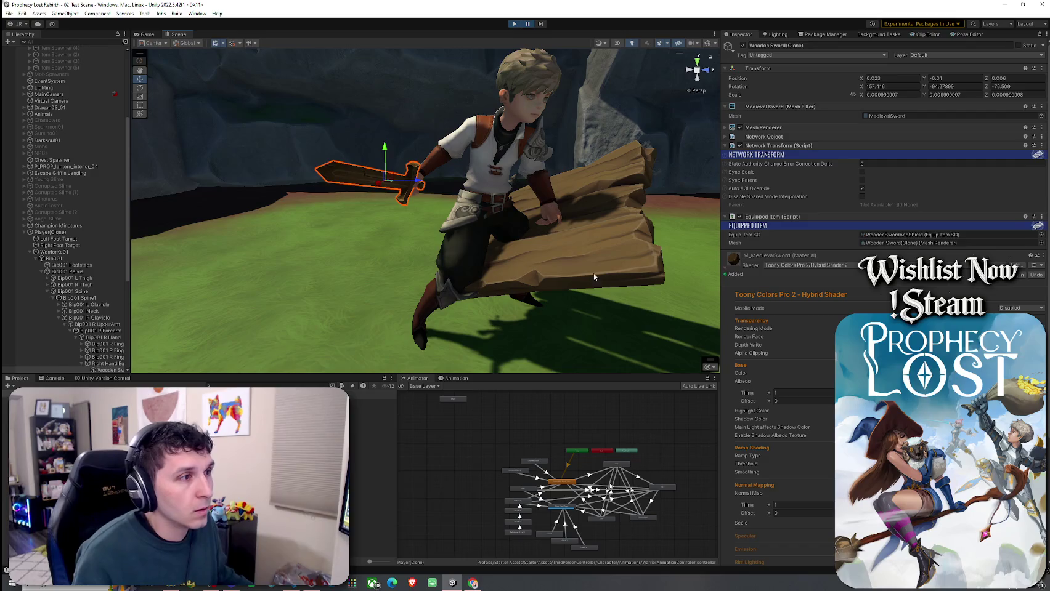
- Scale the wooden shield to 0.88, then drag it down to 0.67
left_click(543, 260)
left_click_drag(543, 261, 595, 283)
scroll(700, 246, "up", 3)
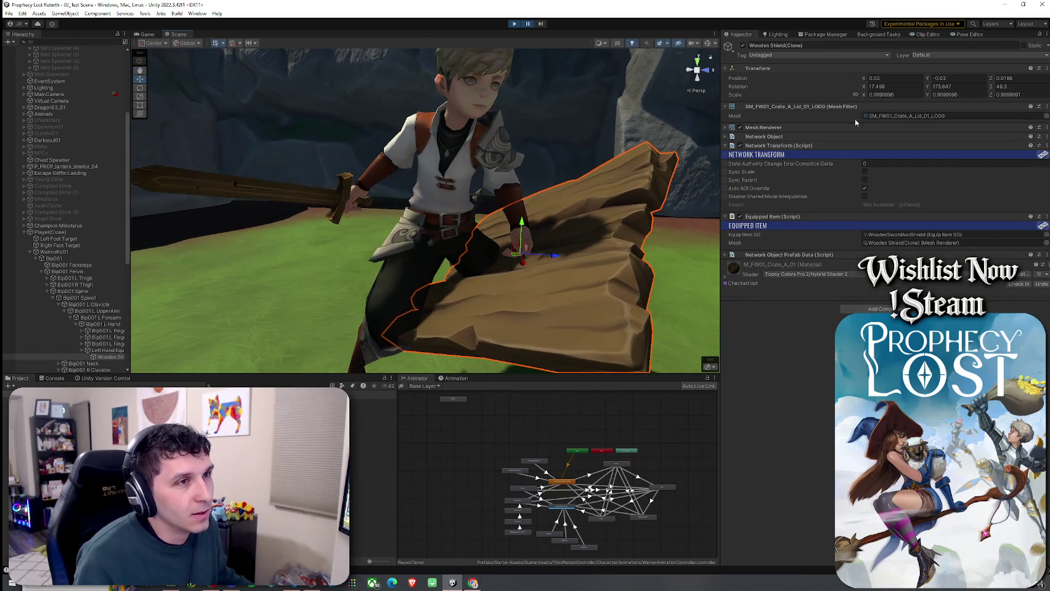
left_click(870, 95)
type("0.88")
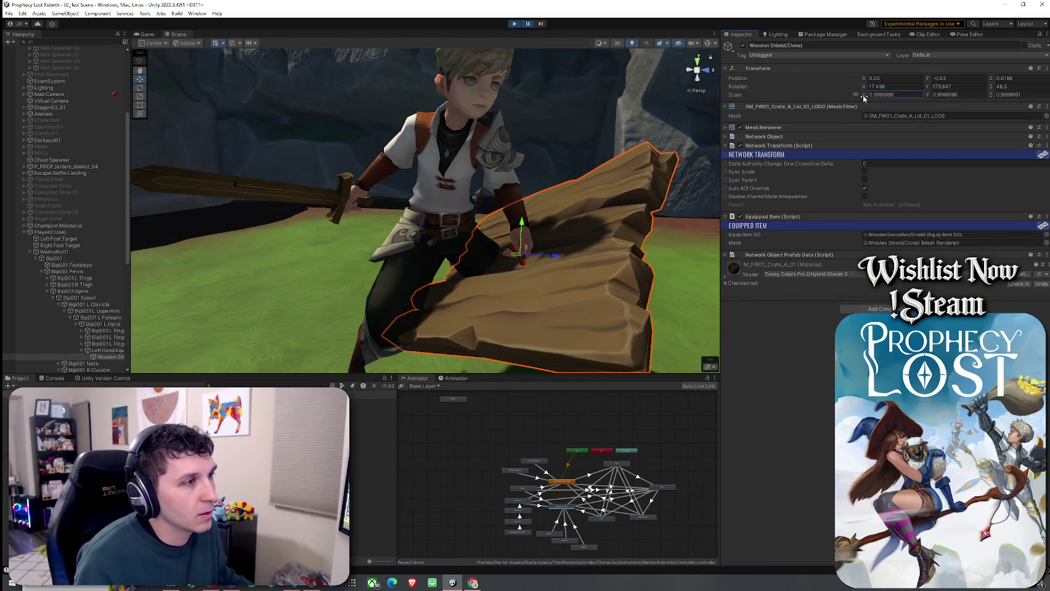
key("Return")
left_click_drag(860, 99, 838, 99)
- Review the smaller shield, stop play mode, and select the Wooden Sword And Shield equip item
mouse_move(468, 234)
left_mouse_down()
mouse_move(382, 232)
mouse_move(529, 234)
left_mouse_up()
scroll(531, 236, "up", 2)
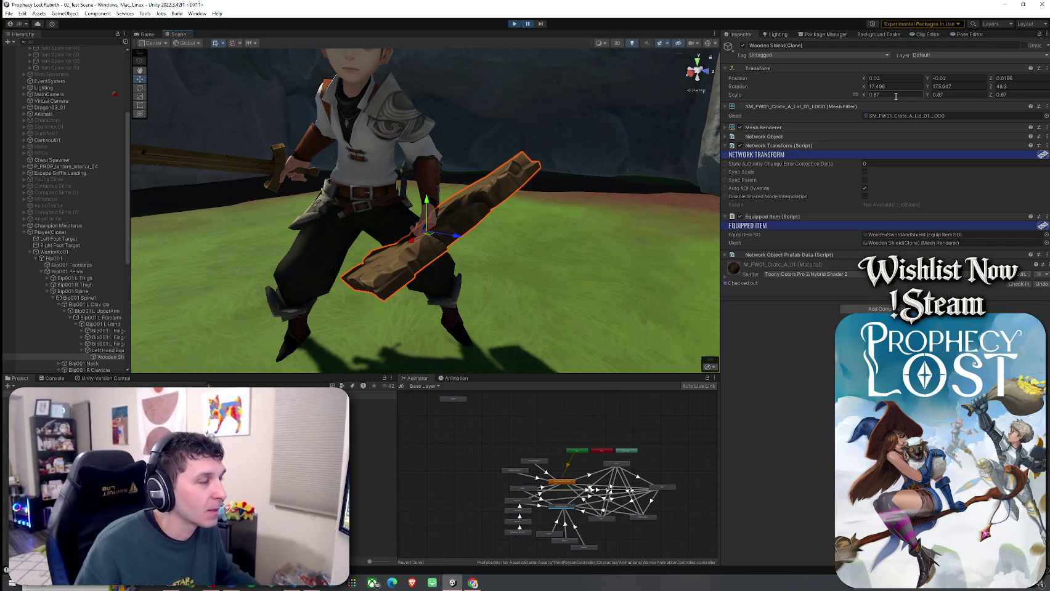
mouse_move(652, 151)
left_mouse_down()
mouse_move(677, 178)
mouse_move(810, 215)
mouse_move(906, 209)
mouse_move(825, 197)
left_mouse_up()
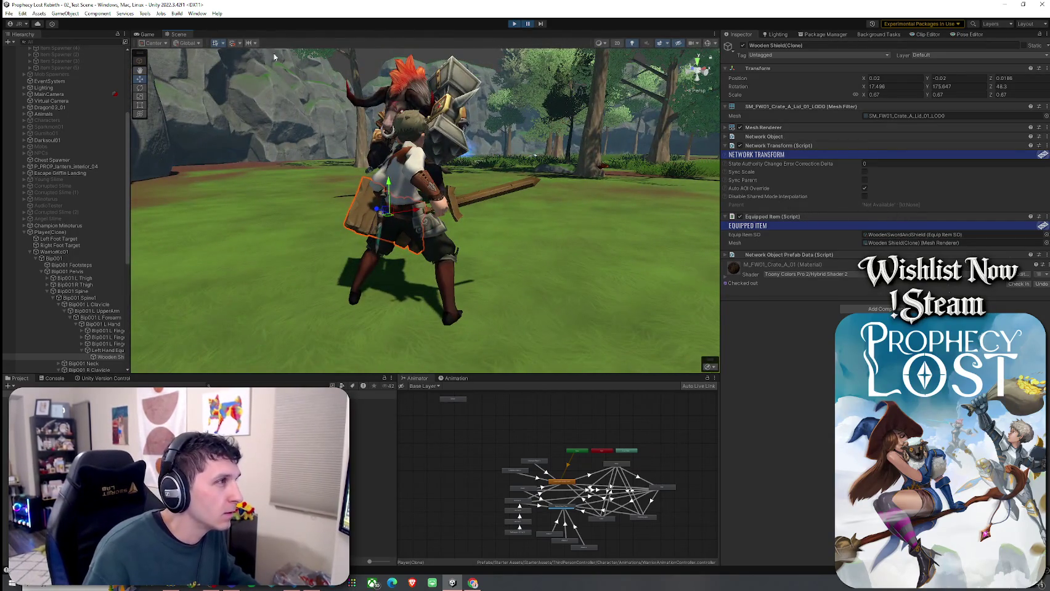
left_click(147, 34)
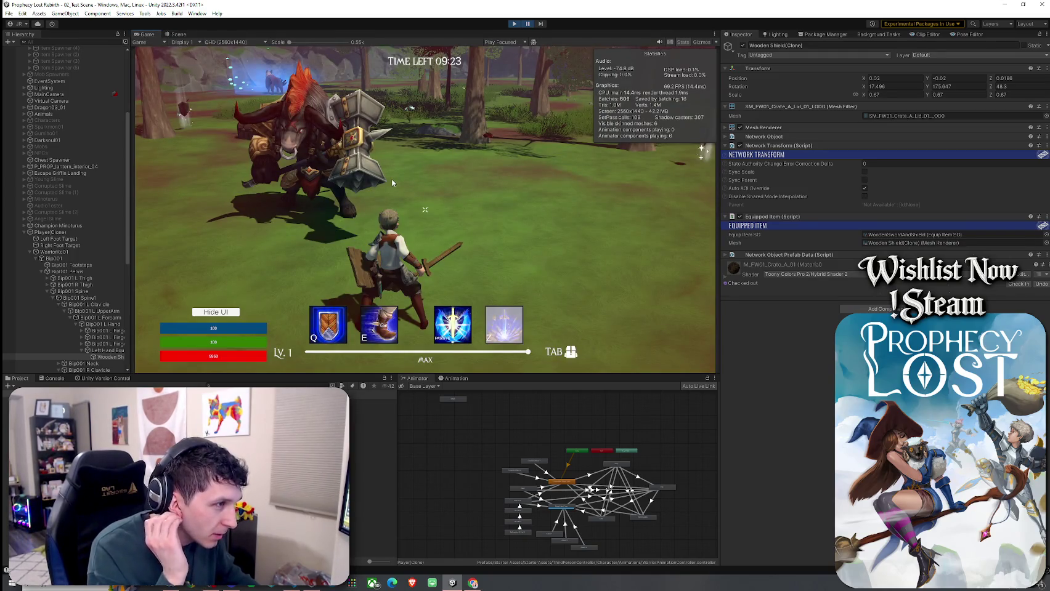
left_click(516, 25)
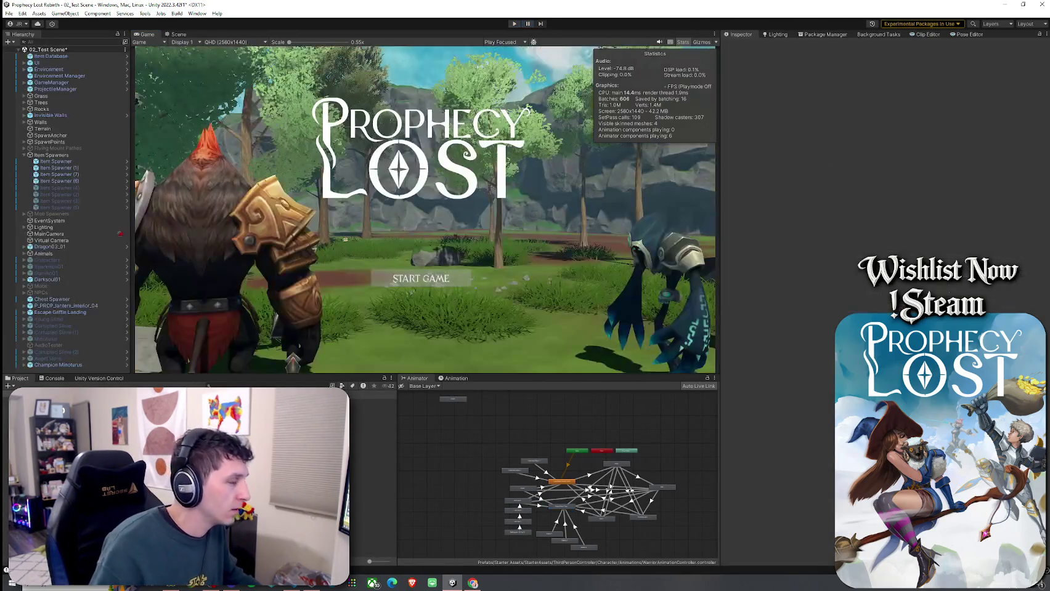
left_click(372, 416)
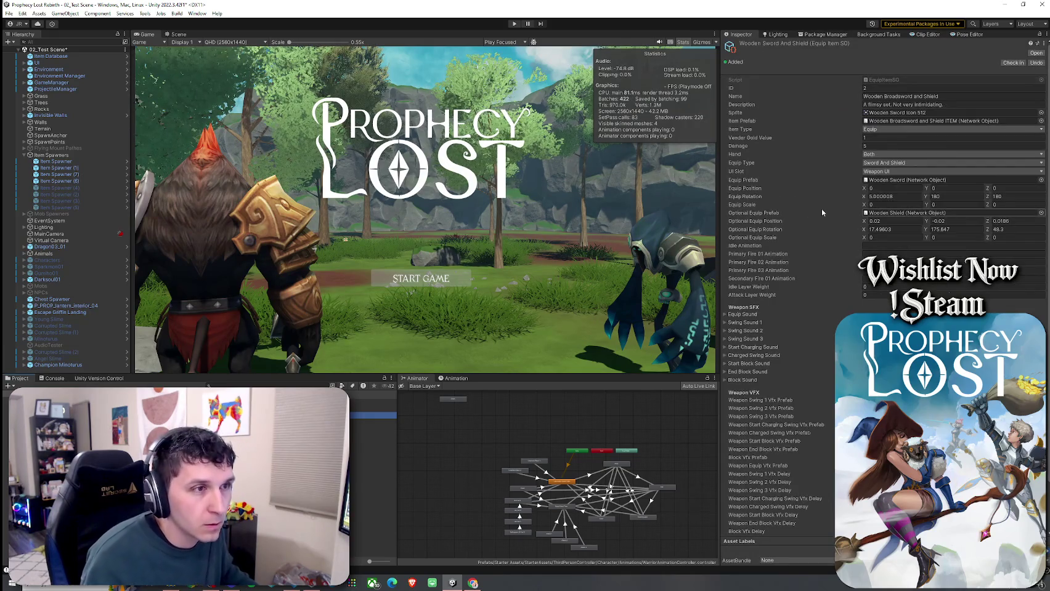
- Set the sword's equip position to 0.023, -0.01, 0.006
left_click(893, 191)
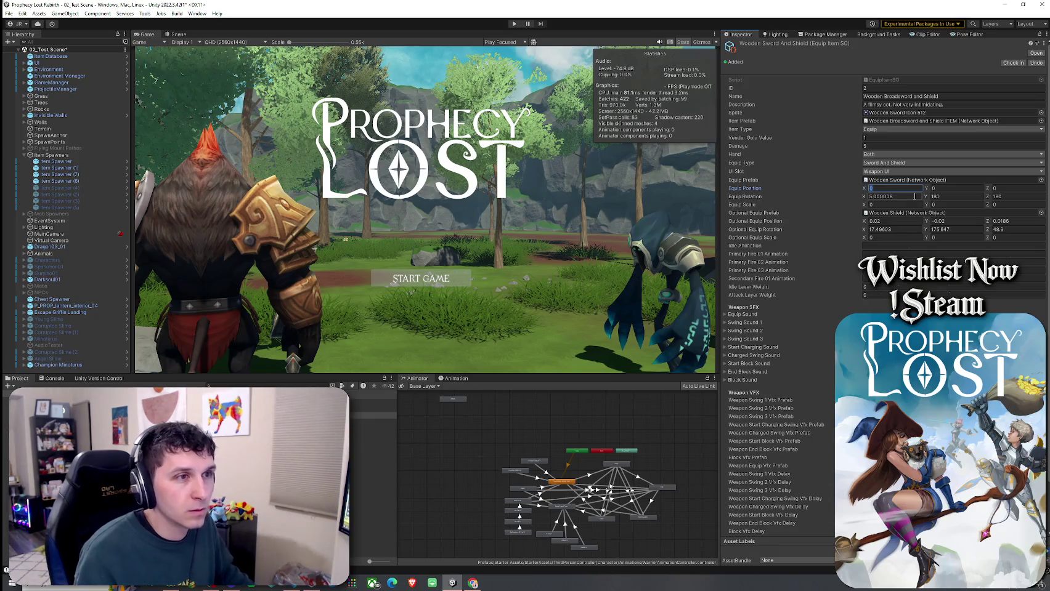
type("0.023")
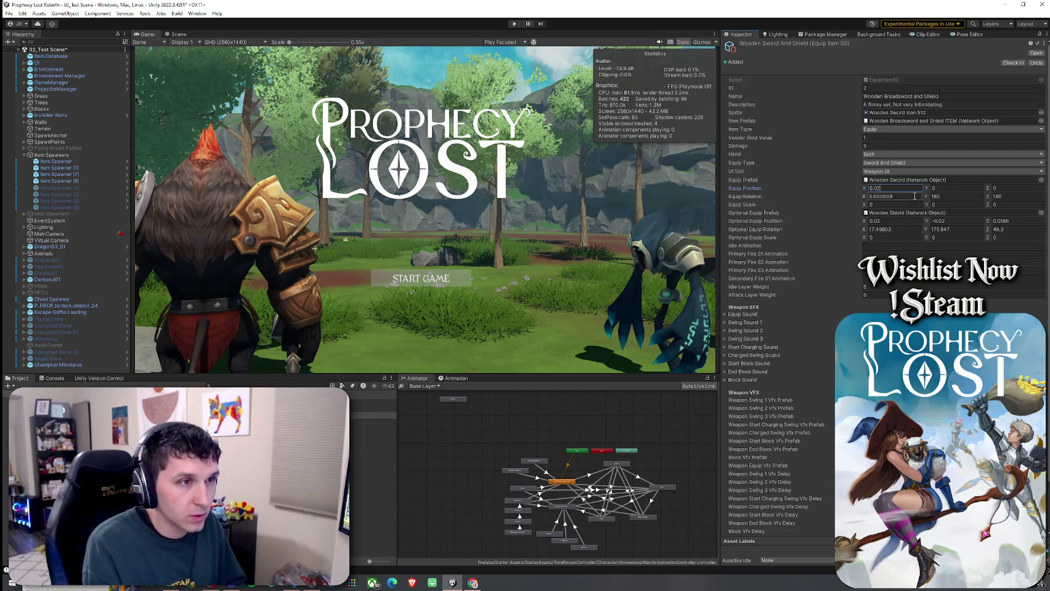
key("Return")
left_click(935, 189)
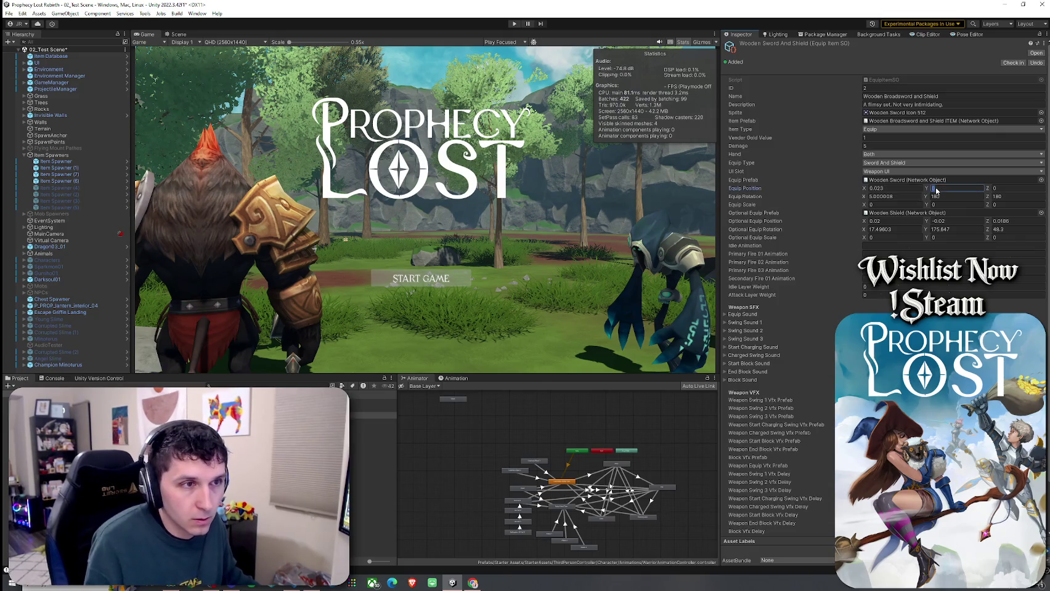
type("-0.01")
left_click(1018, 192)
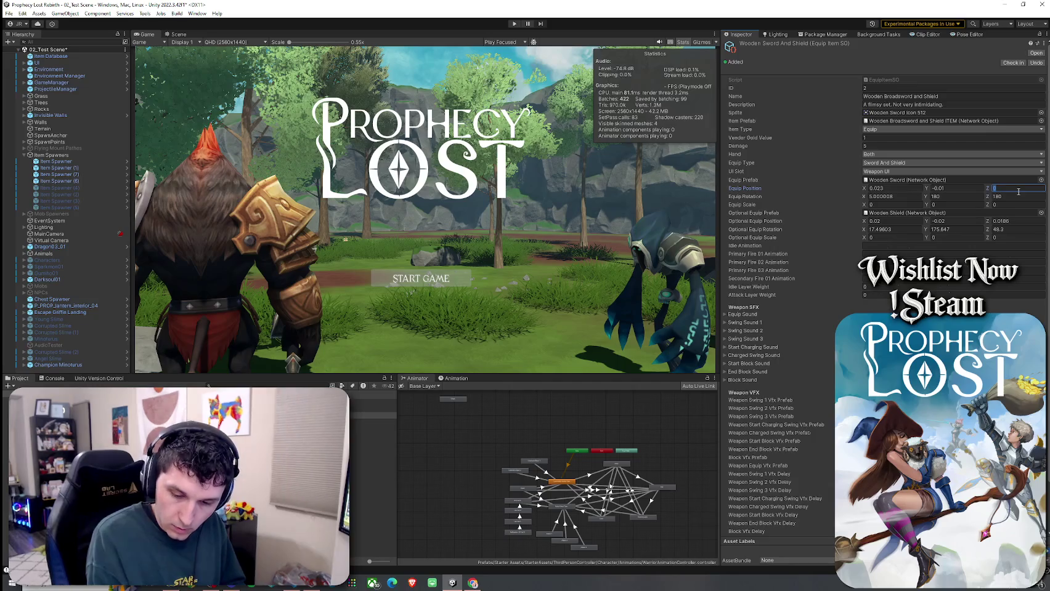
type("0.006")
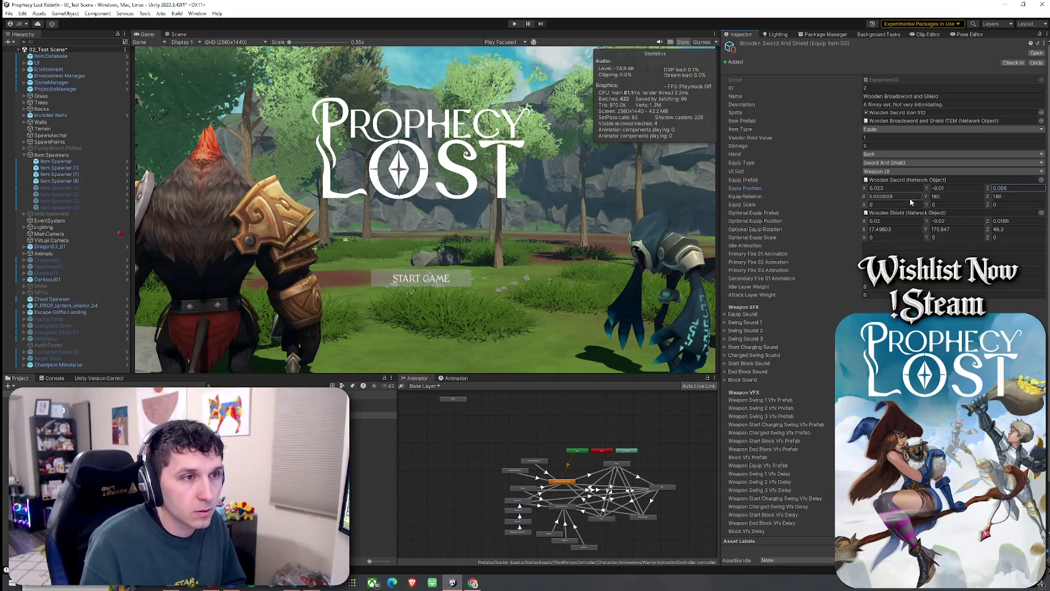
- Try a first equip rotation of X -84, Y 356, Z 7619
left_click(910, 197)
type("157.418")
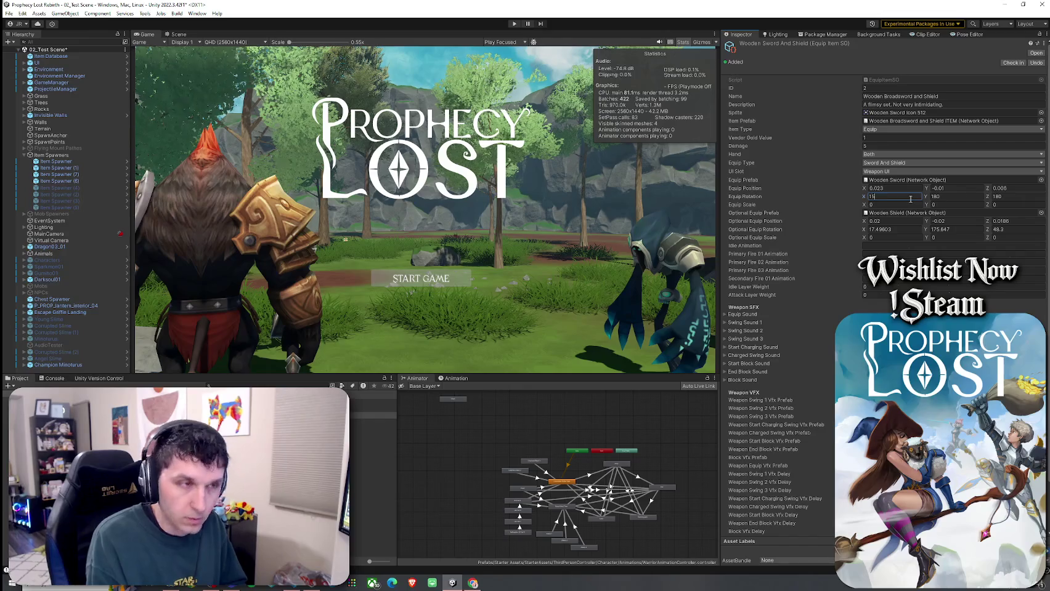
key("Tab")
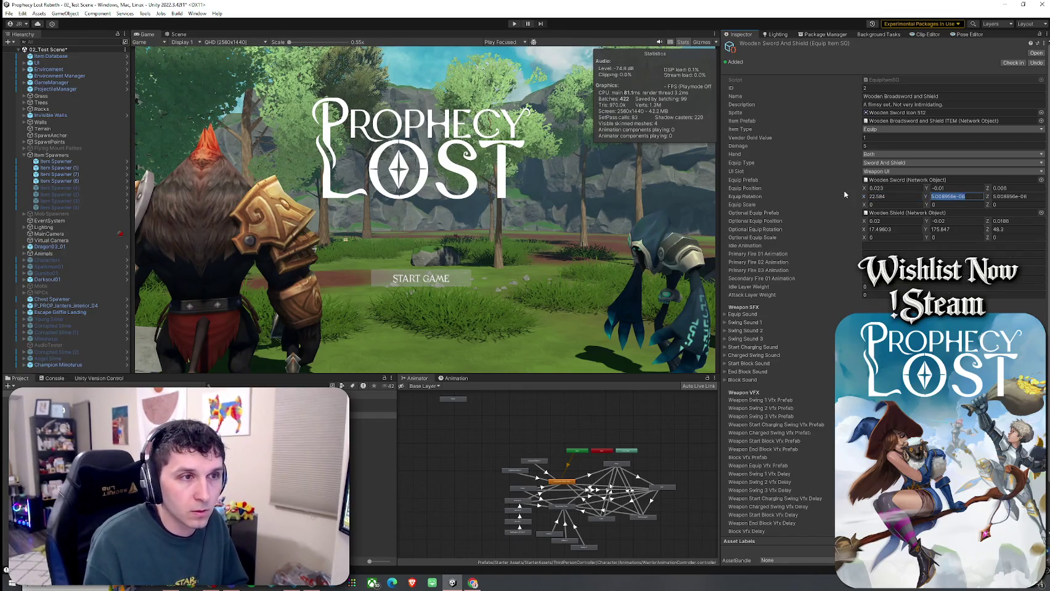
key("shift+Tab")
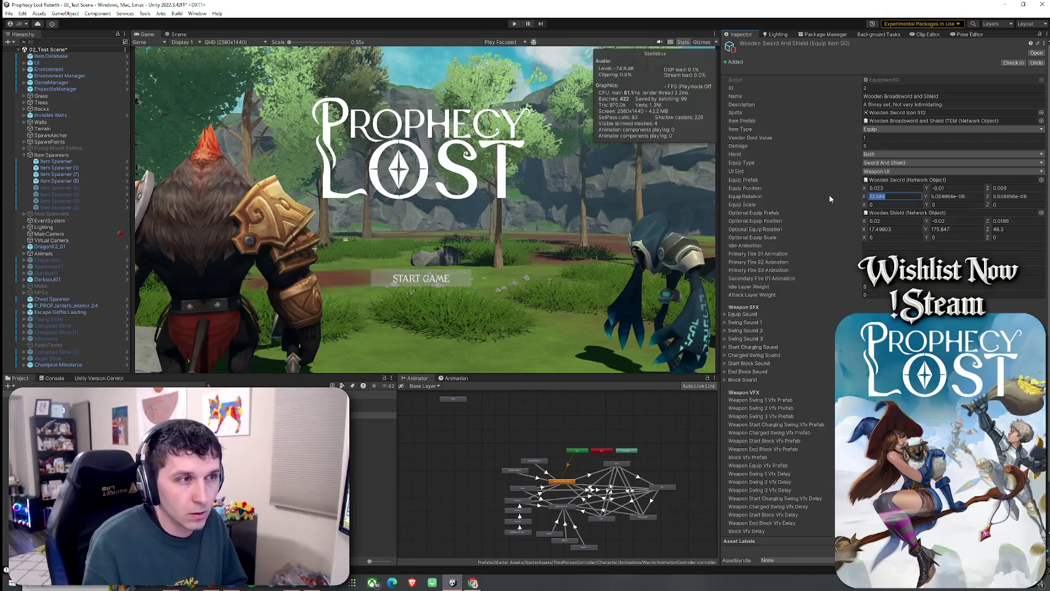
type("-84")
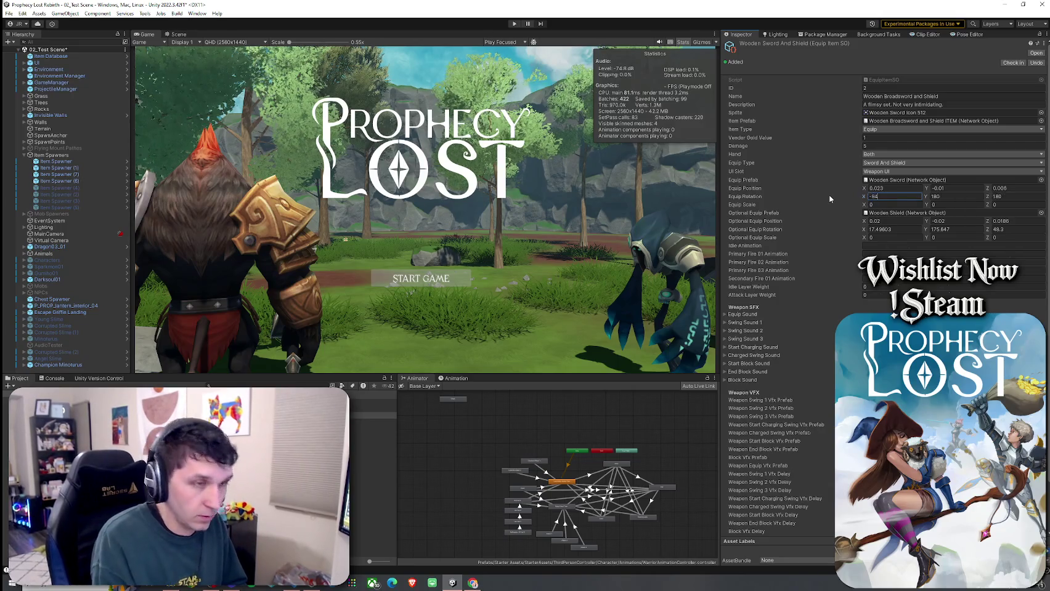
left_click(944, 196)
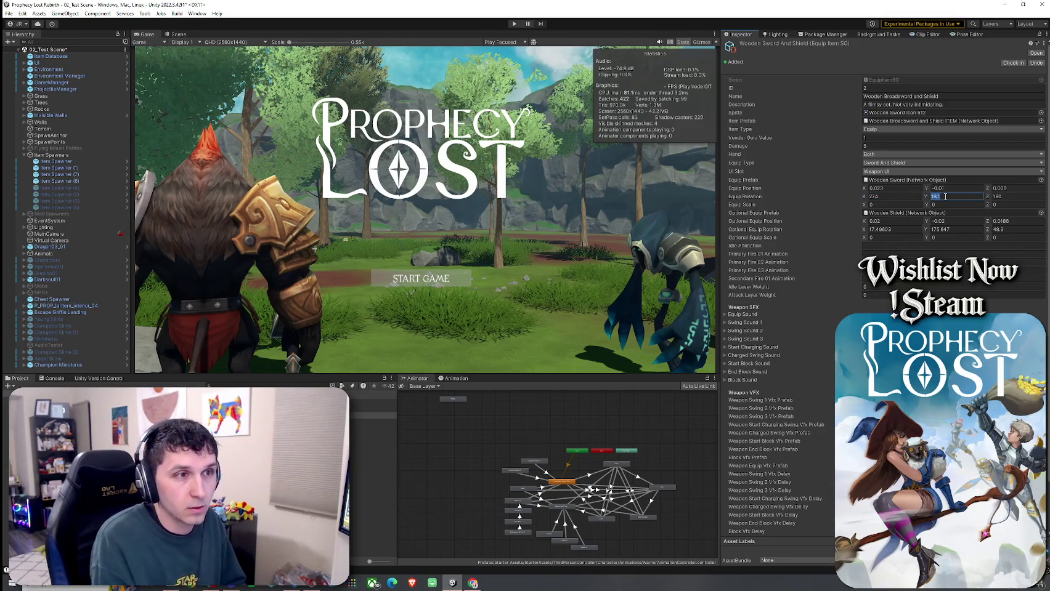
type("356")
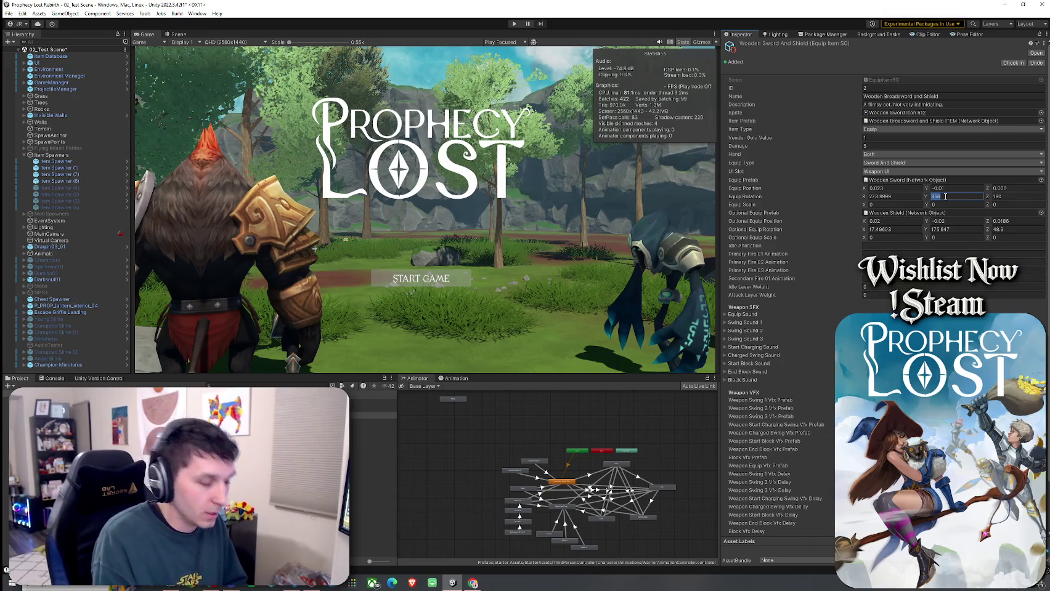
left_click(1006, 198)
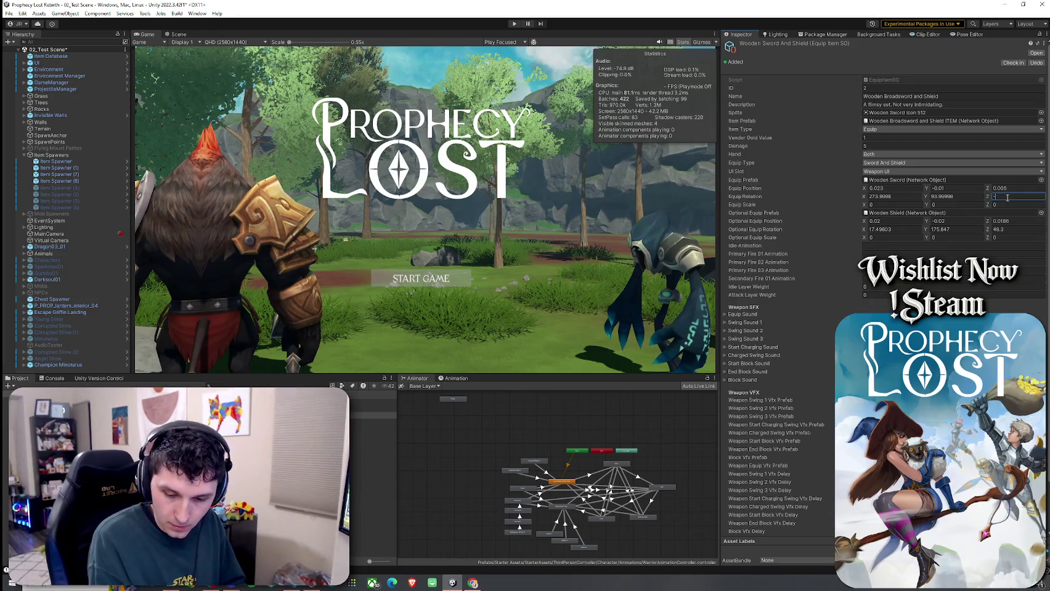
type("7619")
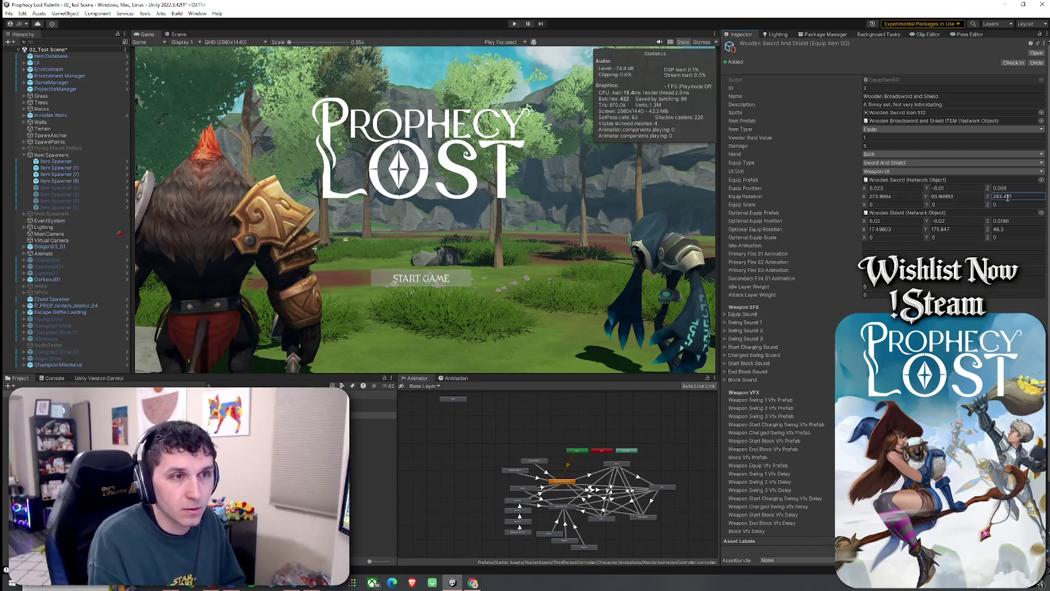
- Re-enter equip rotation as 157.408, -94.278, -76.509, giving 22.58, 265.72, 283.48
left_click(903, 197)
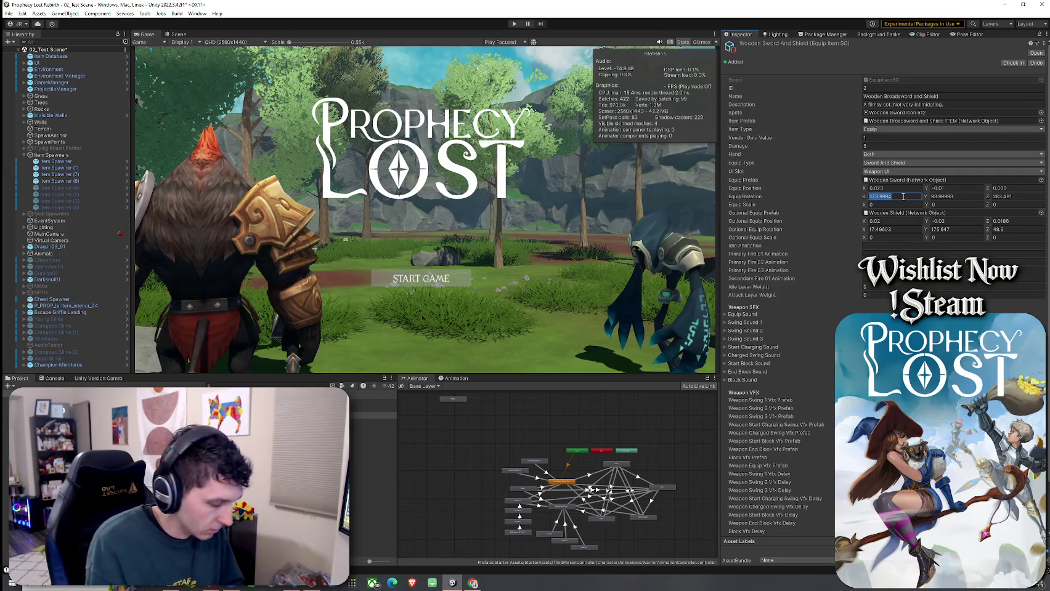
type("157.408")
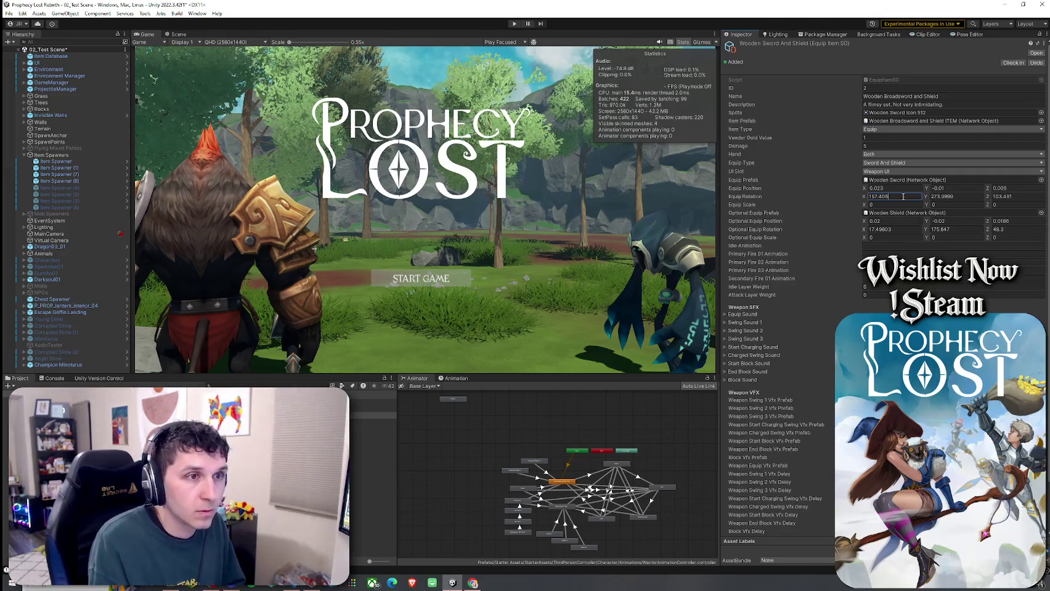
left_click(972, 197)
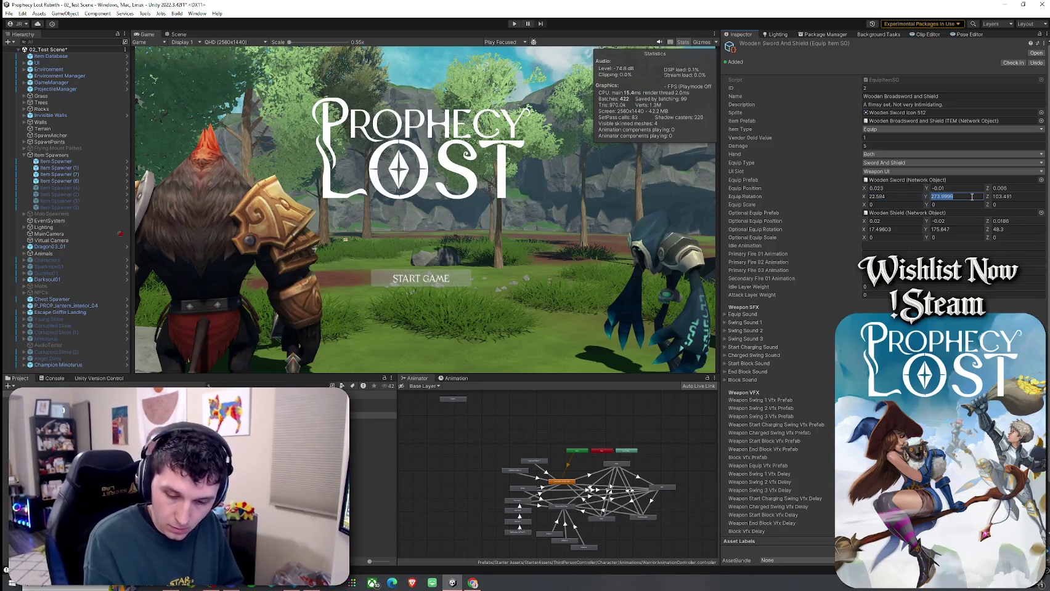
type("-94.278")
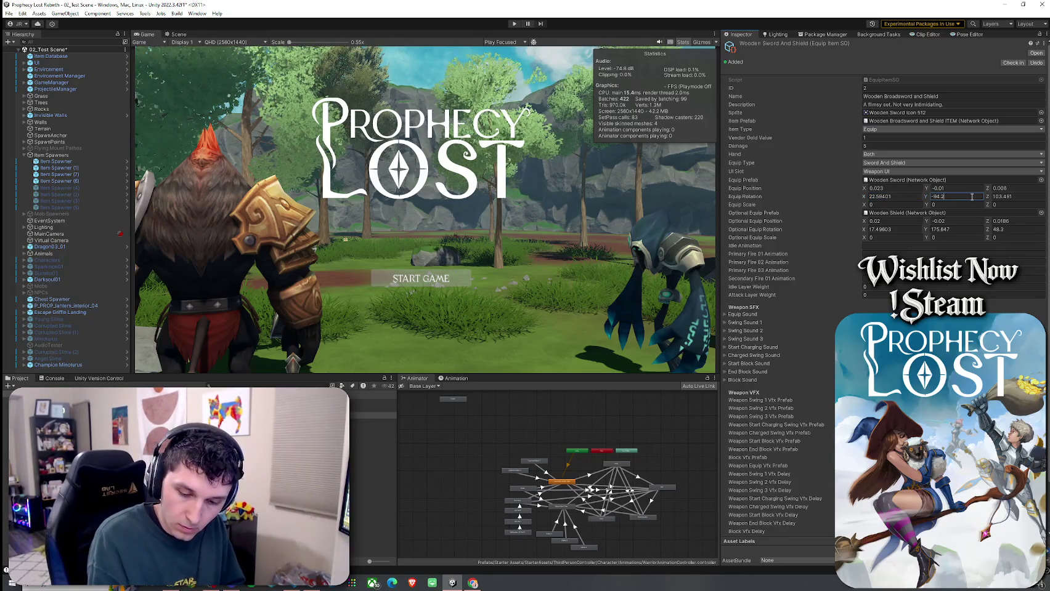
key("Return")
left_click(1007, 198)
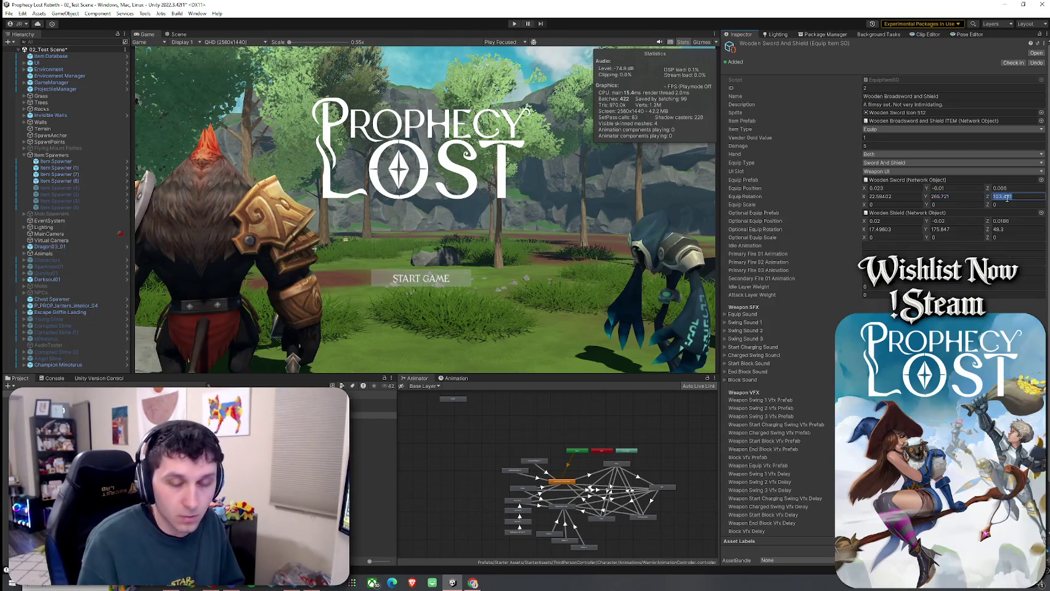
type("-78.")
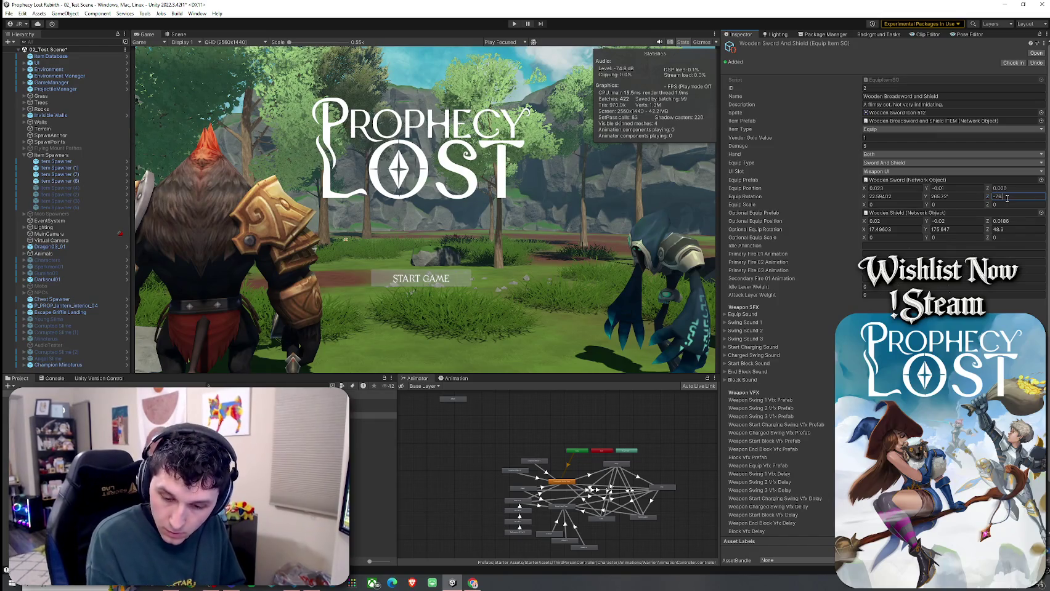
type("283.791")
double_click(1008, 197)
type("-")
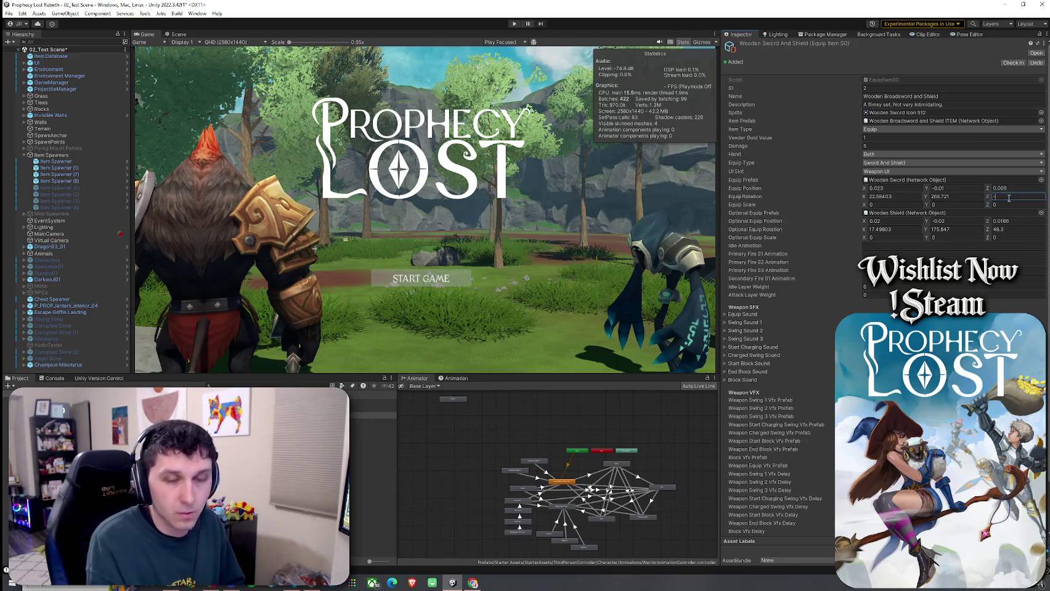
type("76.509")
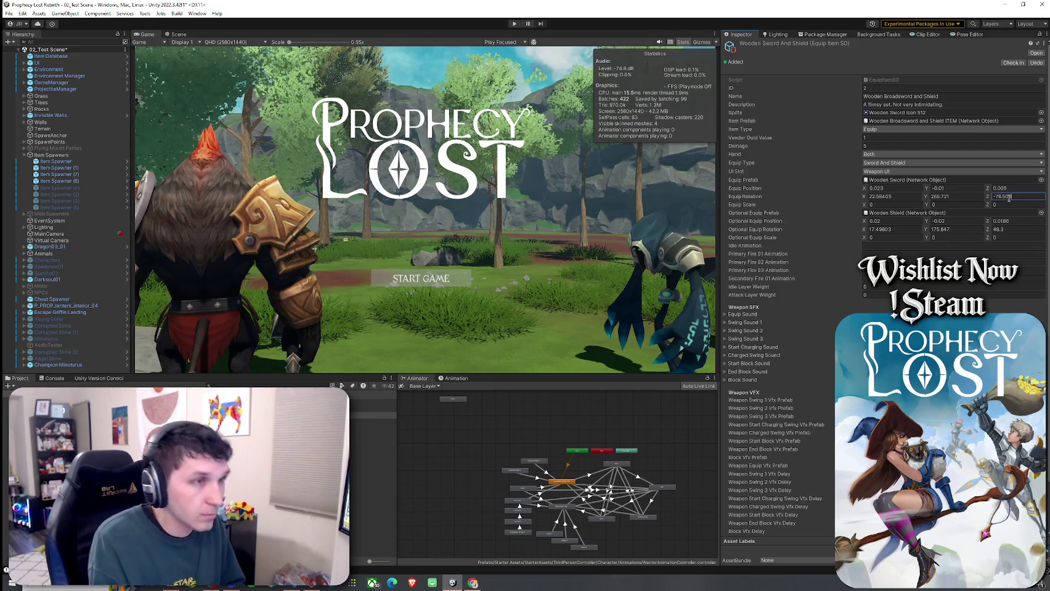
left_click(881, 206)
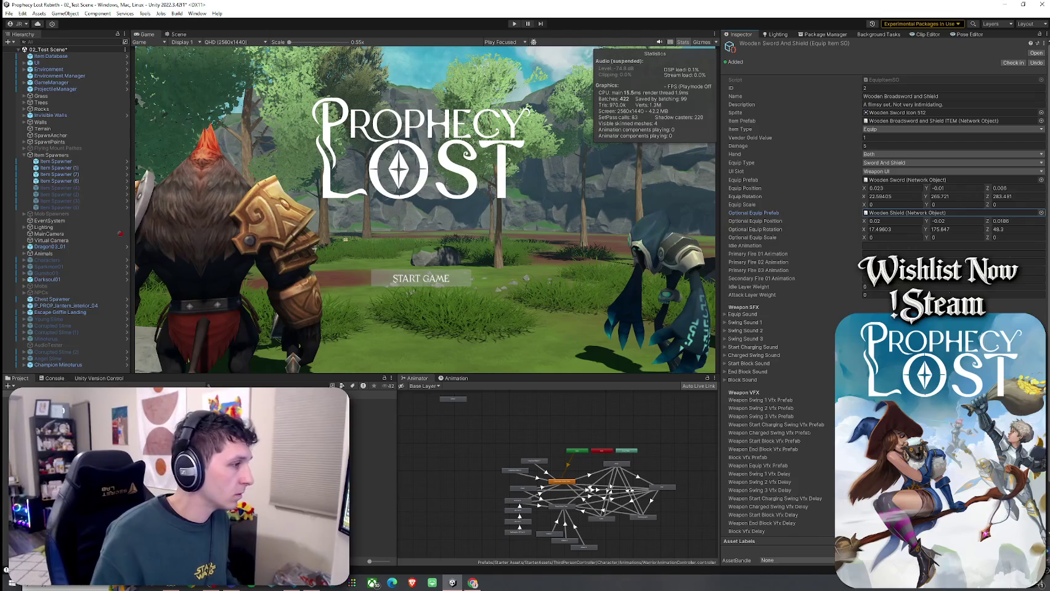
- Set the Wooden Shield prefab's scale to 0.67 and return to the level
double_click(888, 214)
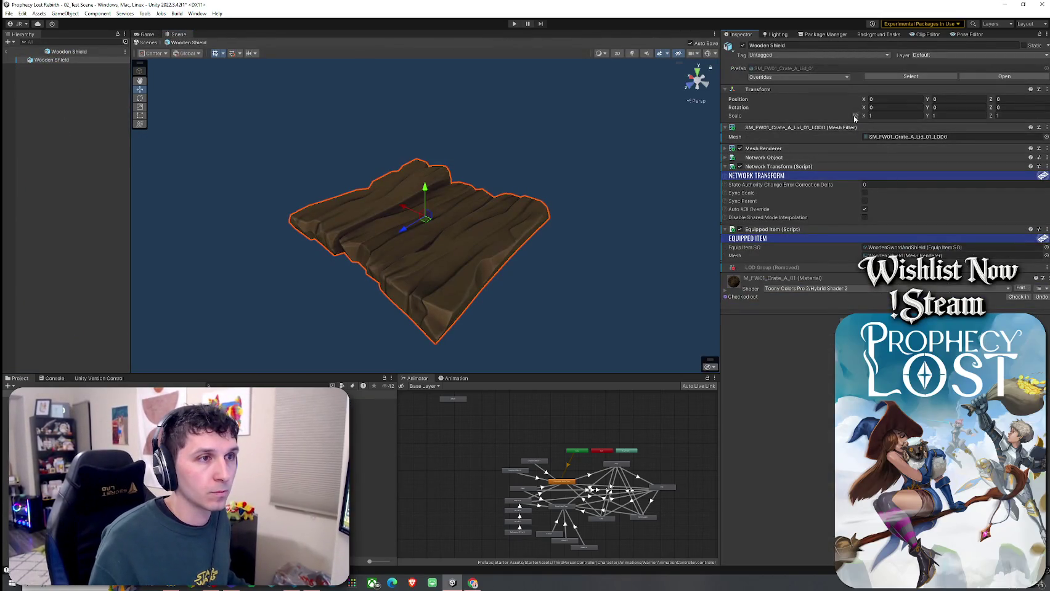
left_click(885, 116)
type("0.67")
key("Return")
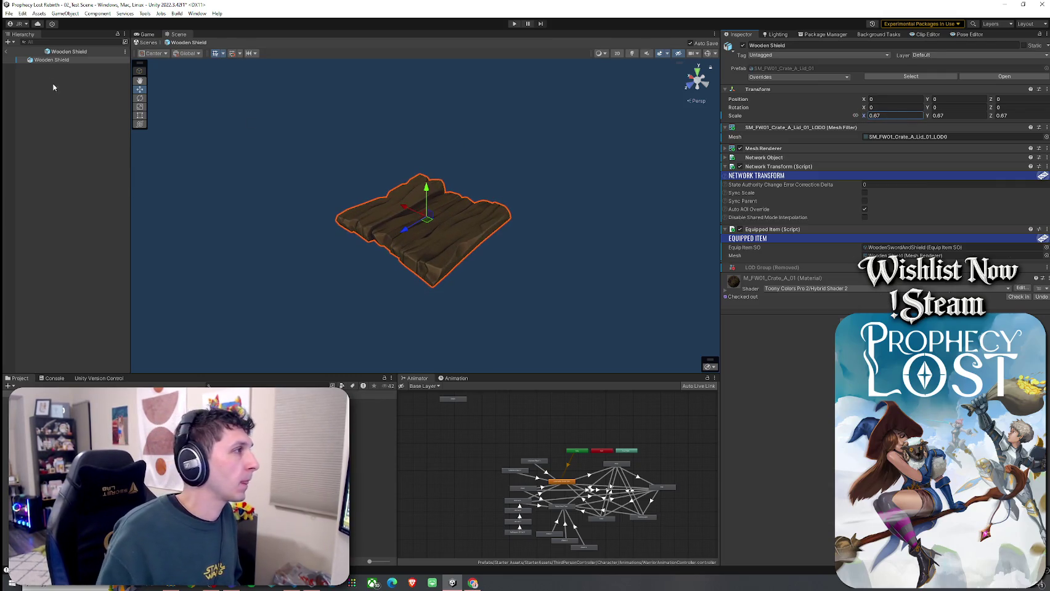
left_click(7, 51)
- Switch to the Game view and enter Play mode
left_click(9, 13)
left_click(10, 14)
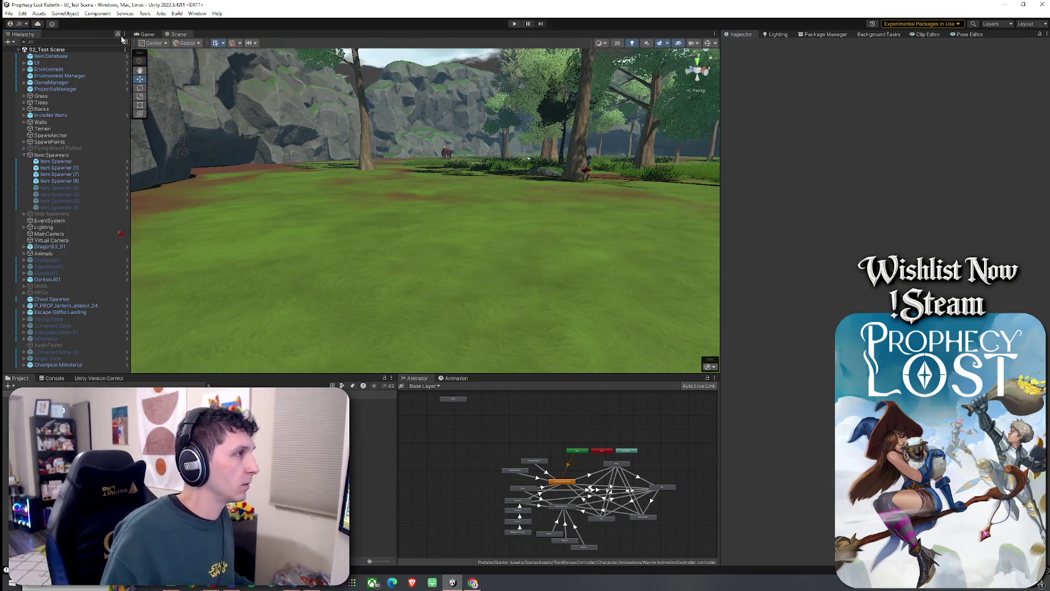
left_click(147, 34)
left_click(22, 13)
left_click(37, 210)
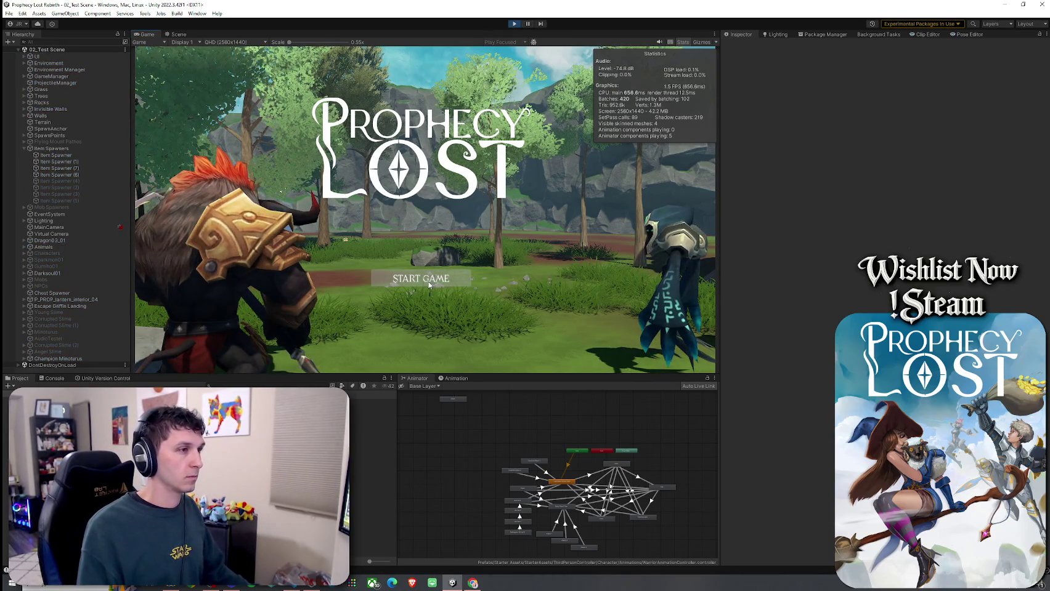
- Start a session, stop play, and check GameManager's Waiting for Players and Pre Game times
left_click(429, 285)
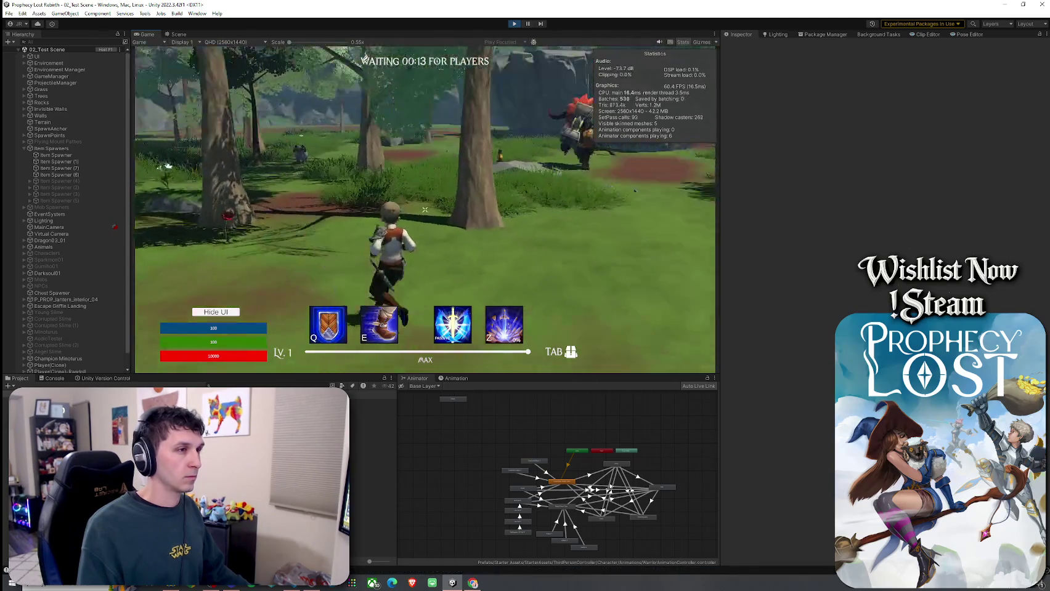
key("super")
key("super")
key("ctrl+p")
left_click(62, 82)
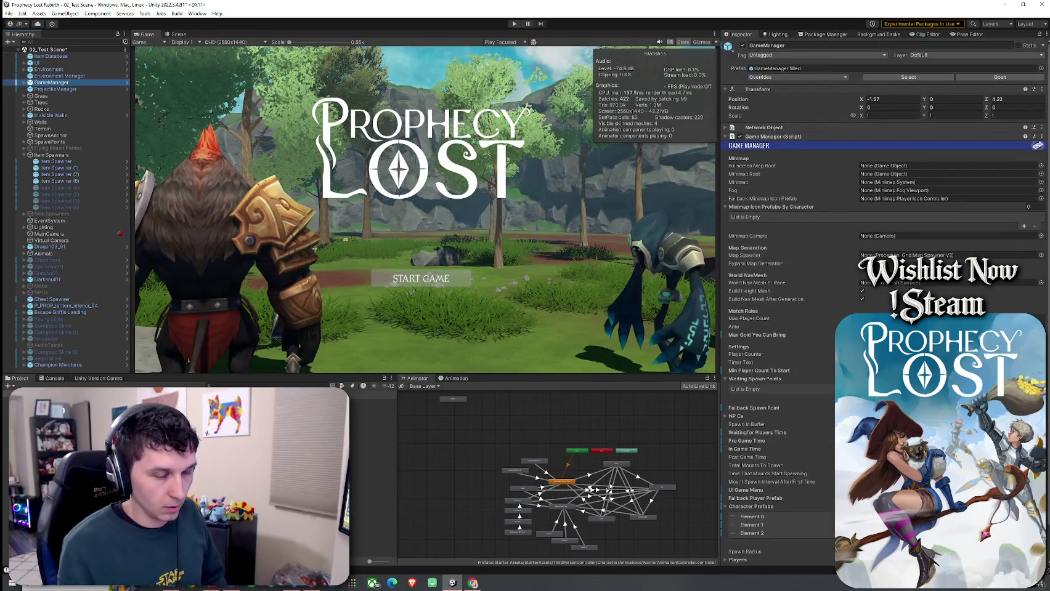
scroll(776, 394, "down", 3)
left_click(756, 396)
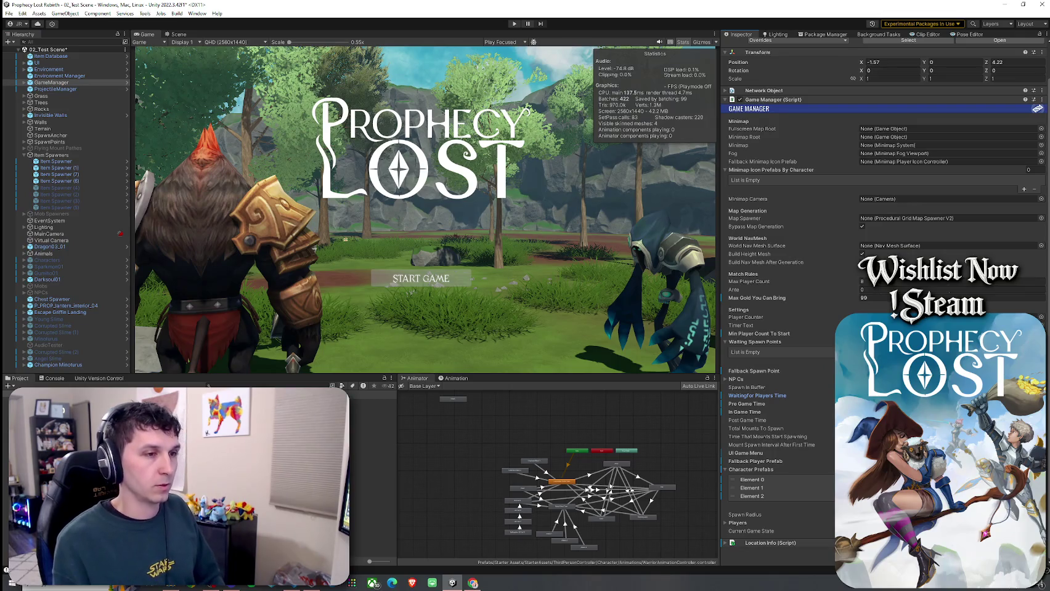
left_click(747, 403)
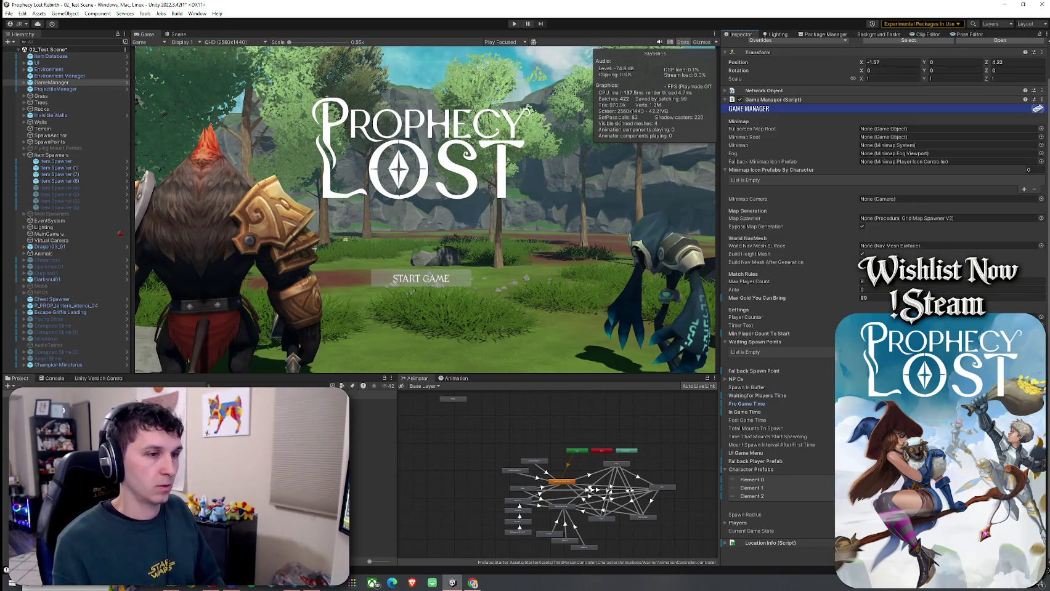
- Save the scene and restart Play mode with a maximized Game view
left_click(9, 13)
left_click(22, 59)
left_click(514, 23)
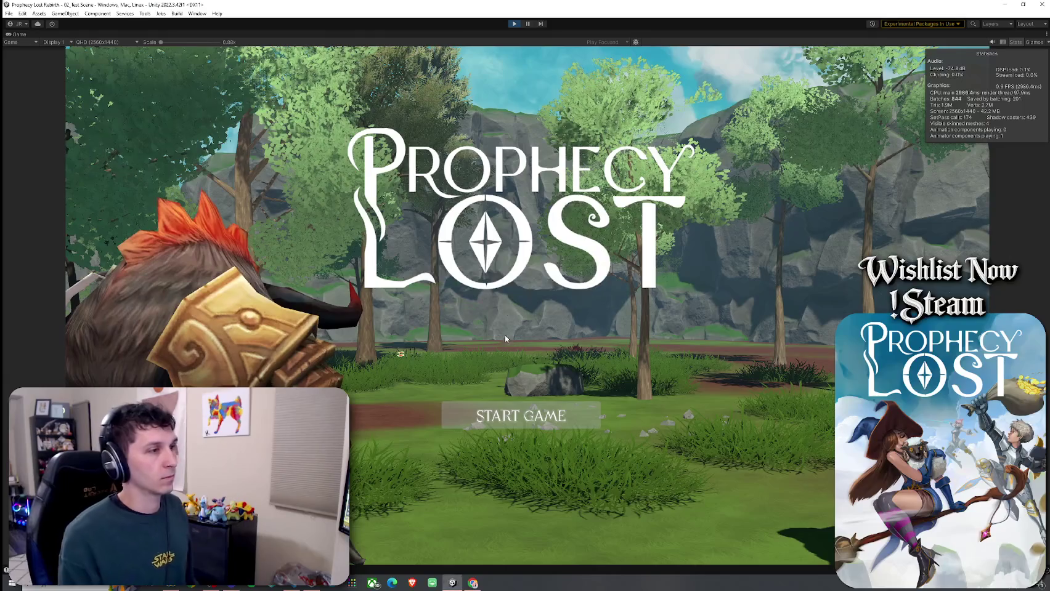
- Start a game, fight the boss, and kill the armored beast so it drops loot
left_click(514, 414)
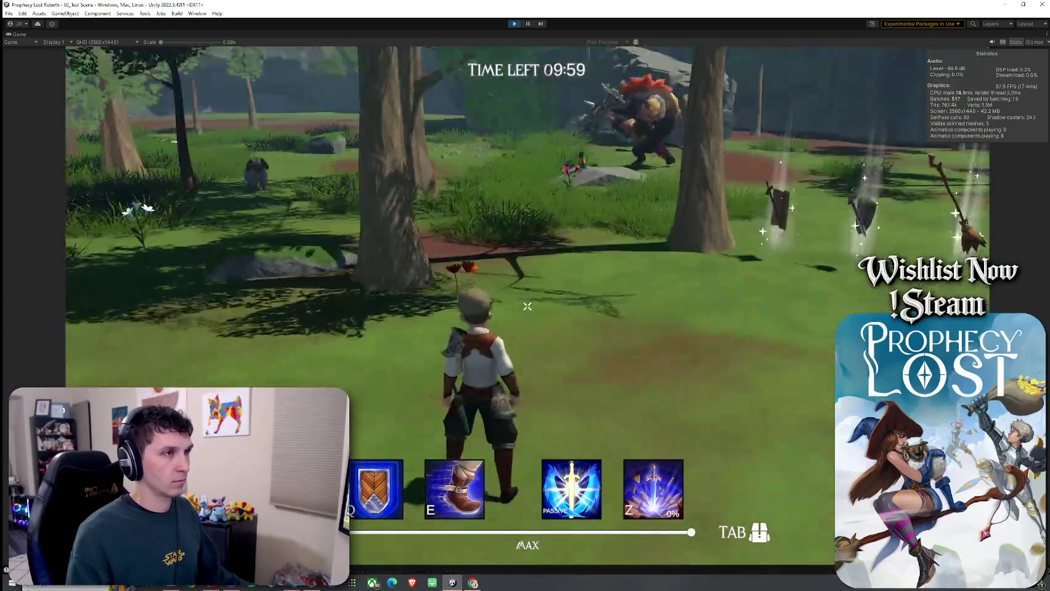
key("w")
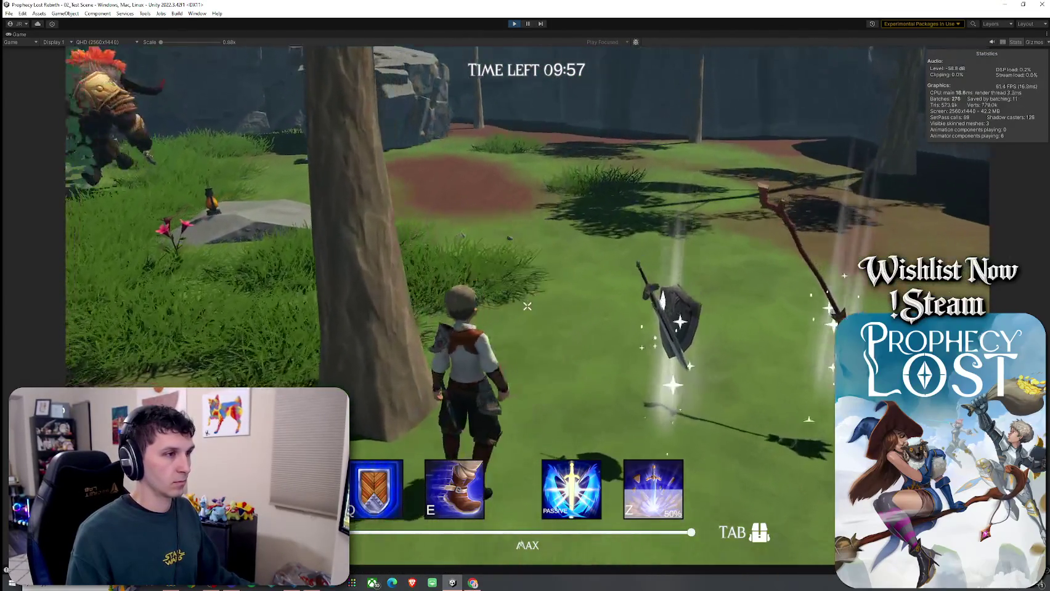
key("Tab")
key("Tab")
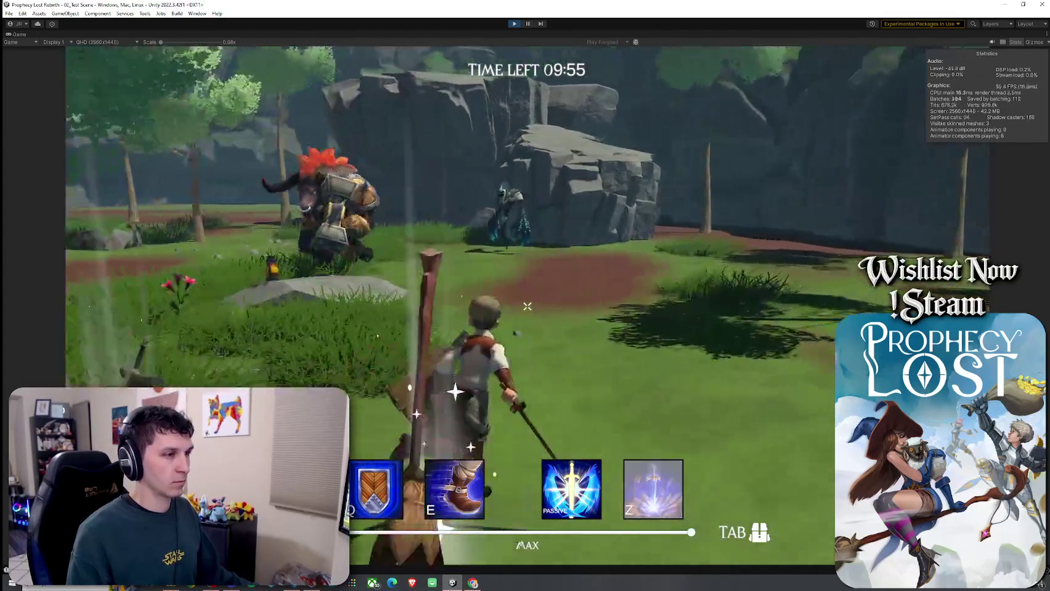
key("w")
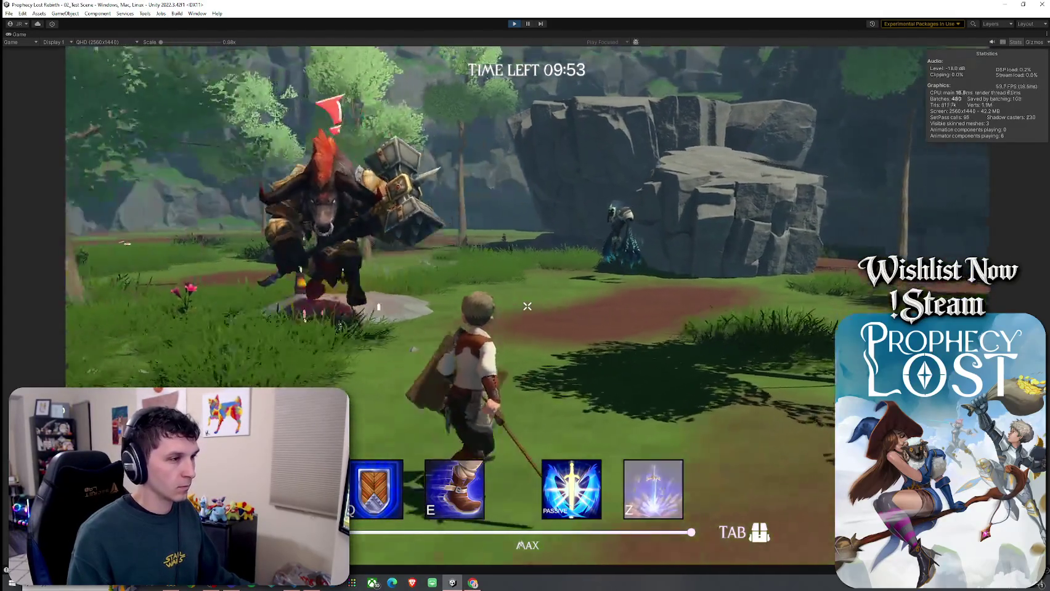
key("w")
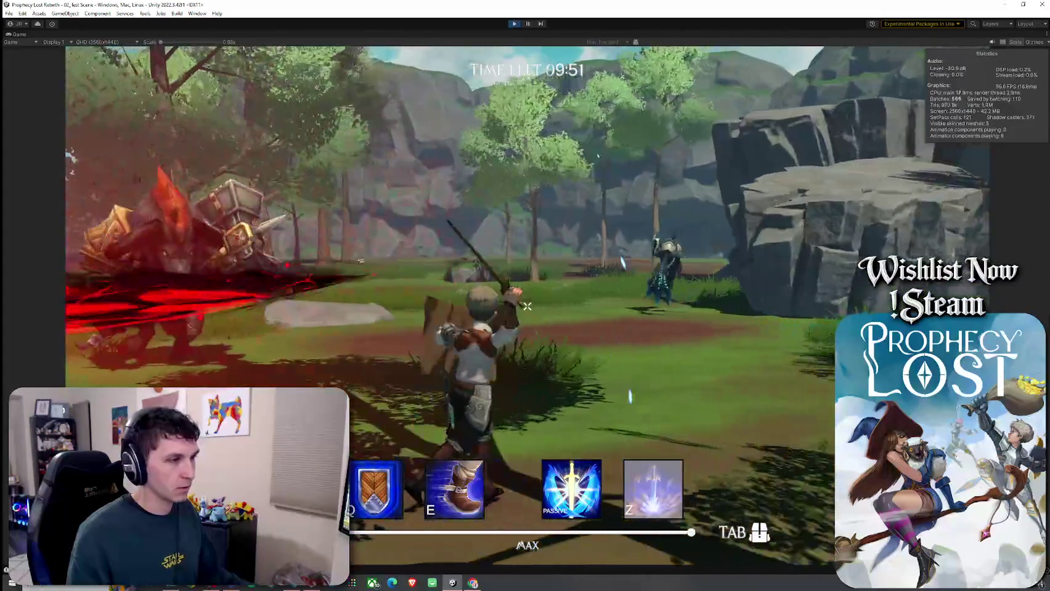
key("w")
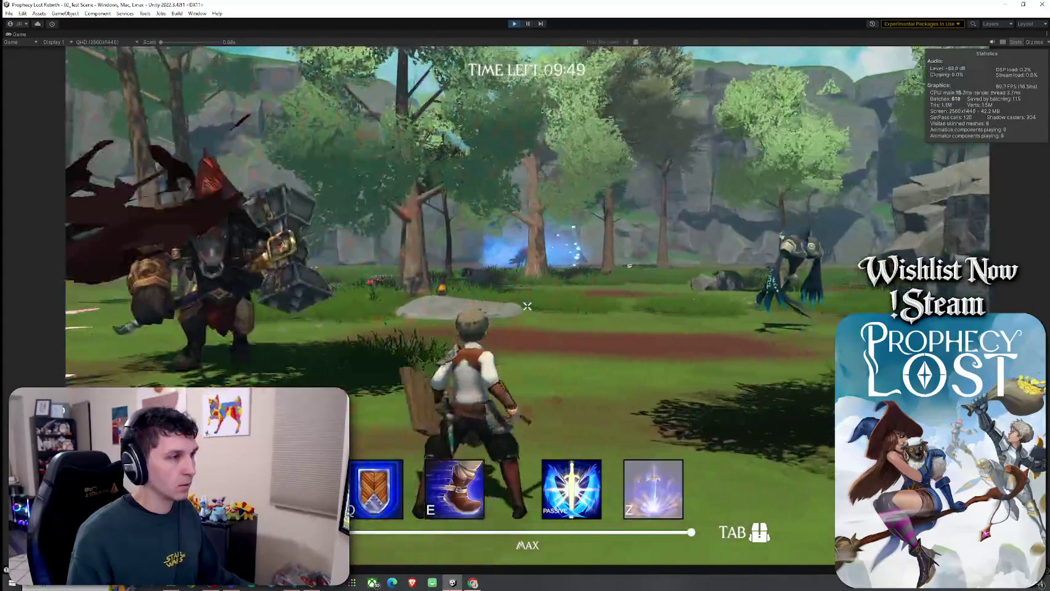
key("w")
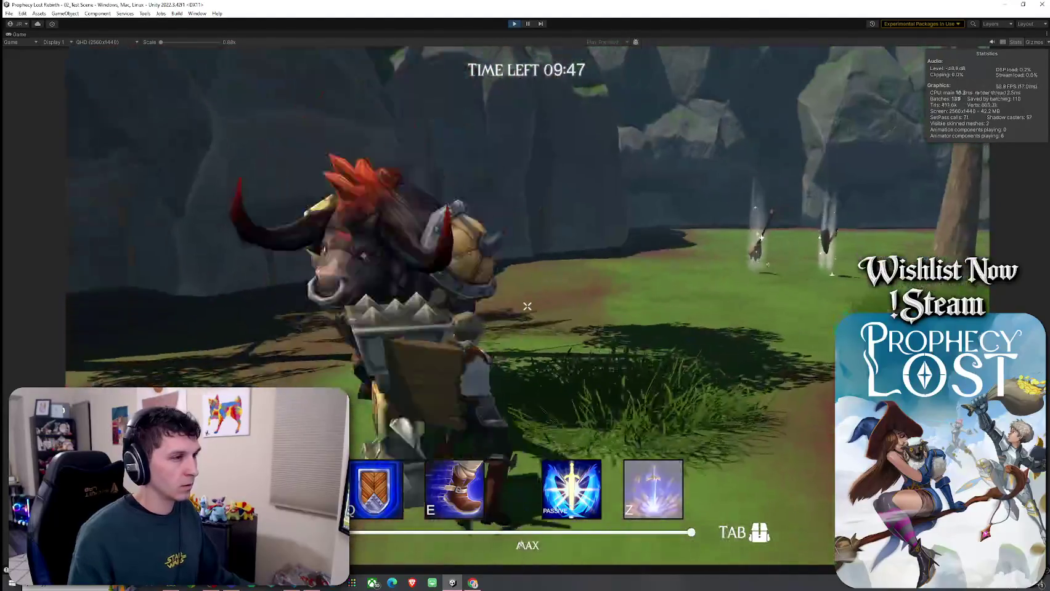
key("w")
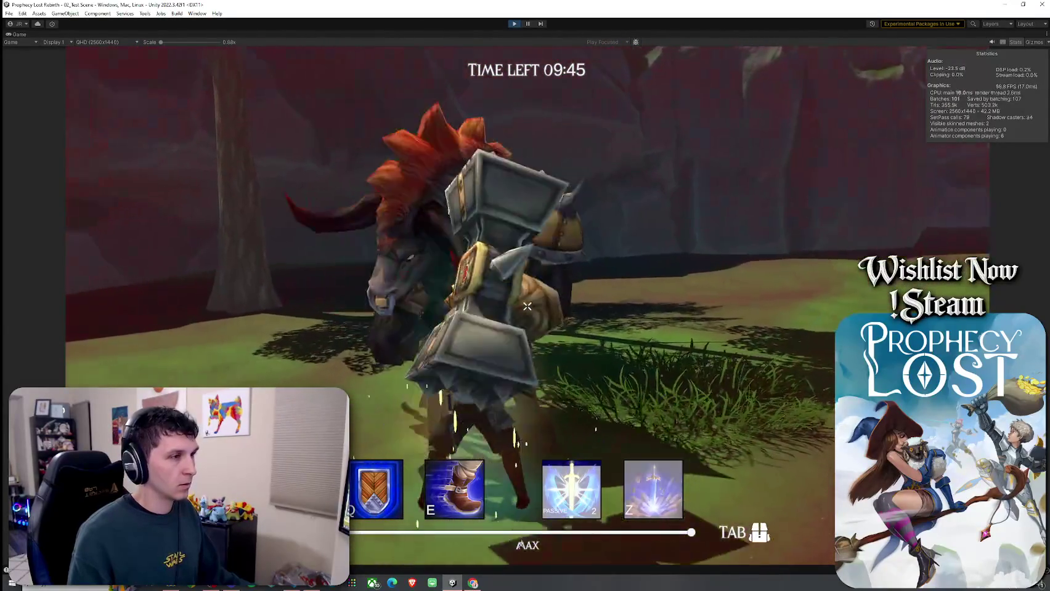
key("w")
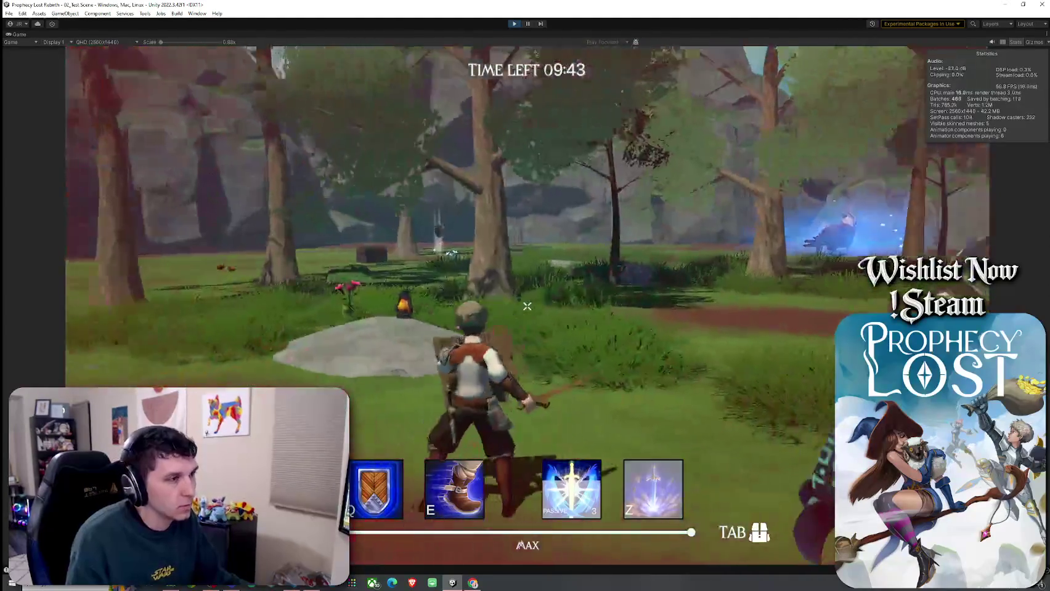
key("w")
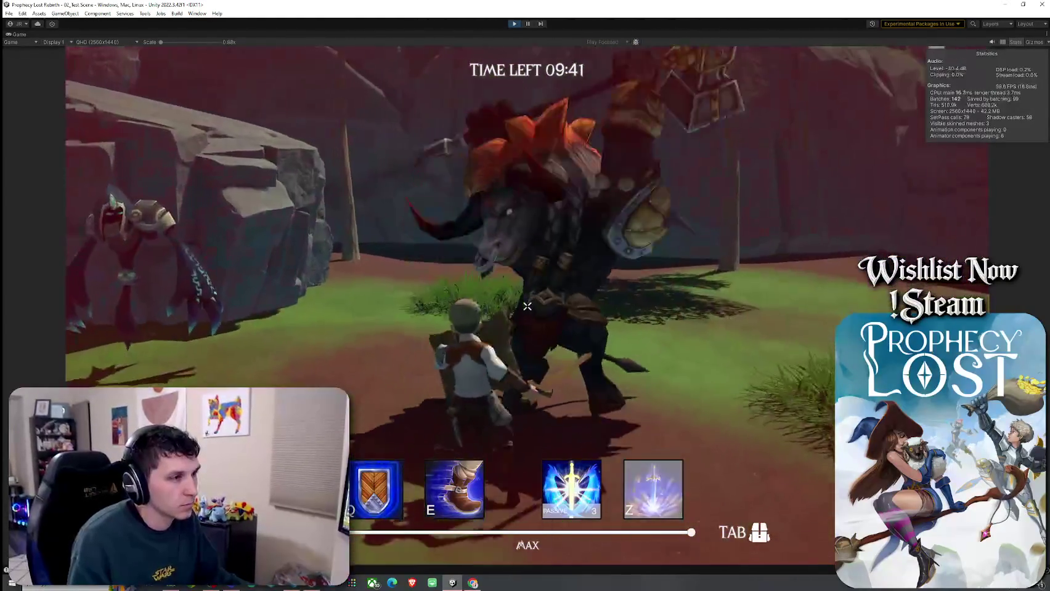
key("w")
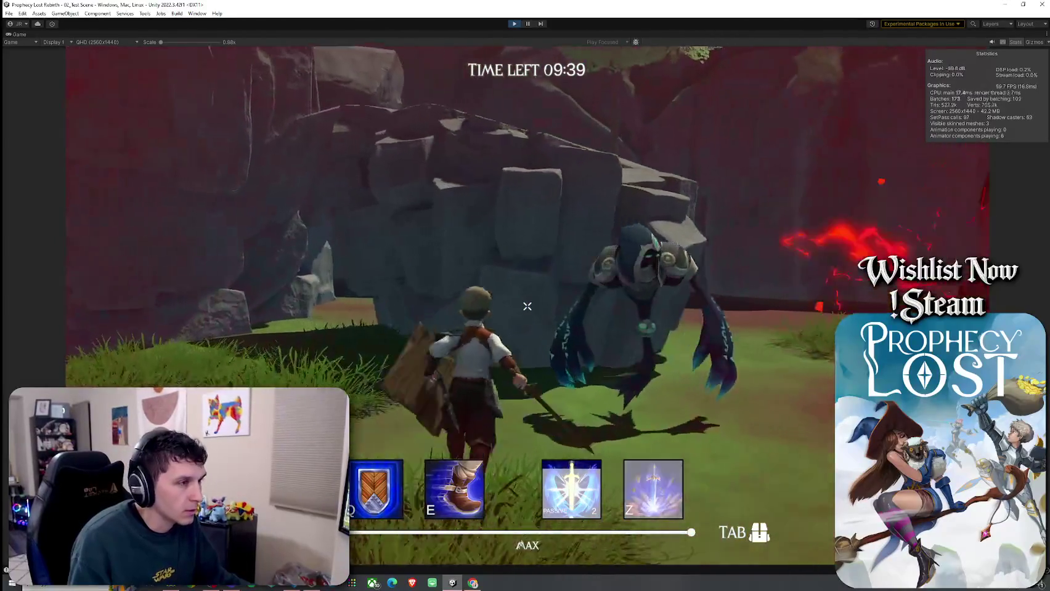
key("space")
key("w")
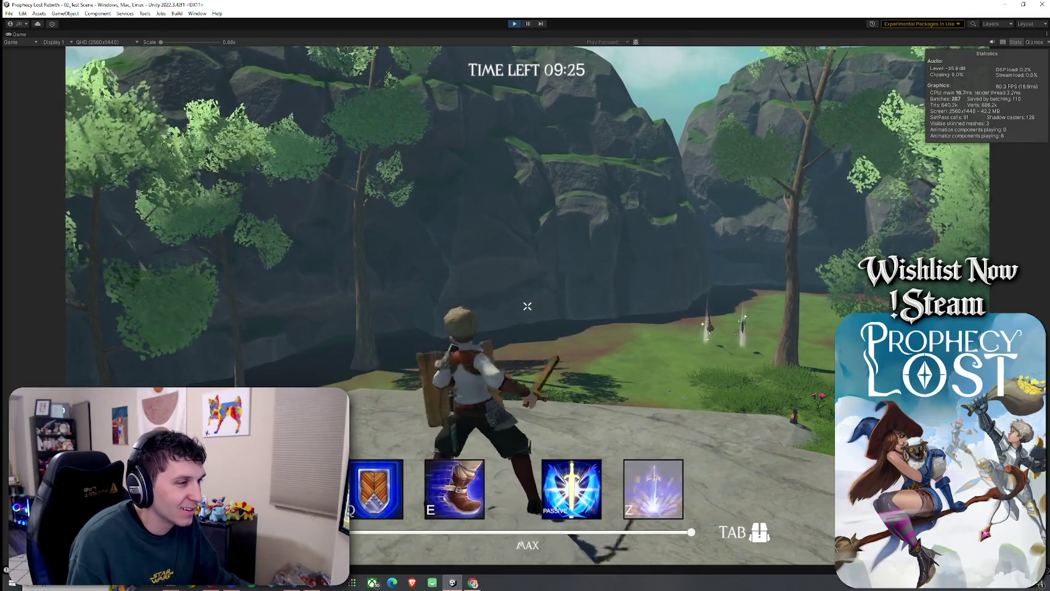
key("w")
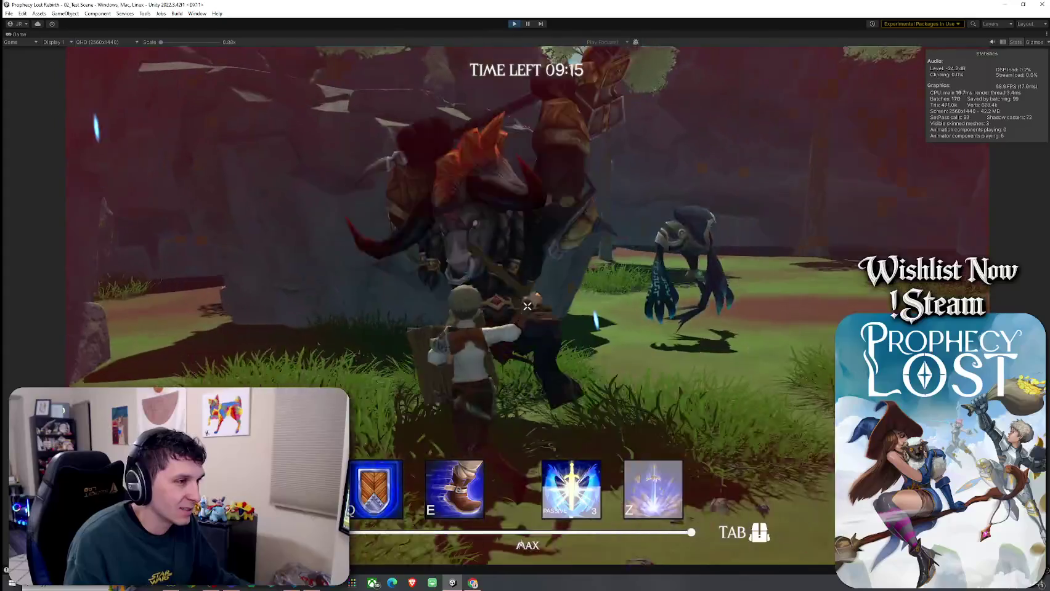
key("w")
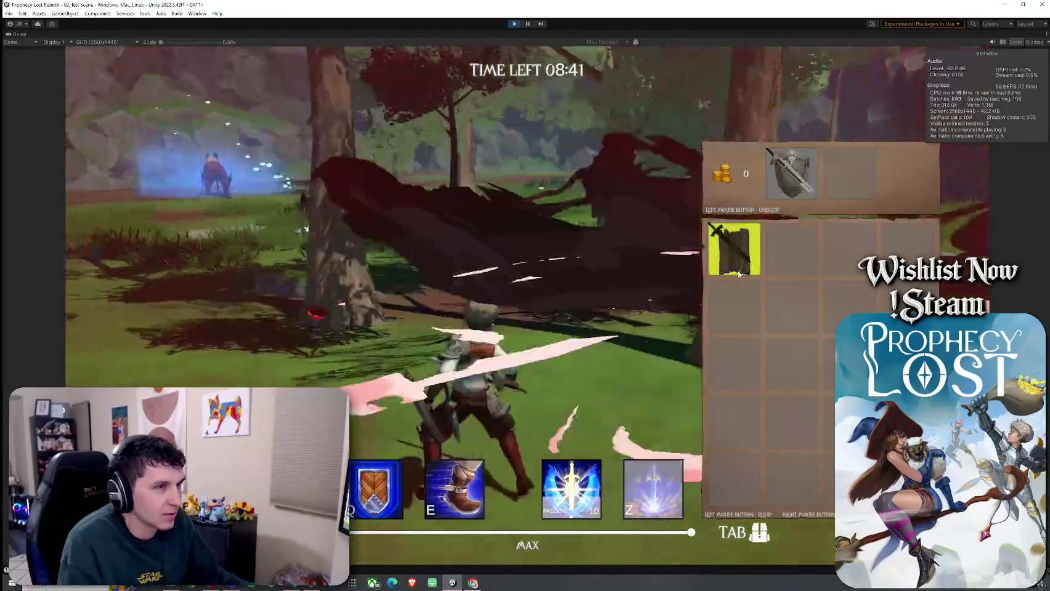
key("Tab")
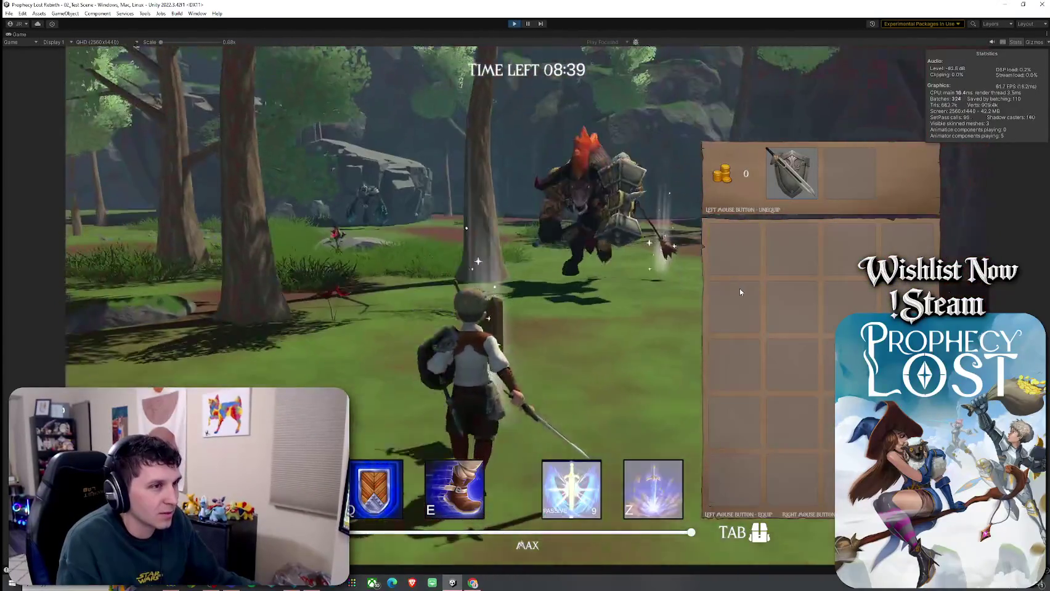
left_click(527, 306)
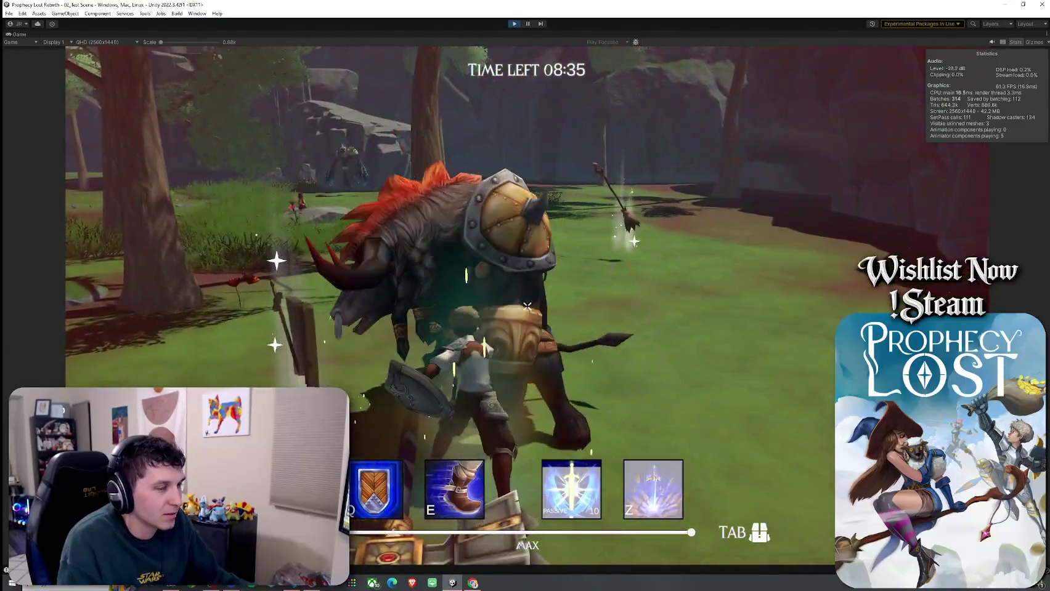
left_click(527, 306)
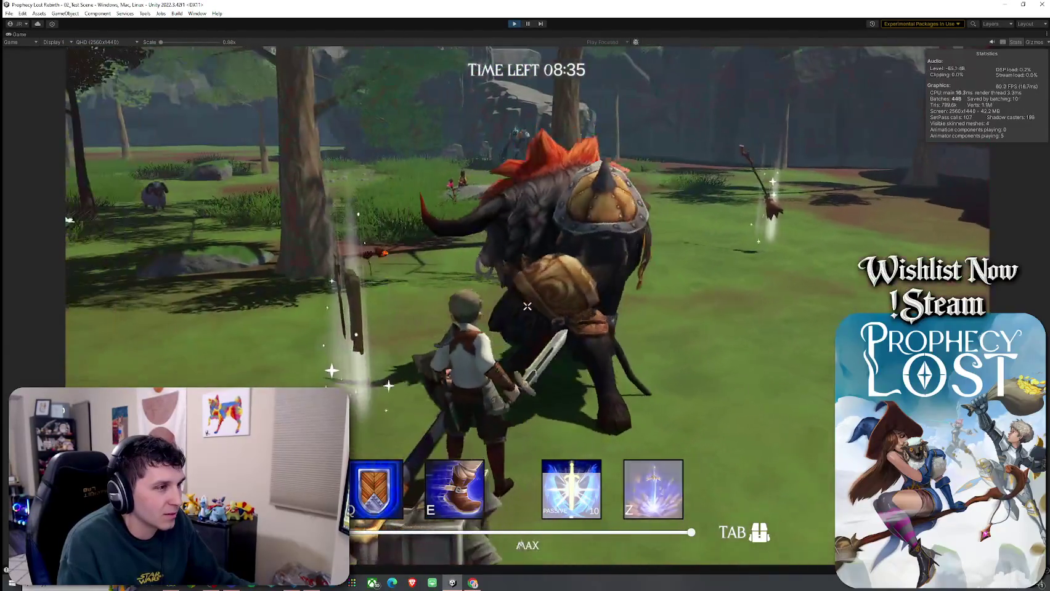
- Pick up the wooden loot, equip the sword and shield, and swing an attack combo
key("w")
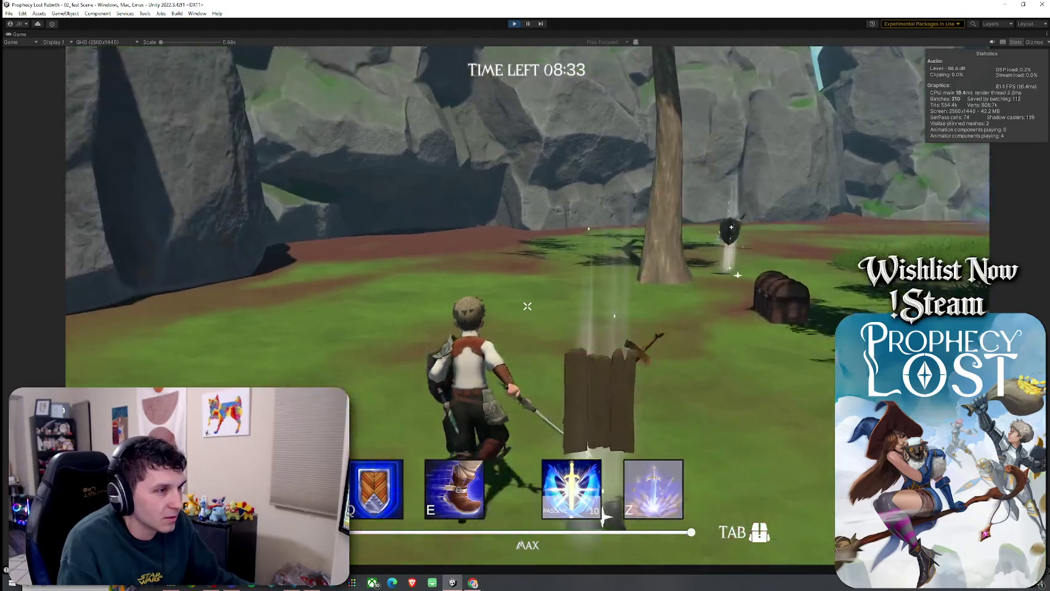
key("w")
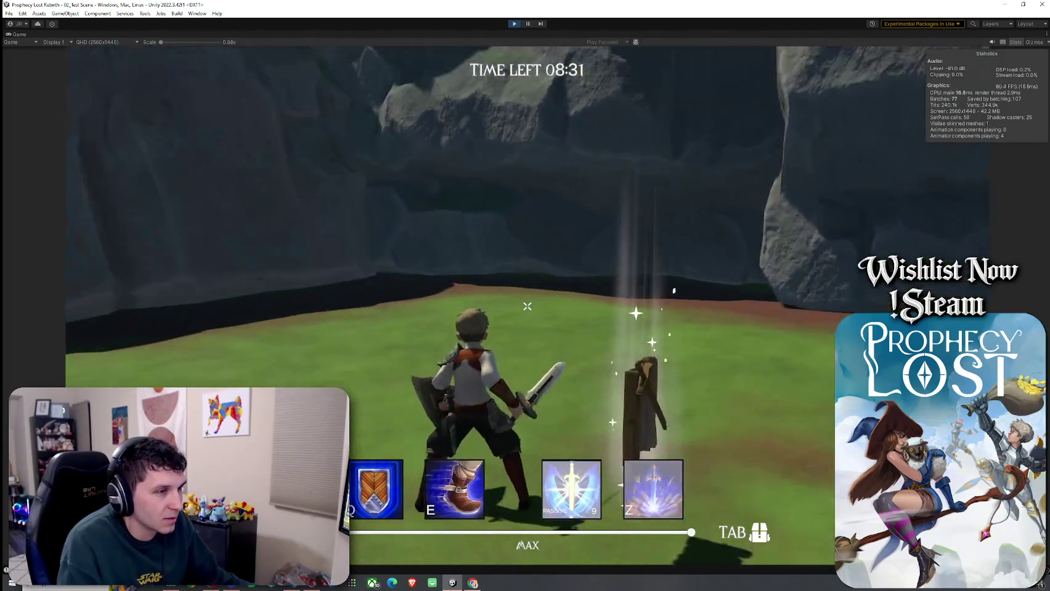
key("s")
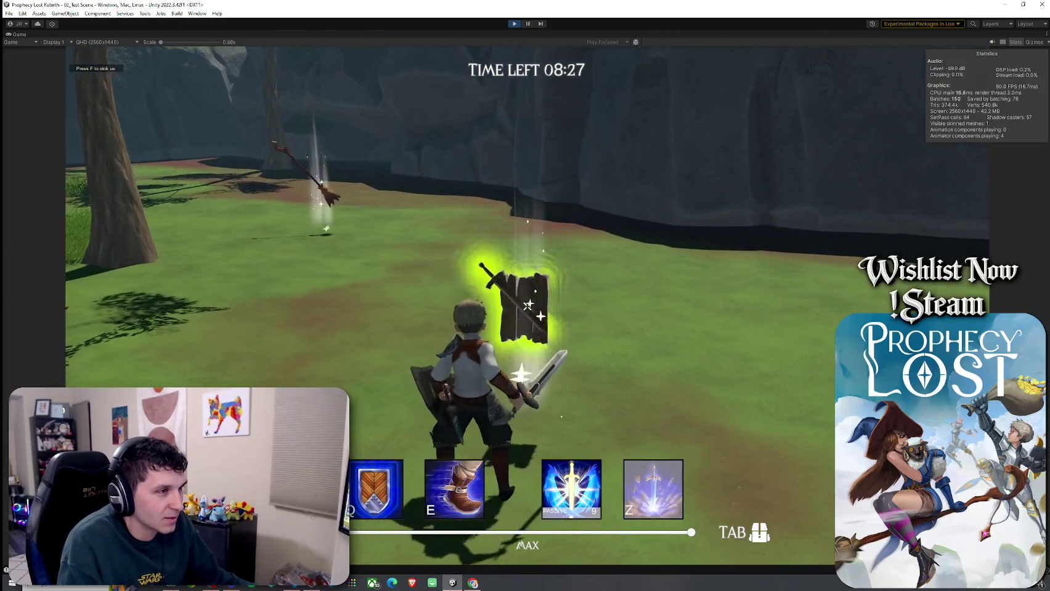
key("f")
key("Tab")
left_click(747, 253)
left_click(748, 253)
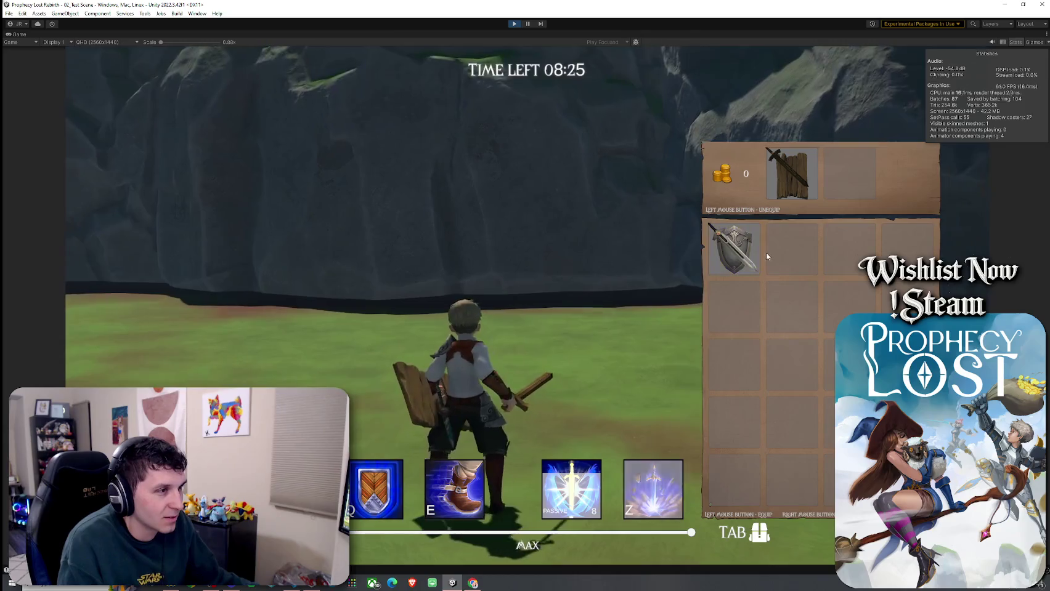
key("Tab")
left_click(526, 306)
left_click(527, 306)
left_click(526, 306)
- Unequip and drop the wooden sword and shield, then stop play mode
key("Tab")
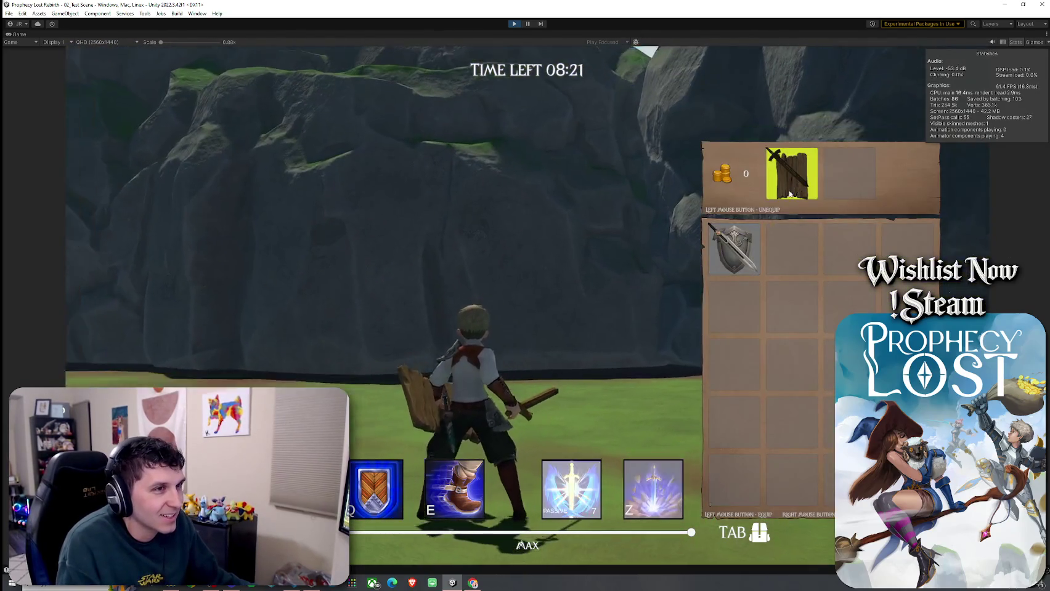
key("w")
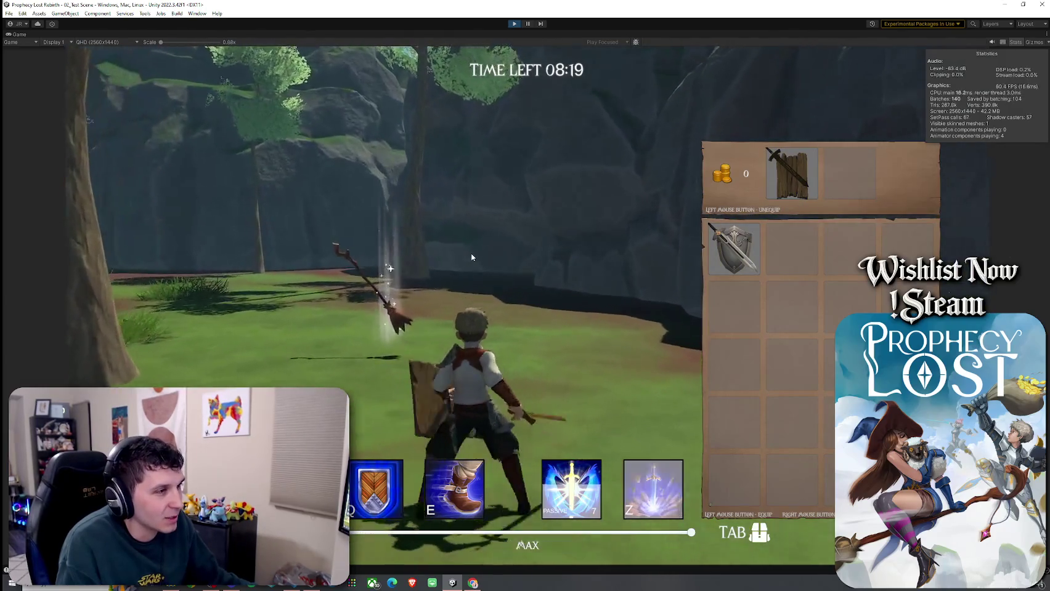
key("w")
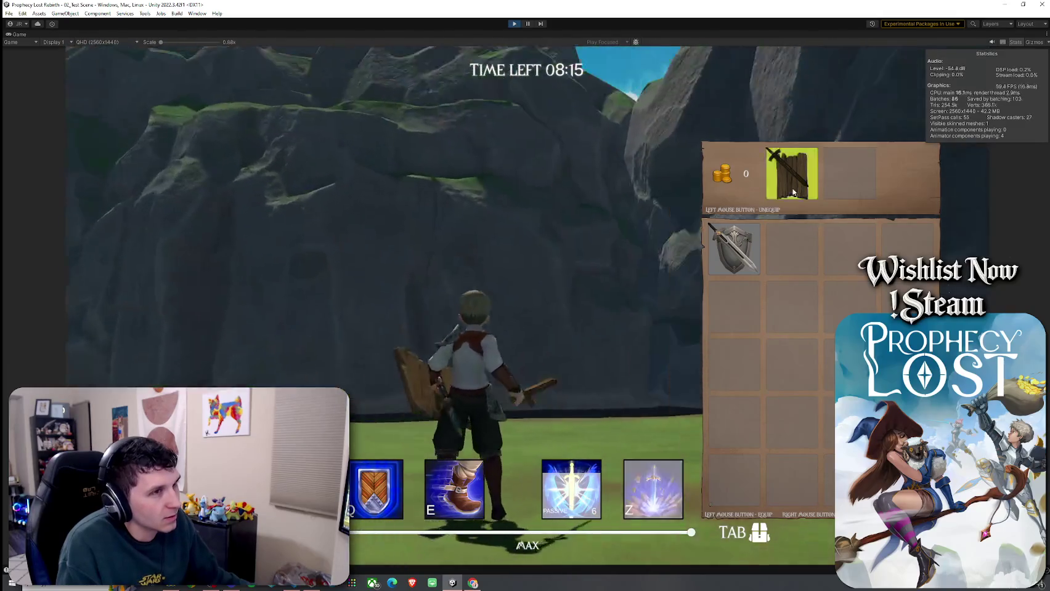
left_click(792, 174)
right_click(795, 246)
key("w")
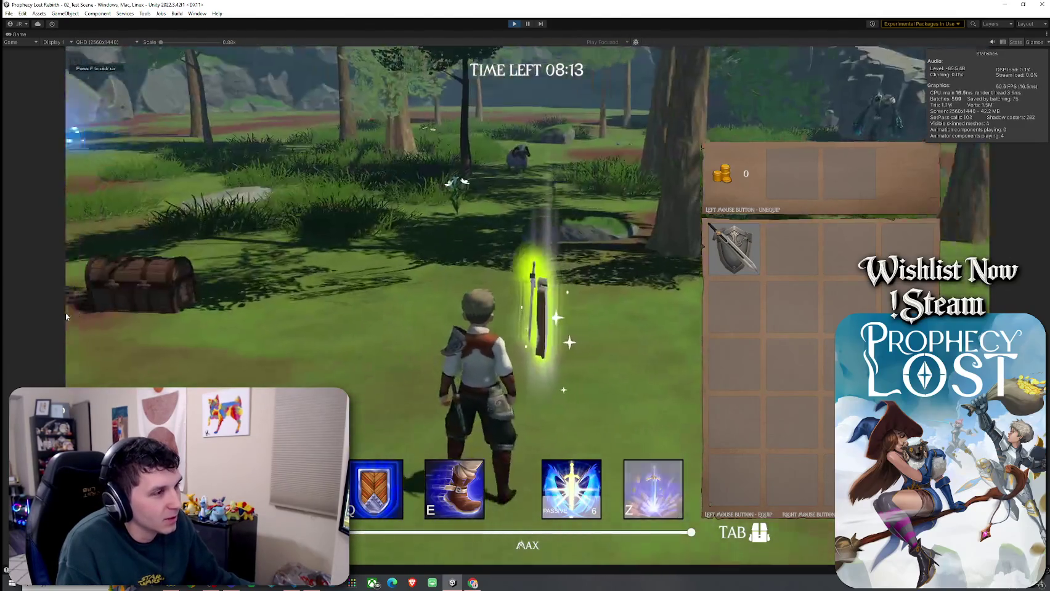
key("Tab")
key("w")
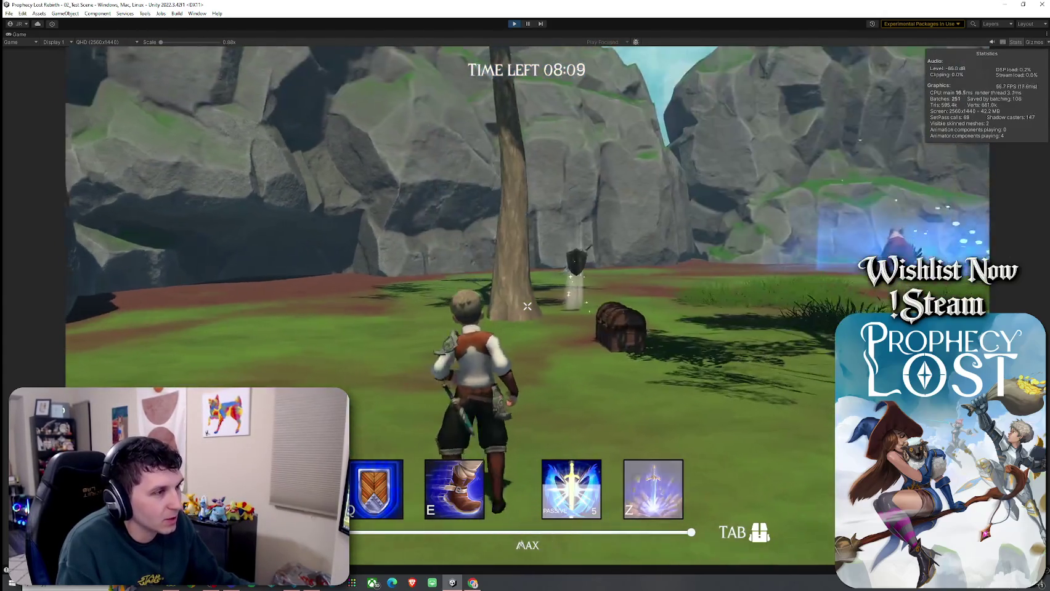
key("super")
left_click(514, 23)
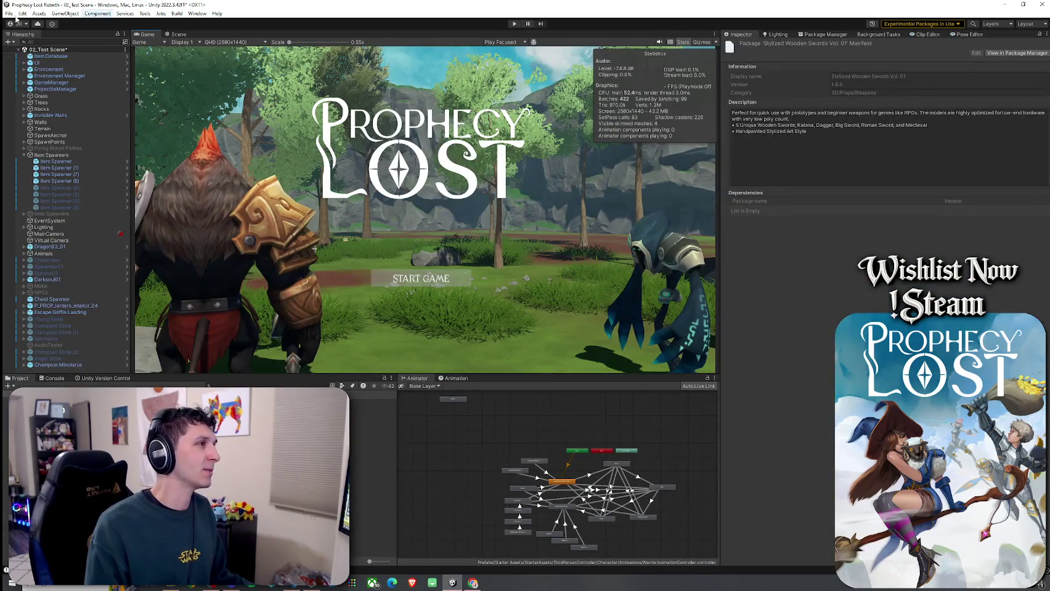
- Save the test scene with Ctrl+S
left_click(10, 13)
left_click(18, 24)
key("Escape")
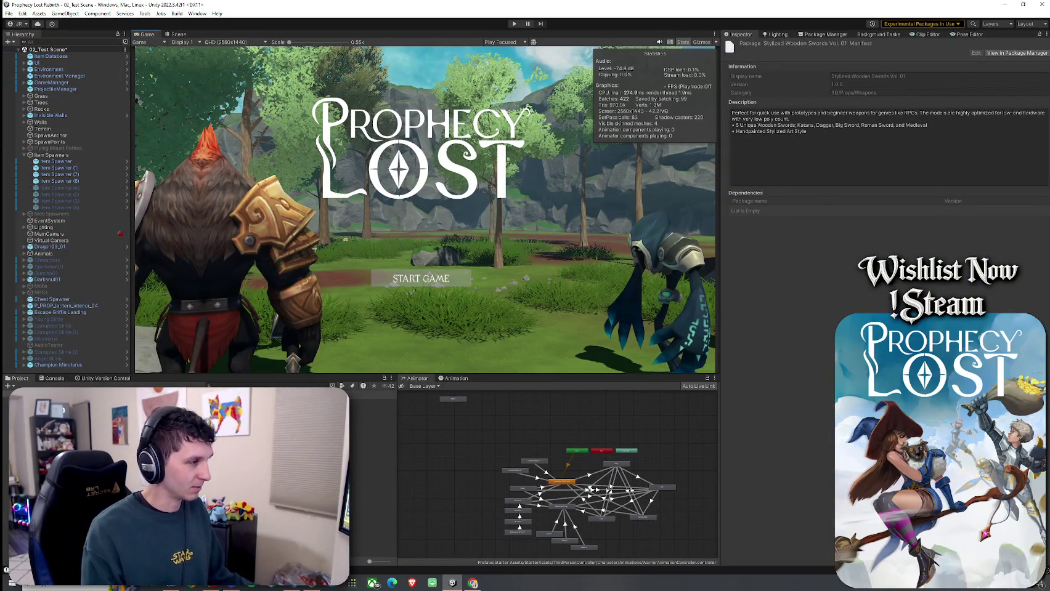
key("ctrl+s")
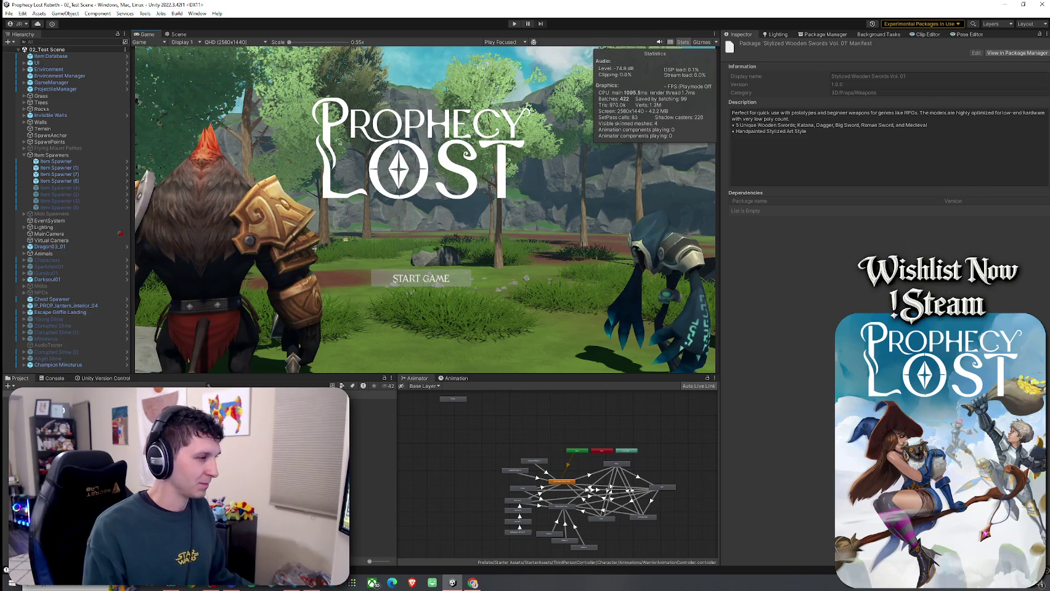
- Open the Wooden Shield prefab to view it, return to the scene, and reselect it
left_click(373, 402)
double_click(373, 402)
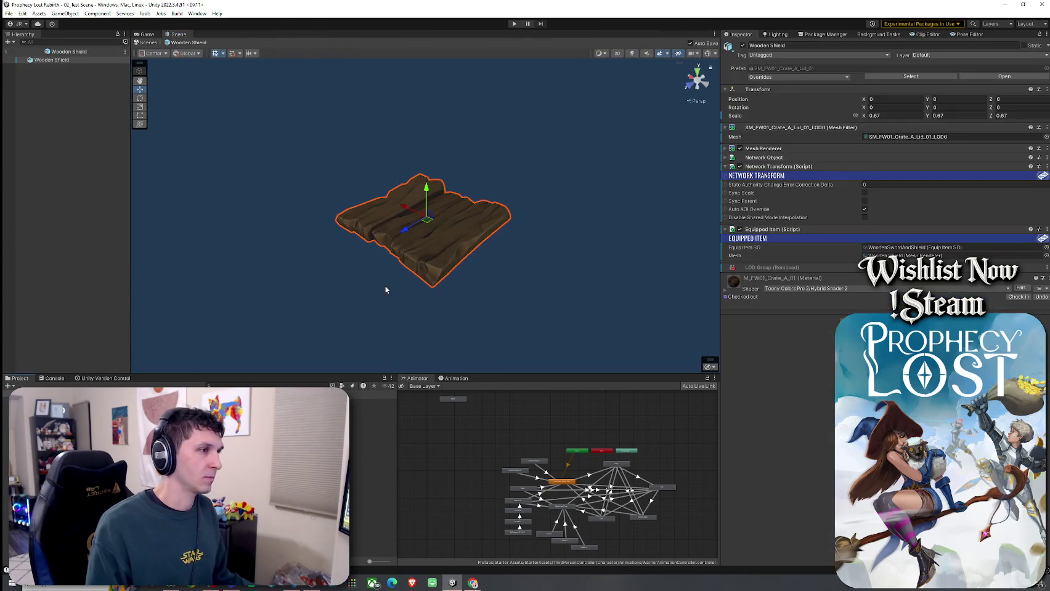
mouse_move(419, 264)
left_mouse_down()
mouse_move(422, 252)
mouse_move(335, 275)
left_mouse_up()
scroll(421, 238, "up", 5)
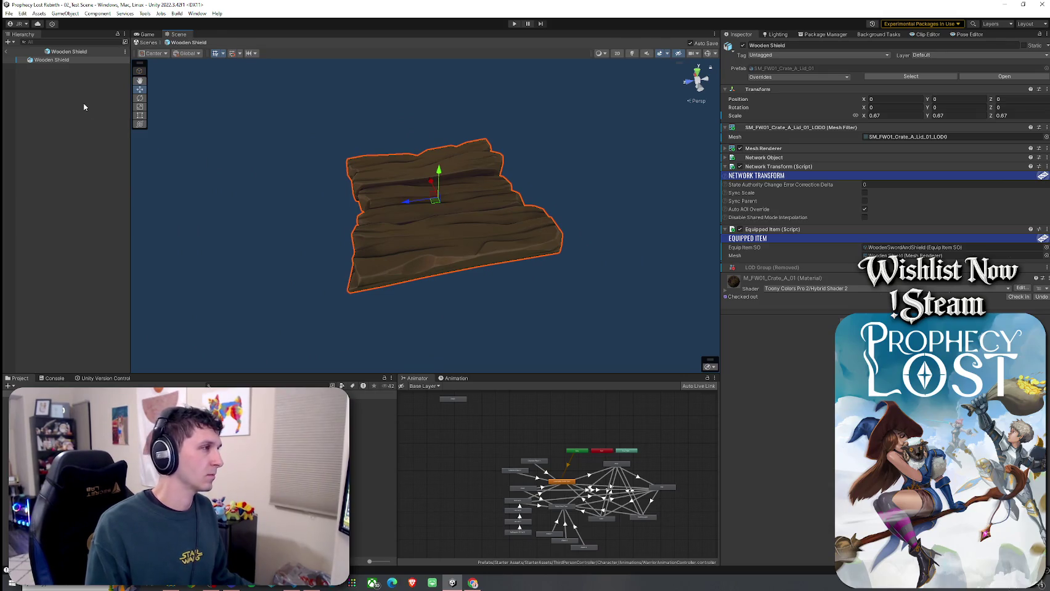
left_click(14, 60)
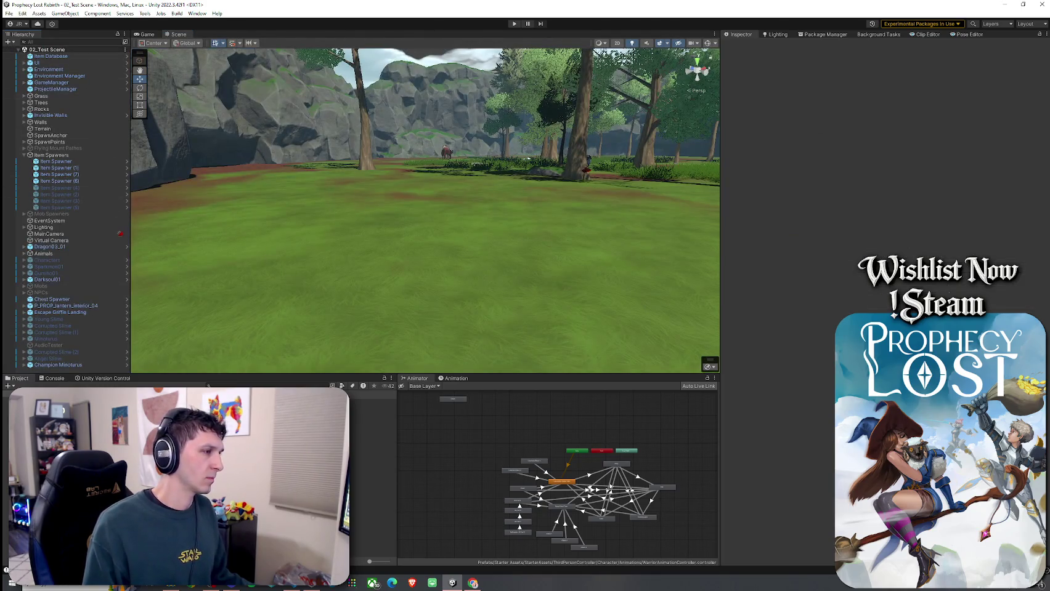
left_click(373, 409)
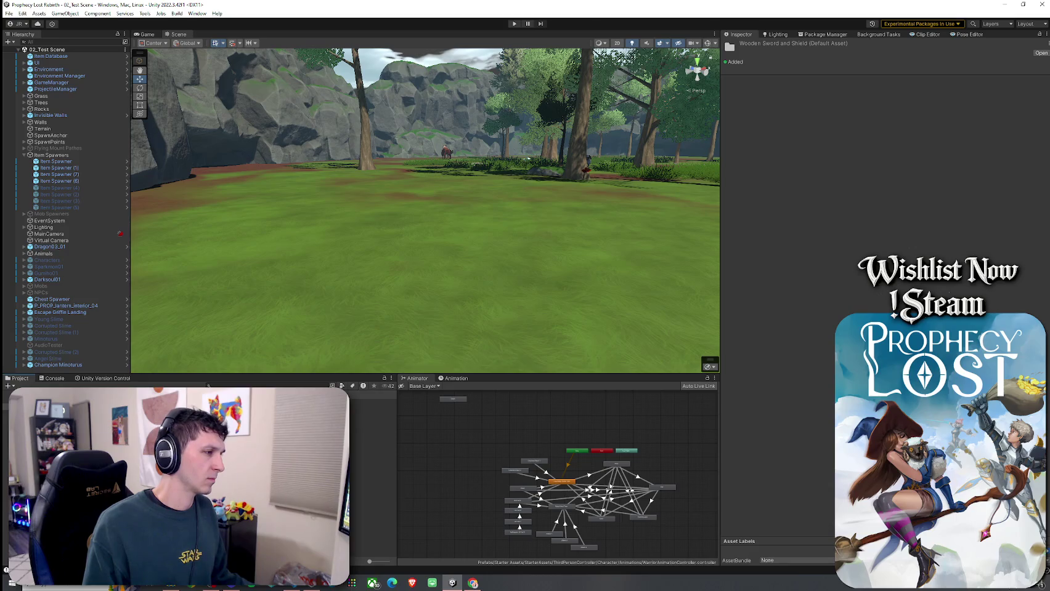
double_click(373, 402)
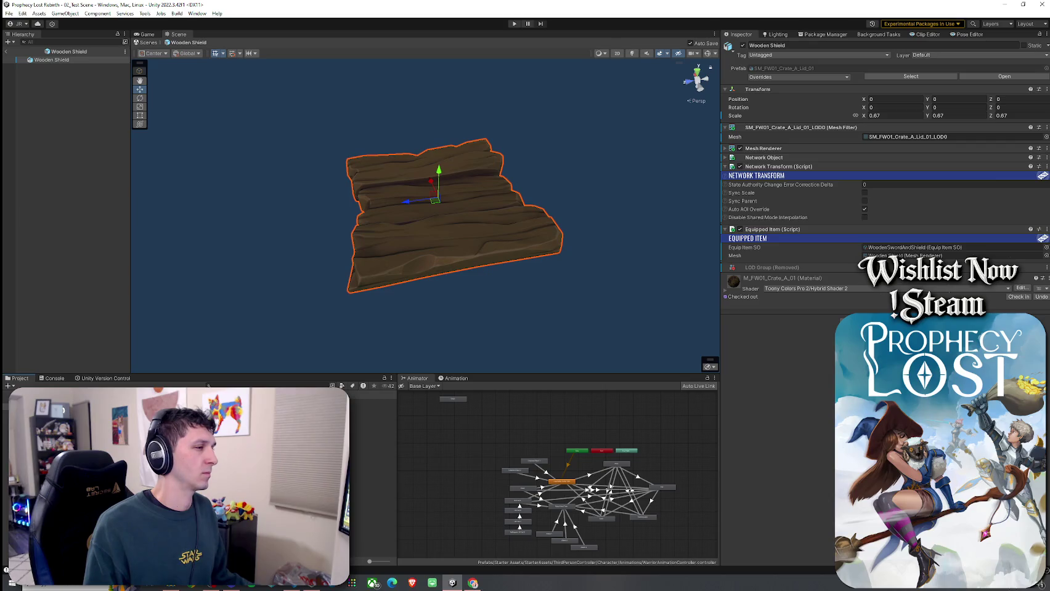
left_click(373, 402)
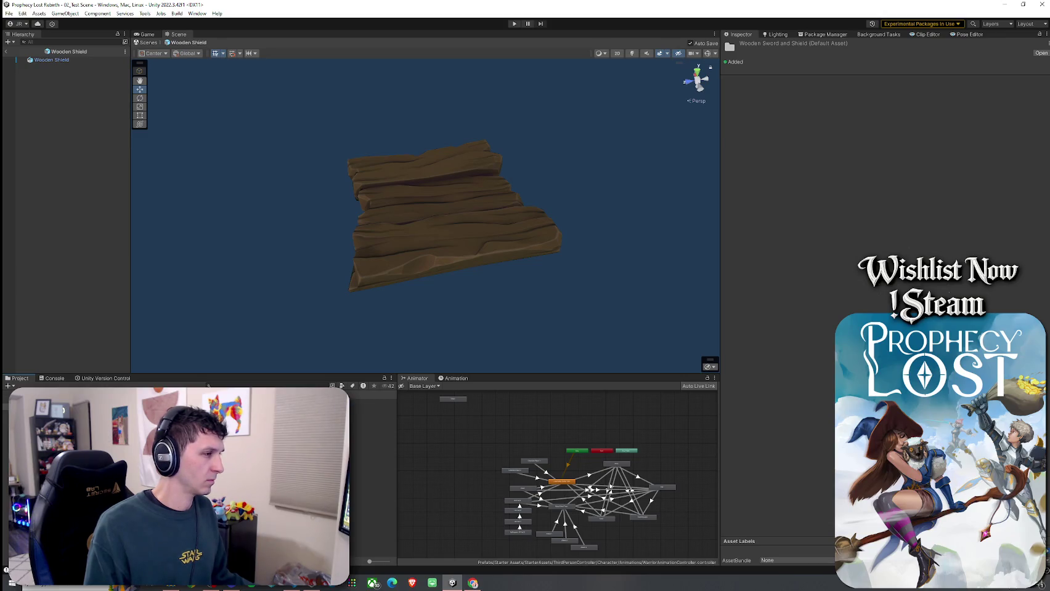
left_click(373, 403)
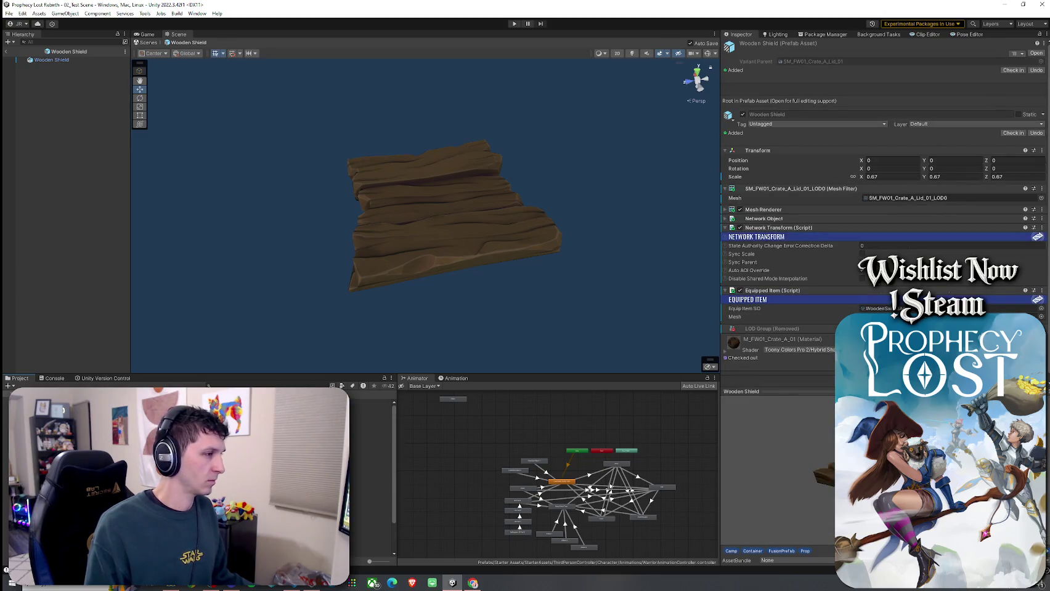
- Search 'Item Prefabs' and select the Knights Broadsword and Shield ITEM prefab
key("ctrl+f")
type("Item Prefabs")
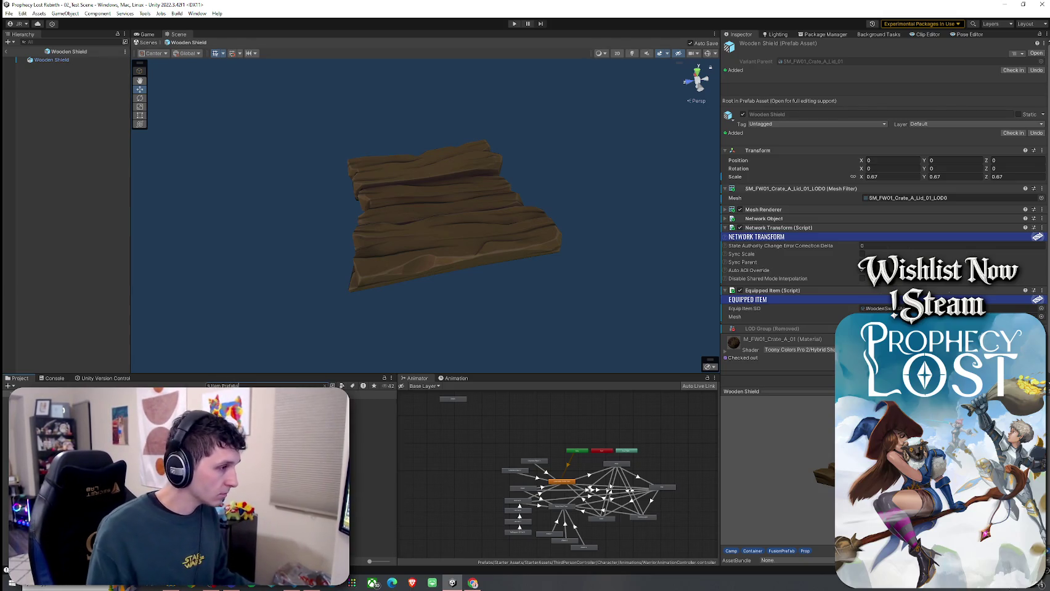
key("Return")
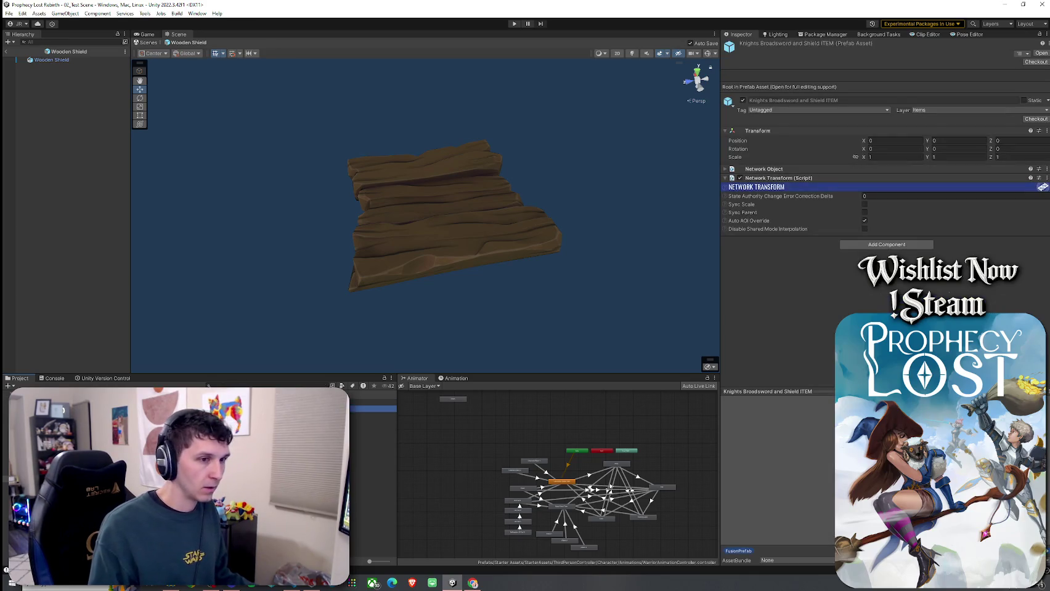
left_click(373, 416)
- Open the item prefab and frame its Wooden Shield for a closer look
double_click(372, 415)
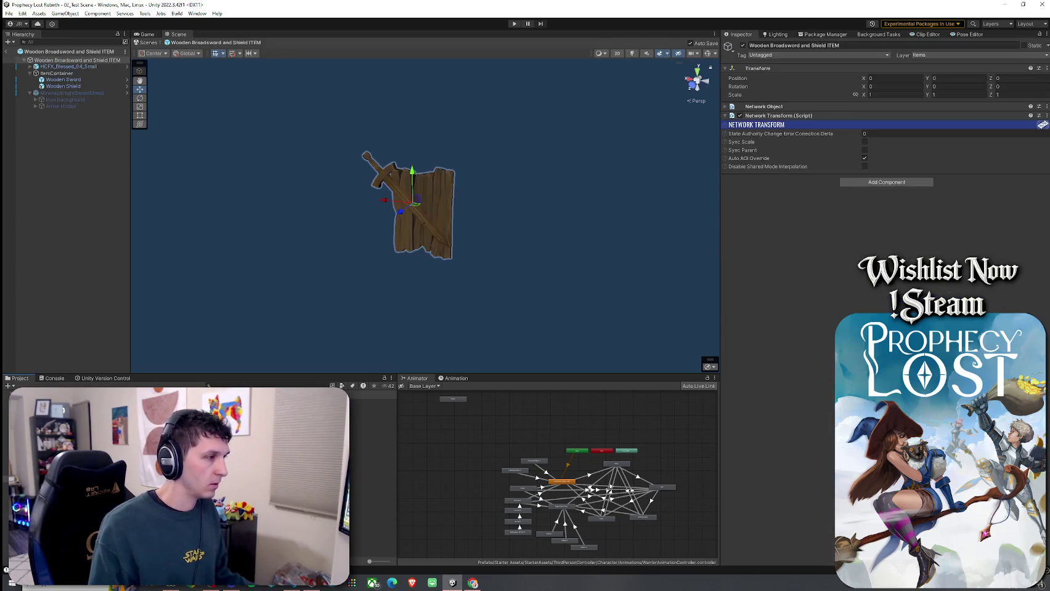
left_click(30, 74)
left_click(63, 86)
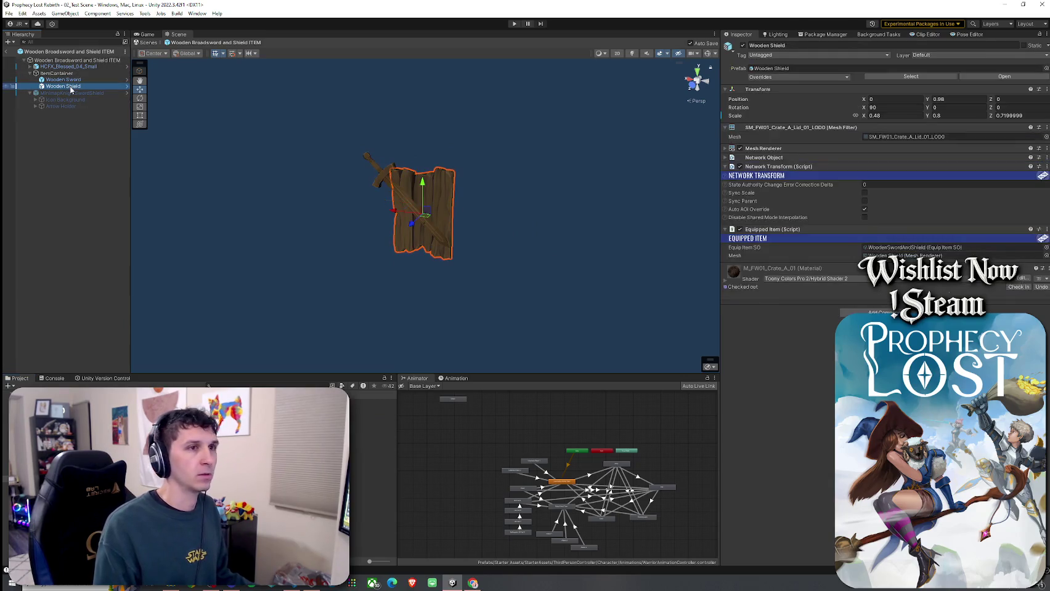
key("f")
left_click_drag(538, 196, 490, 164)
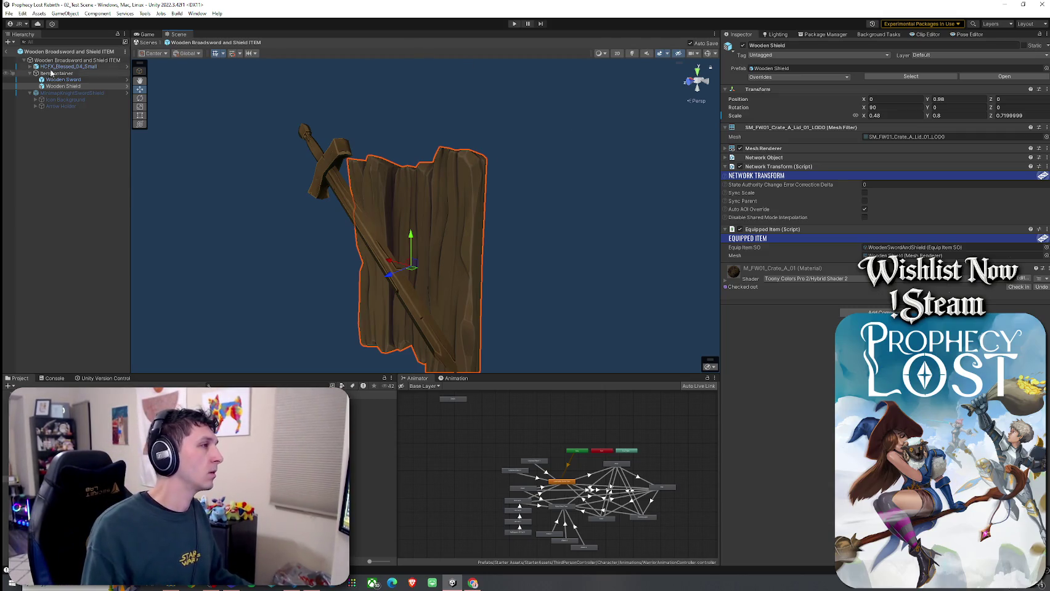
- Return to 02_Test Scene and save it
left_click(6, 51)
left_click(9, 13)
left_click(27, 54)
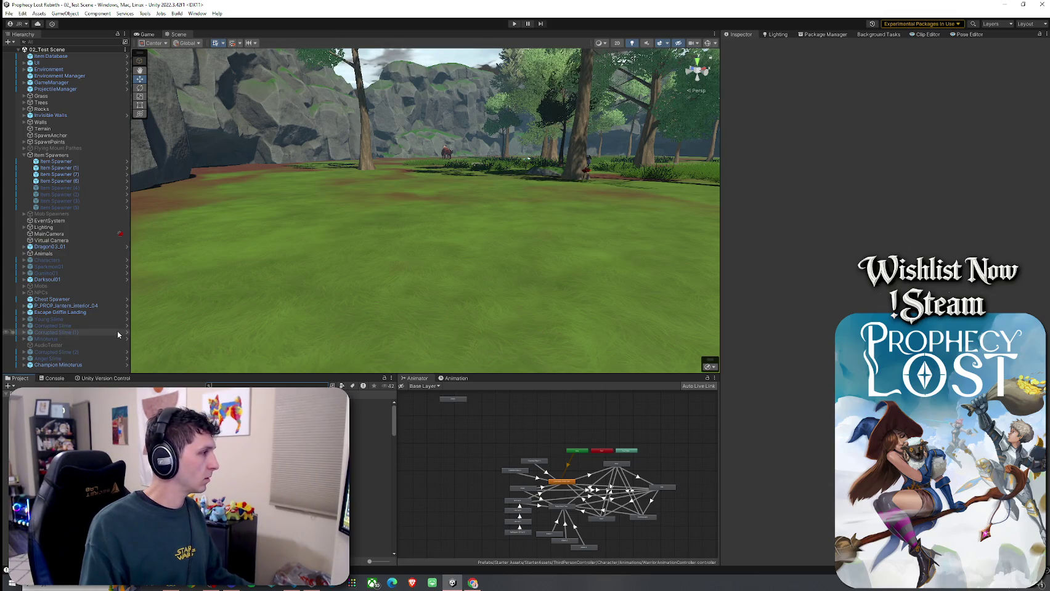
left_click(9, 13)
left_click(27, 54)
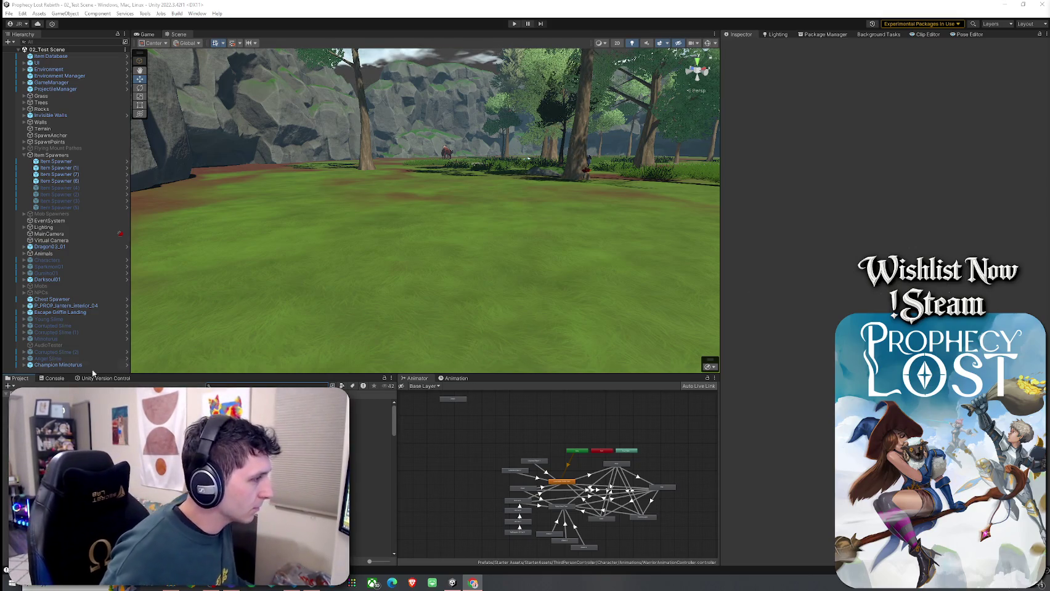
left_click(74, 365)
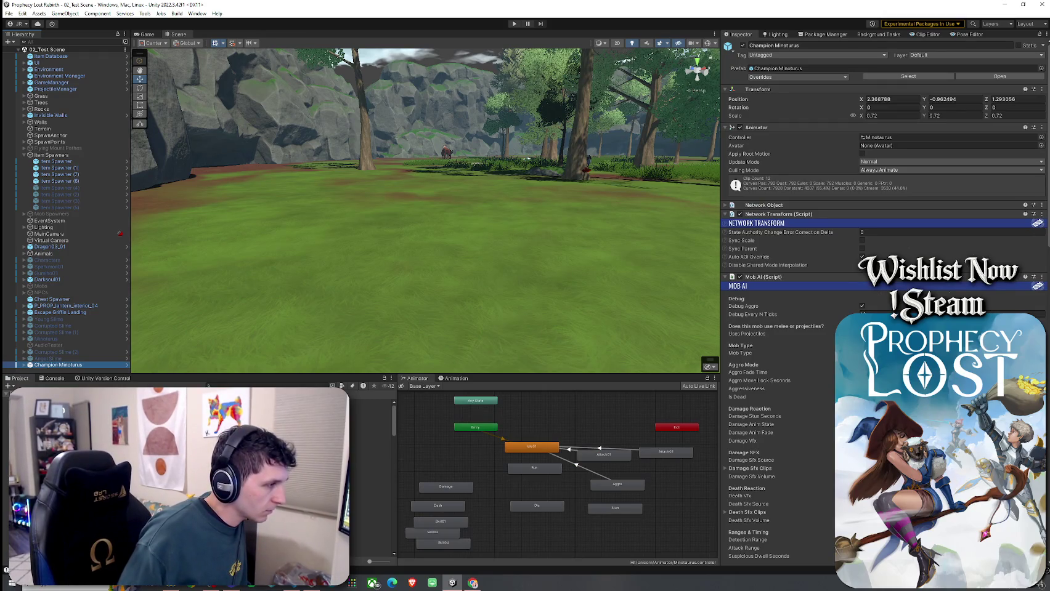
- Save the scene and select the Champion Minoturus object
left_click(9, 13)
left_click(37, 53)
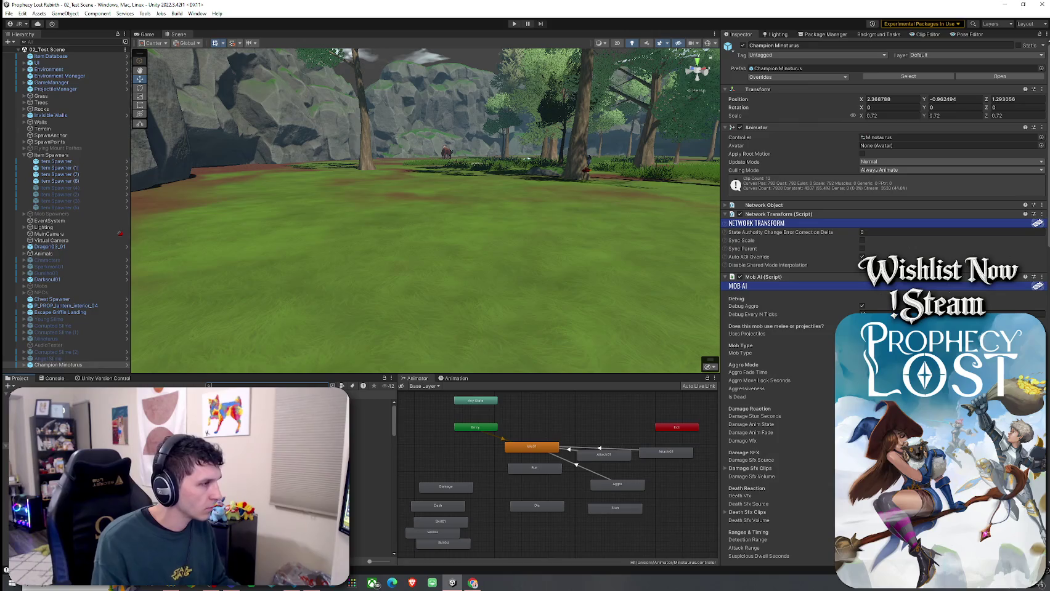
left_click(44, 364)
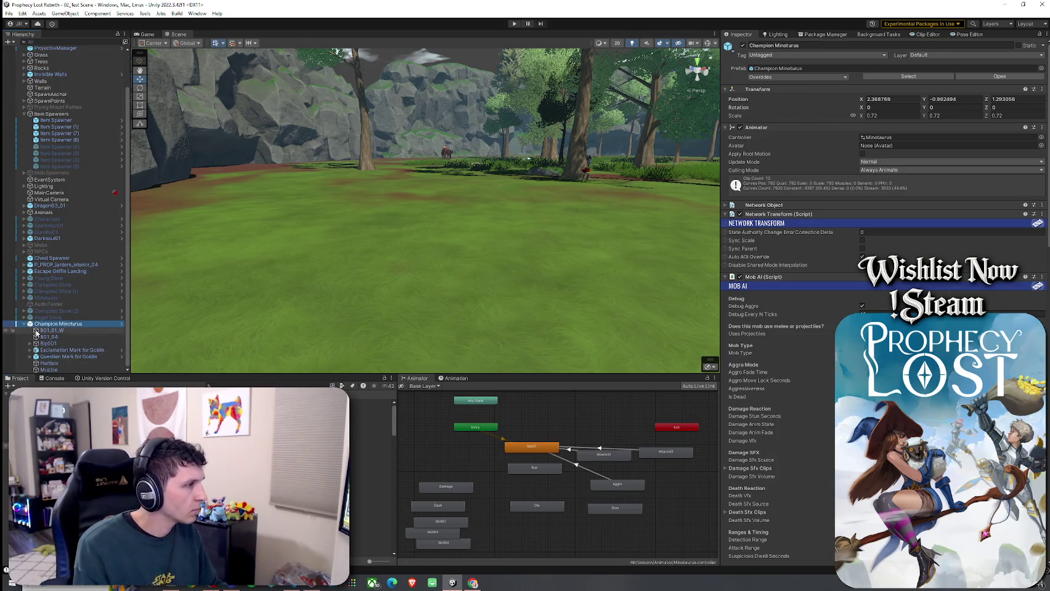
- Browse the project's spell effects folder
left_click(226, 386)
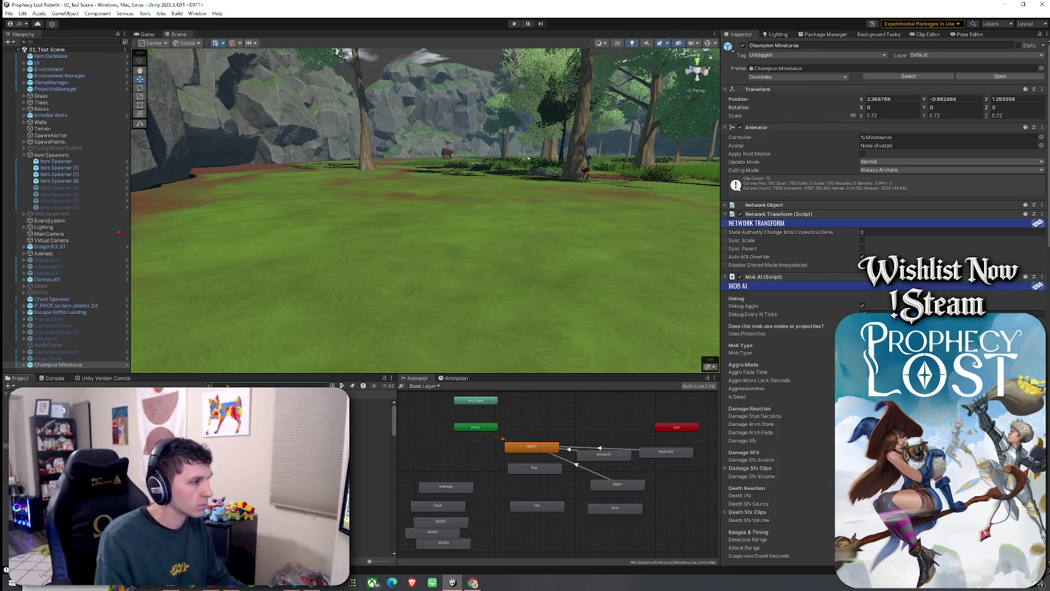
left_click(369, 462)
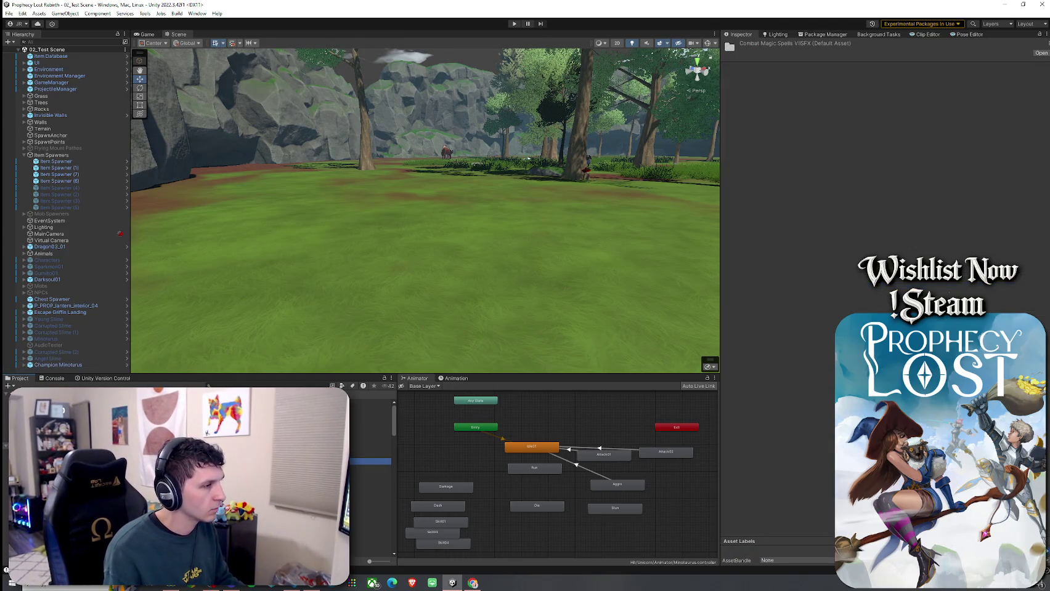
scroll(370, 456, "down", 3)
scroll(370, 456, "up", 3)
scroll(370, 456, "down", 3)
scroll(369, 456, "up", 3)
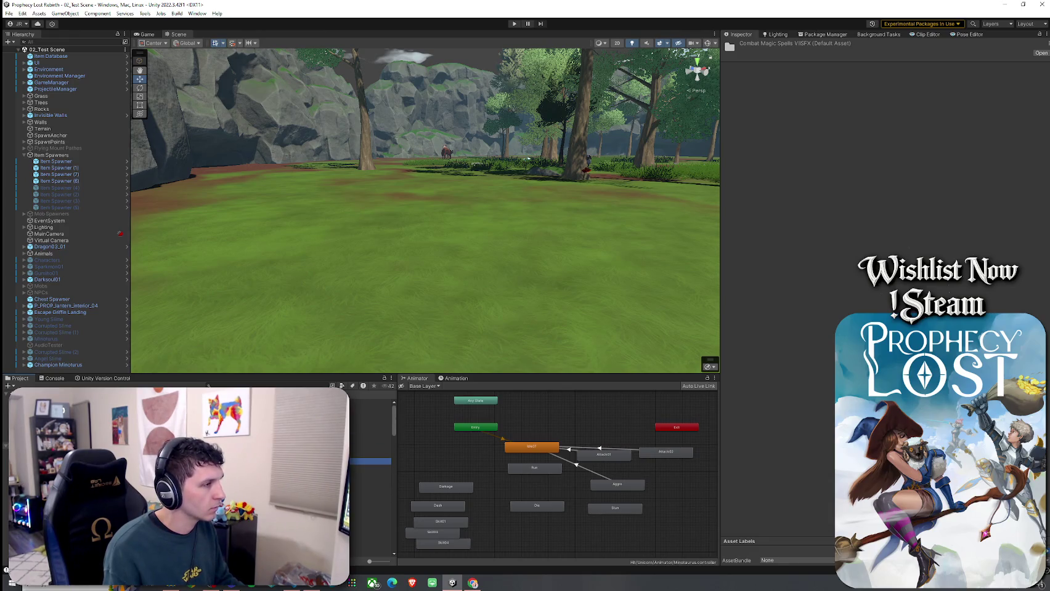
- Check the console, then search the project assets for 'wooden shield'
left_click(370, 402)
left_click(59, 380)
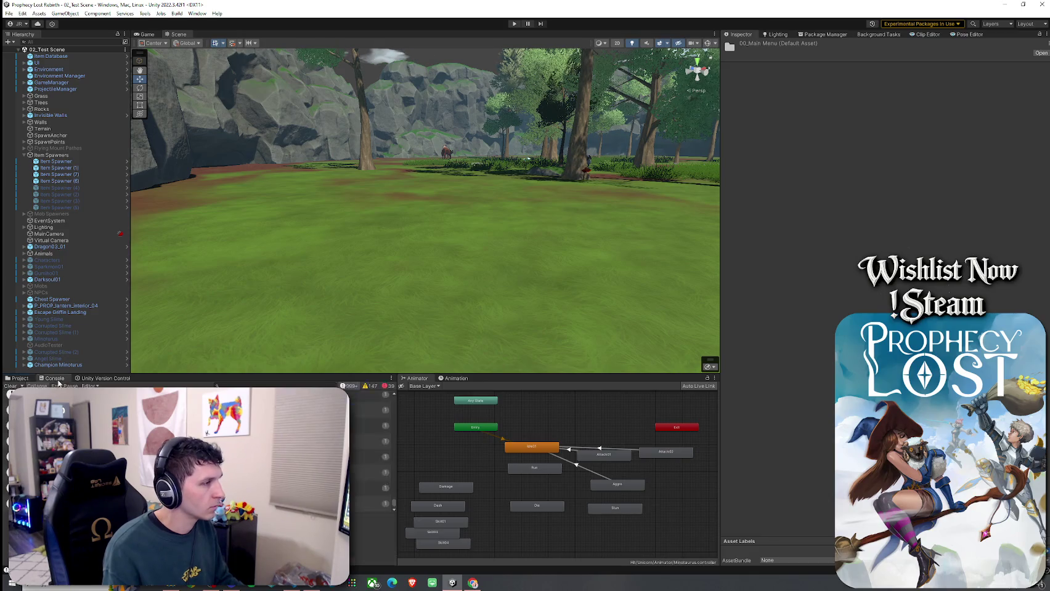
left_click(19, 379)
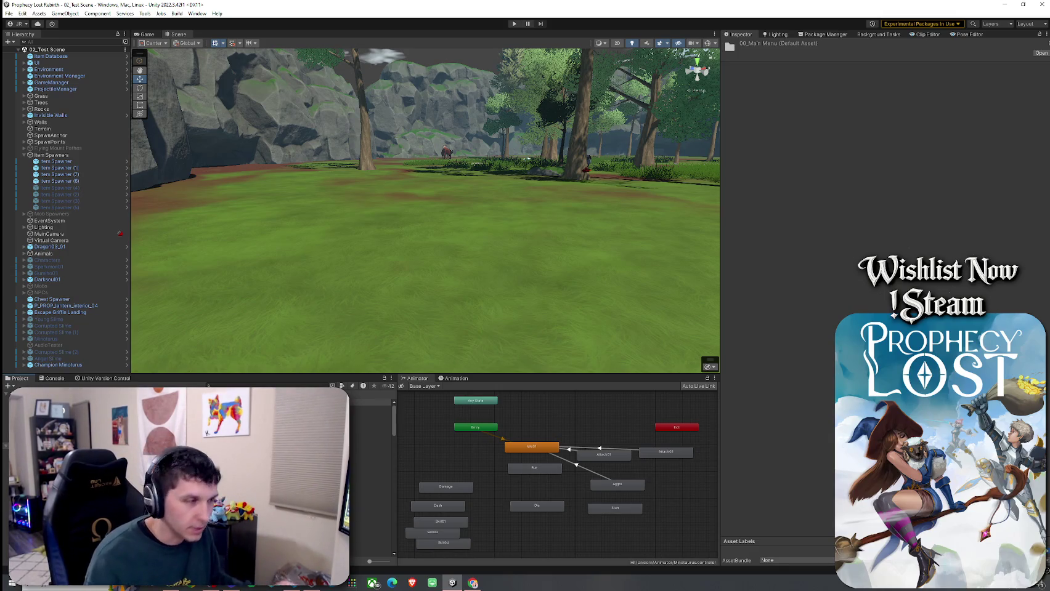
left_click(209, 386)
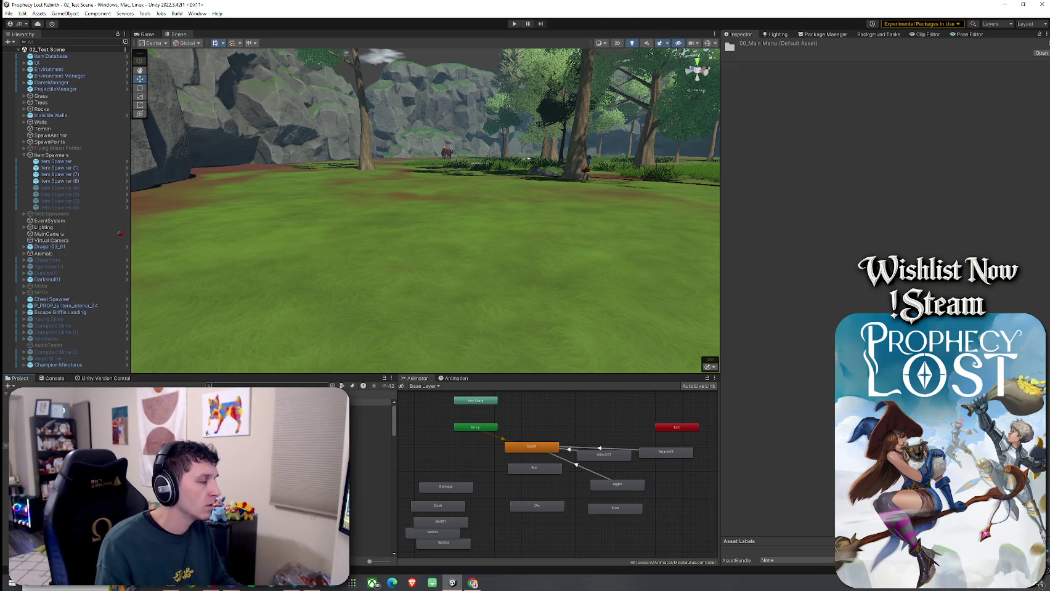
type("wooden shield")
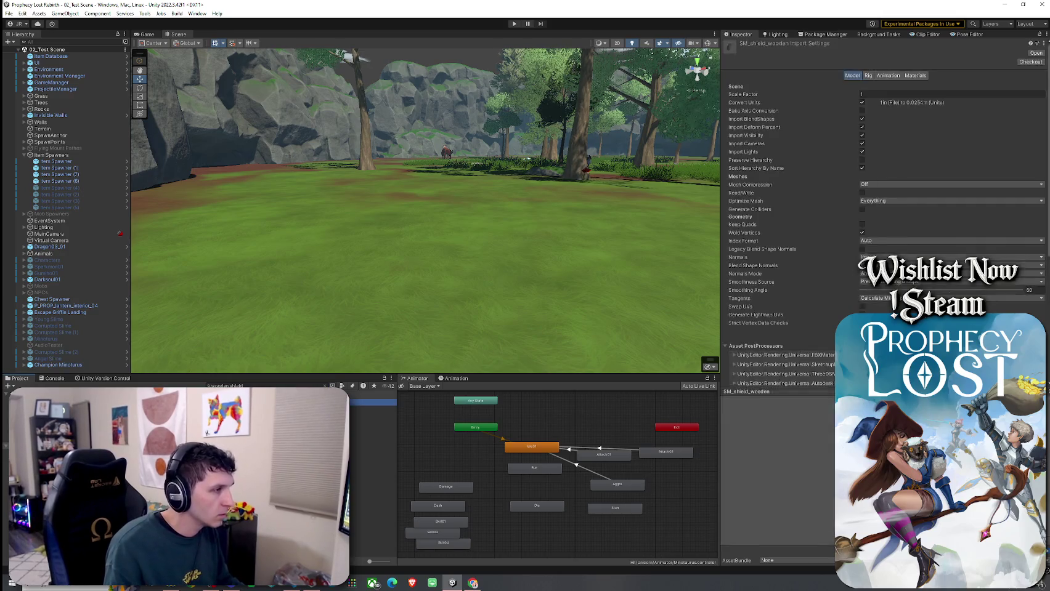
- Open the Wooden Shield prefab and scale it to 0.48, 0.7199, 0.7199
left_click(372, 402)
double_click(373, 402)
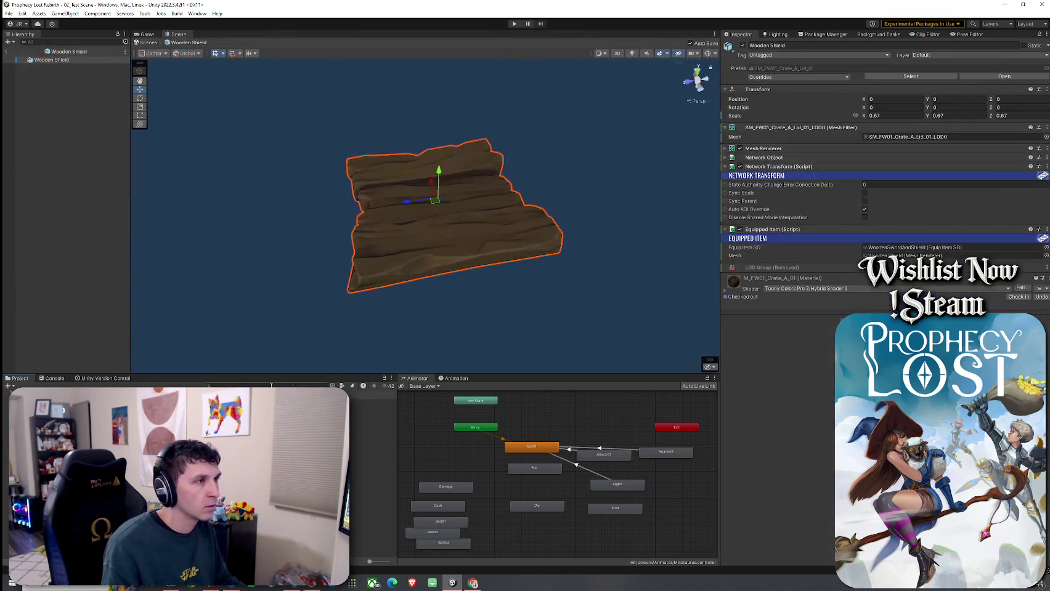
left_click(895, 116)
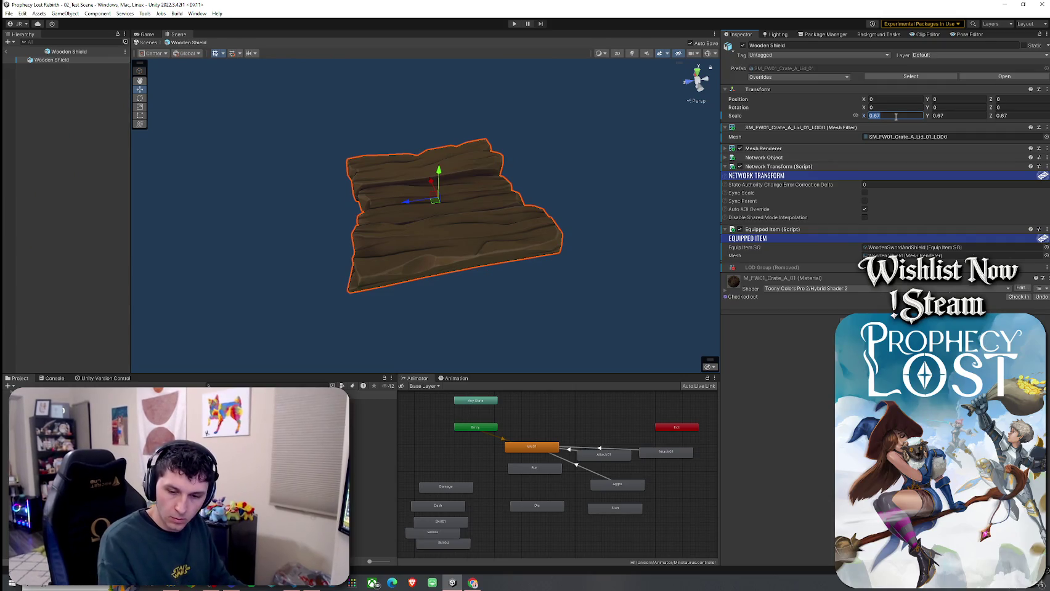
type("0.48")
key("Tab")
type("0.8")
key("Tab")
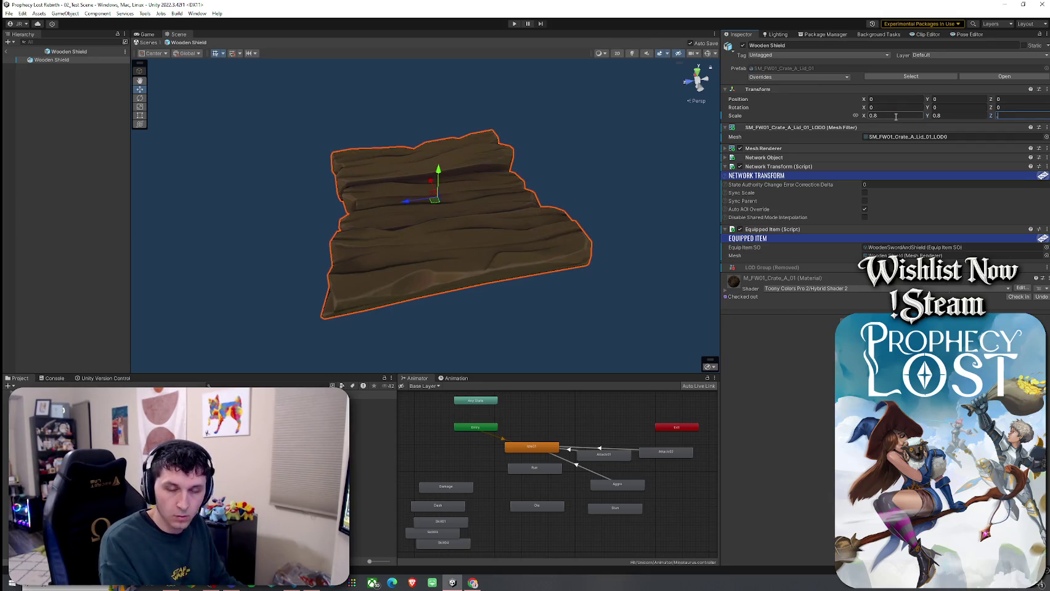
type("0.7199")
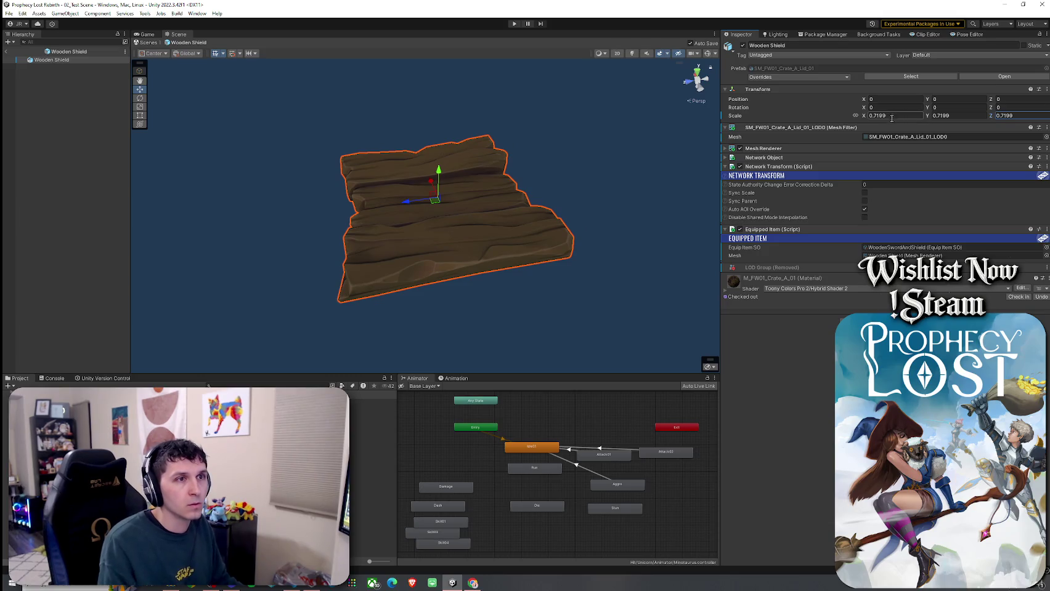
left_click(897, 113)
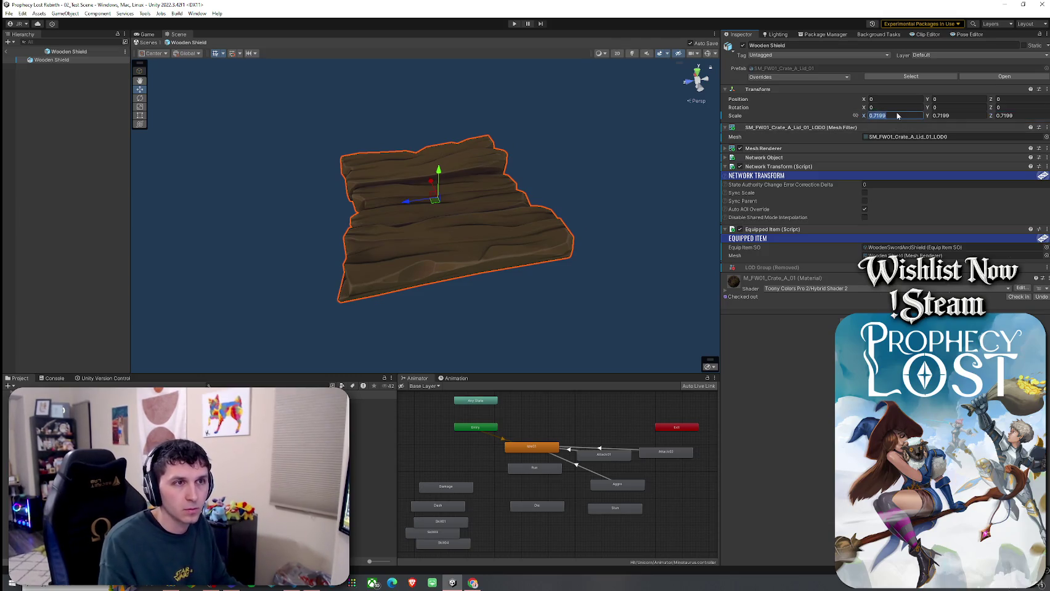
type("0.48")
key("Tab")
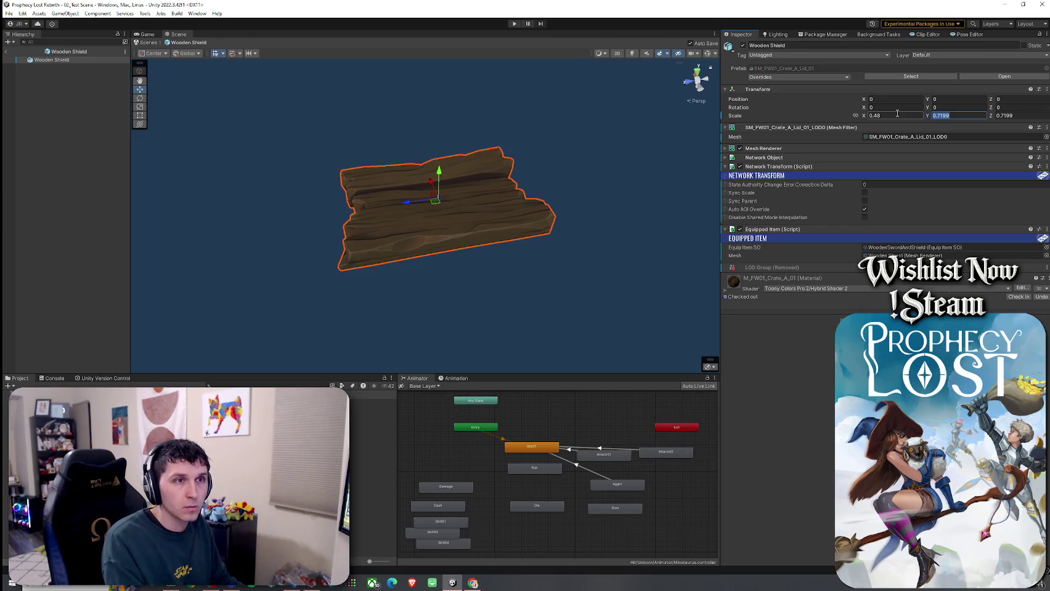
- Set the shield prefab's Y scale to 0.8 and return to the main scene
type("0.8")
mouse_move(581, 228)
left_mouse_down()
mouse_move(539, 234)
mouse_move(400, 216)
left_mouse_up()
left_click(5, 51)
left_click(8, 13)
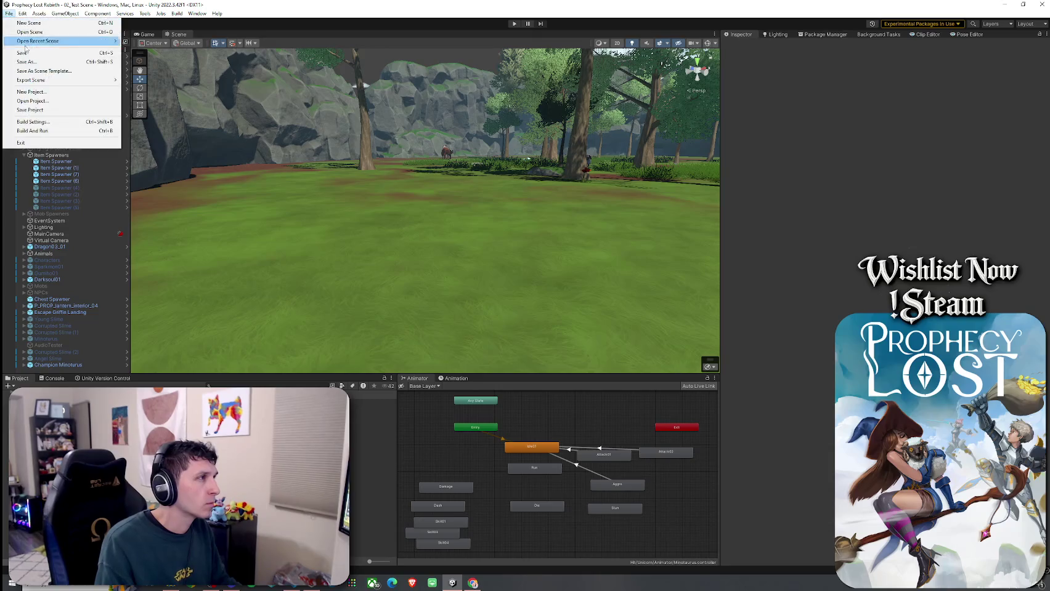
- Switch to the Game view, save the scene and enter play mode
left_click(146, 33)
left_click(9, 13)
key("Escape")
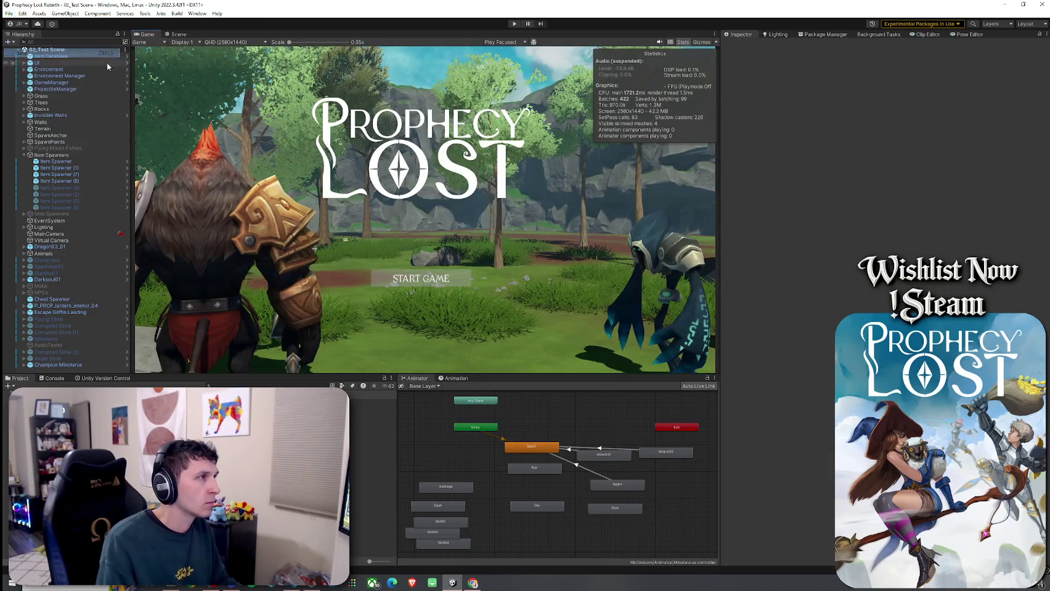
key("ctrl+p")
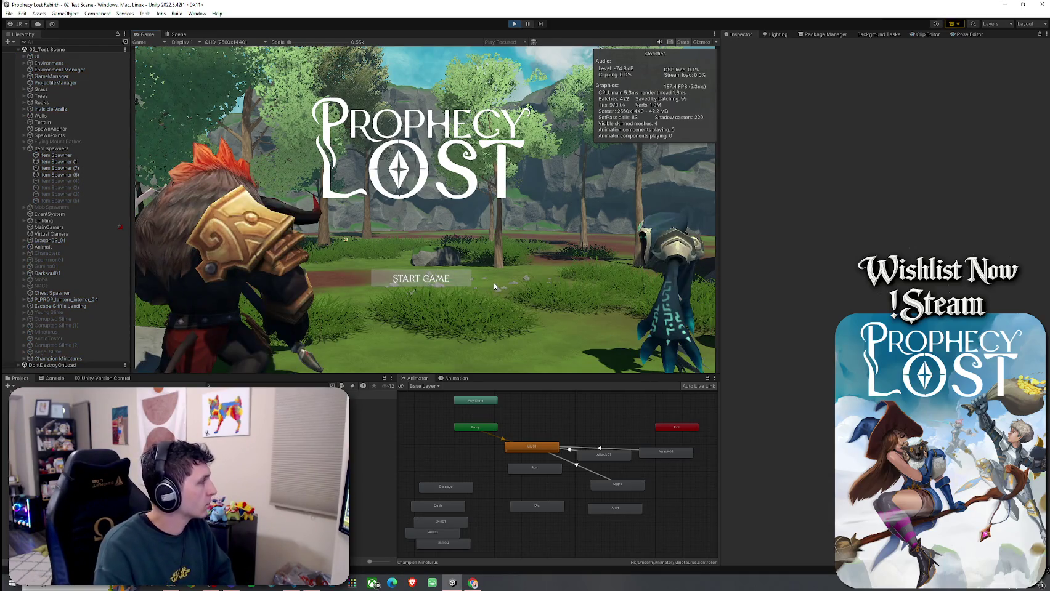
- Start the game and run the character over to pick up the wooden sword and shield
left_click(420, 284)
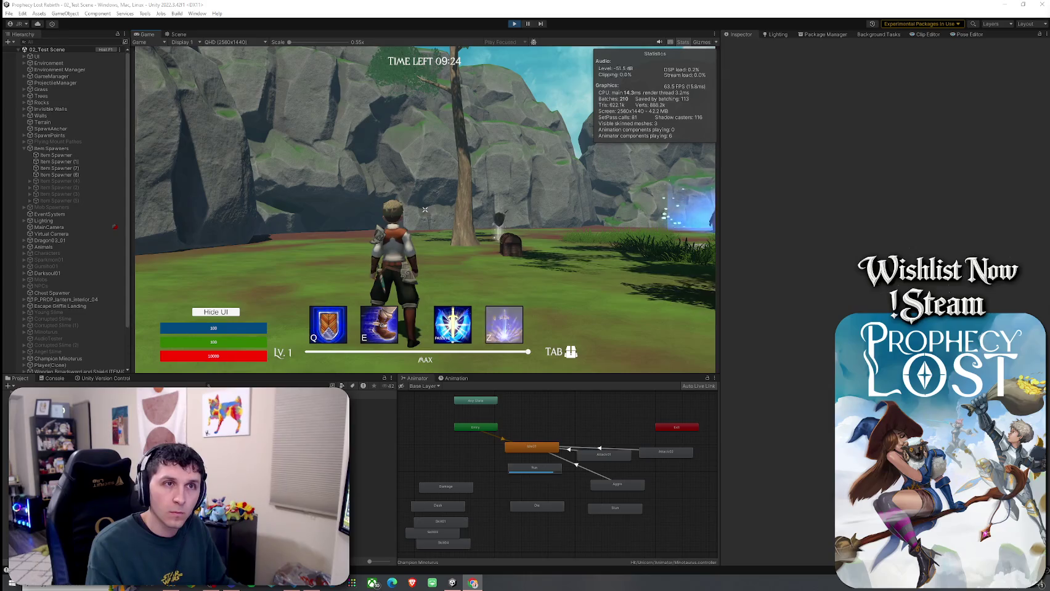
mouse_move(424, 210)
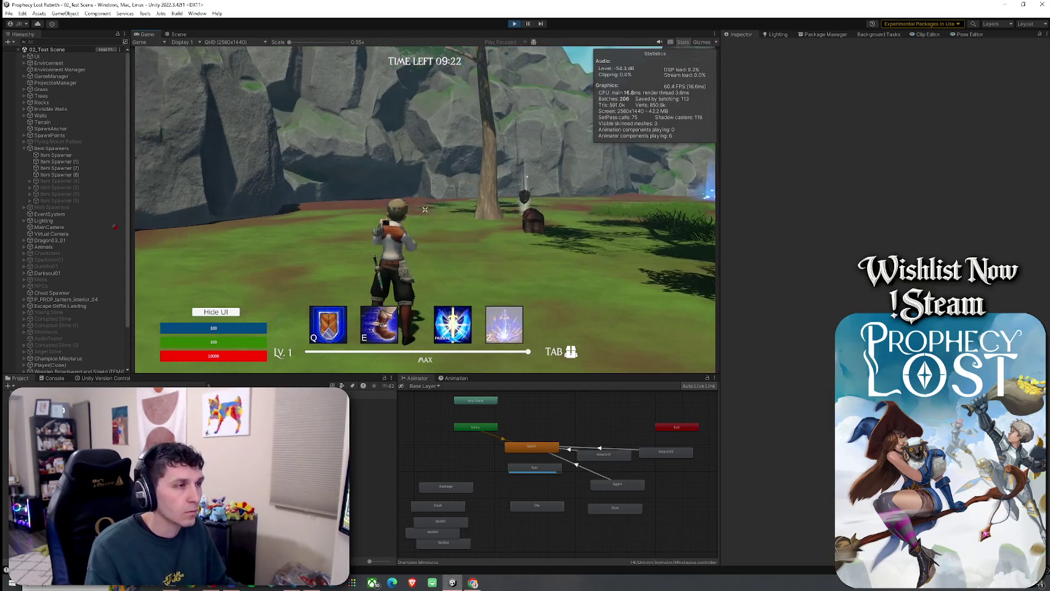
key("w")
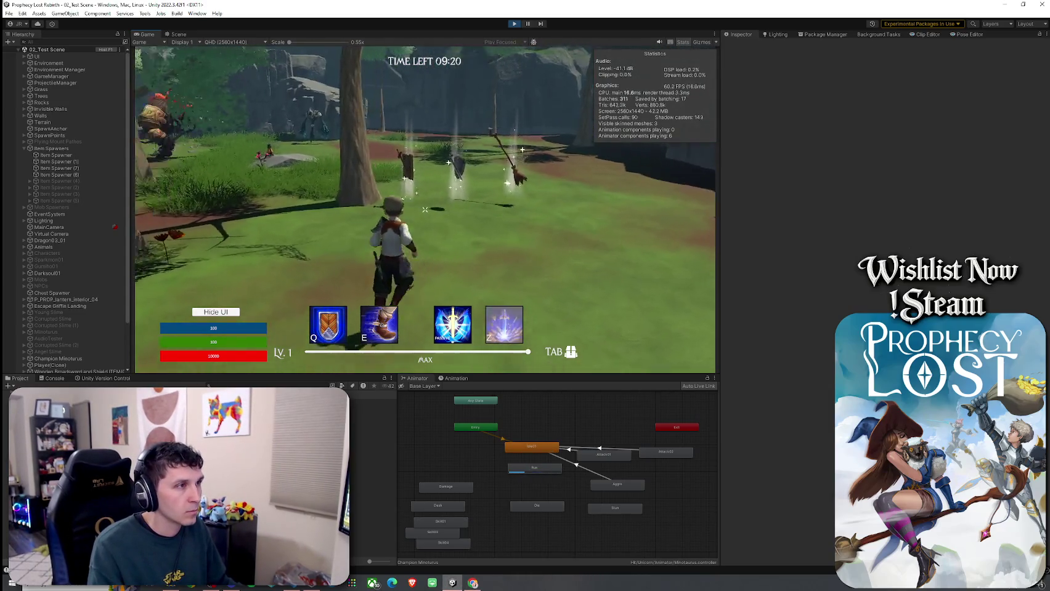
key("f")
key("w")
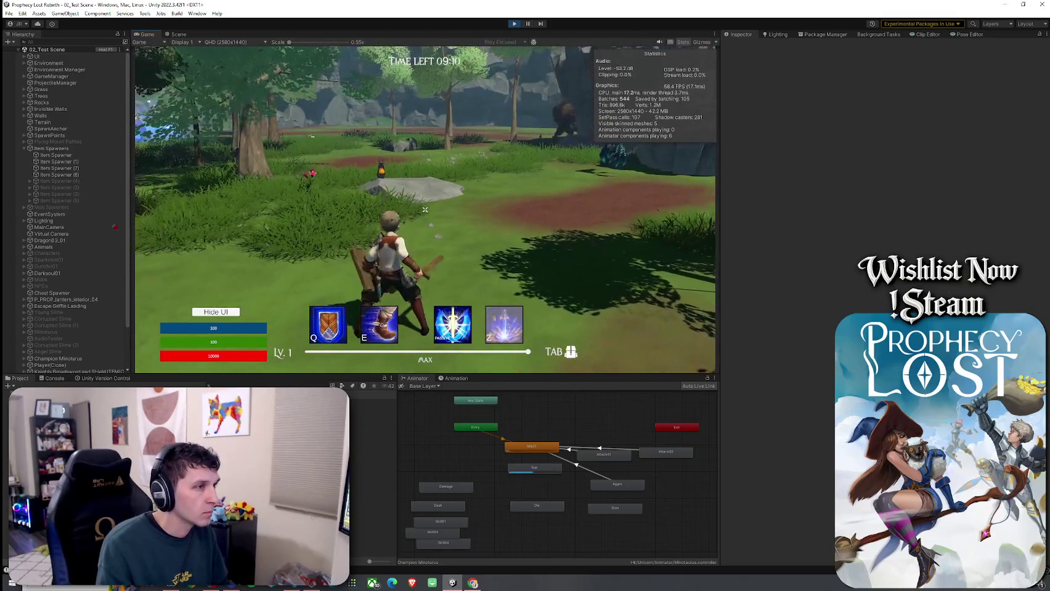
- Dismiss the system start menu and bring up the Scene view
key("super")
left_click(528, 25)
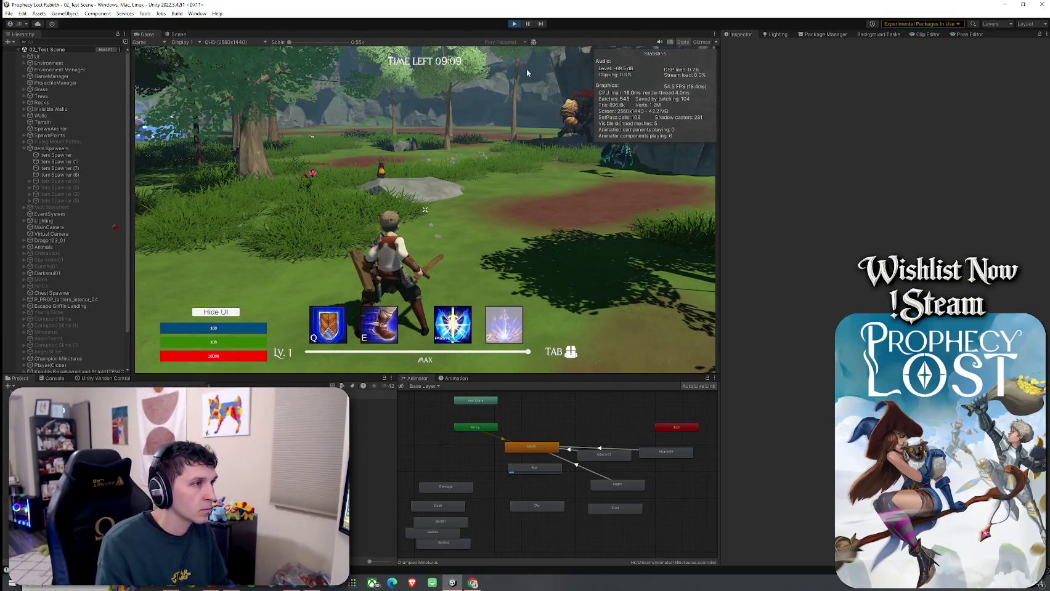
left_click(179, 33)
- Find the character in the Scene view, select the wooden sword and rotate it in the hand
key("w")
left_click_drag(508, 232, 525, 159)
mouse_move(610, 148)
left_mouse_down()
mouse_move(69, 211)
mouse_move(110, 205)
left_mouse_up()
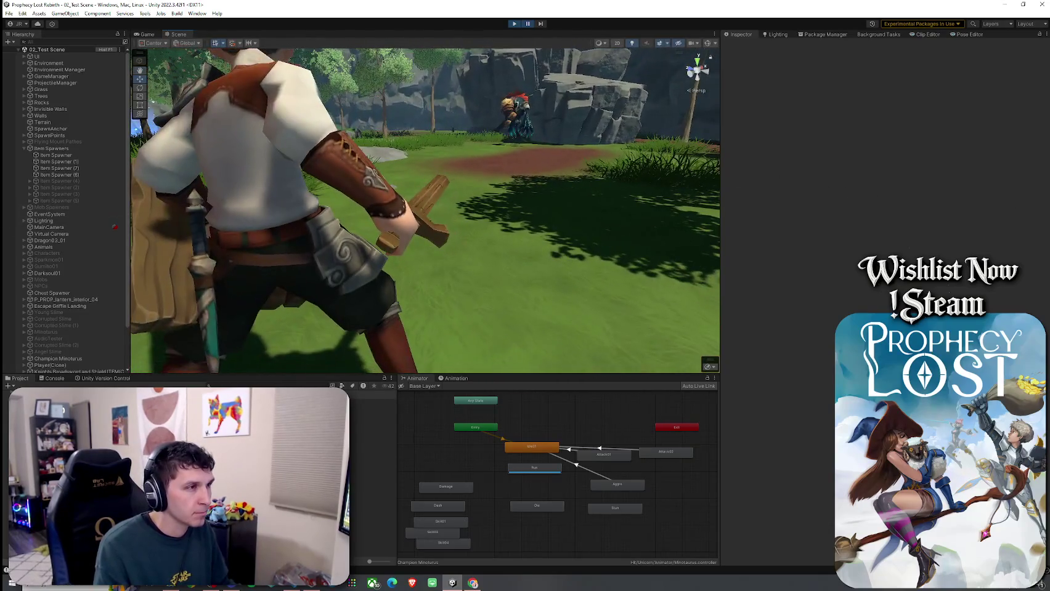
left_click(436, 229)
key("e")
mouse_move(438, 187)
left_mouse_down()
mouse_move(447, 182)
mouse_move(477, 208)
mouse_move(414, 203)
left_mouse_up()
- Reposition the sword within the grip, inspect it close up, then exit play mode
key("w")
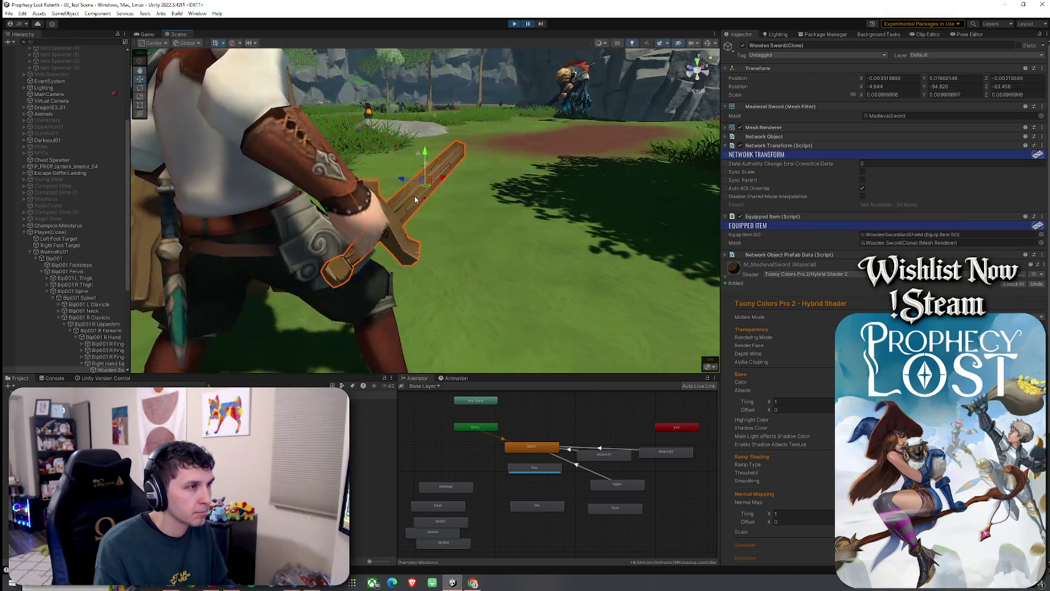
mouse_move(425, 163)
left_mouse_down()
mouse_move(402, 226)
mouse_move(541, 225)
mouse_move(606, 211)
left_mouse_up()
key("f")
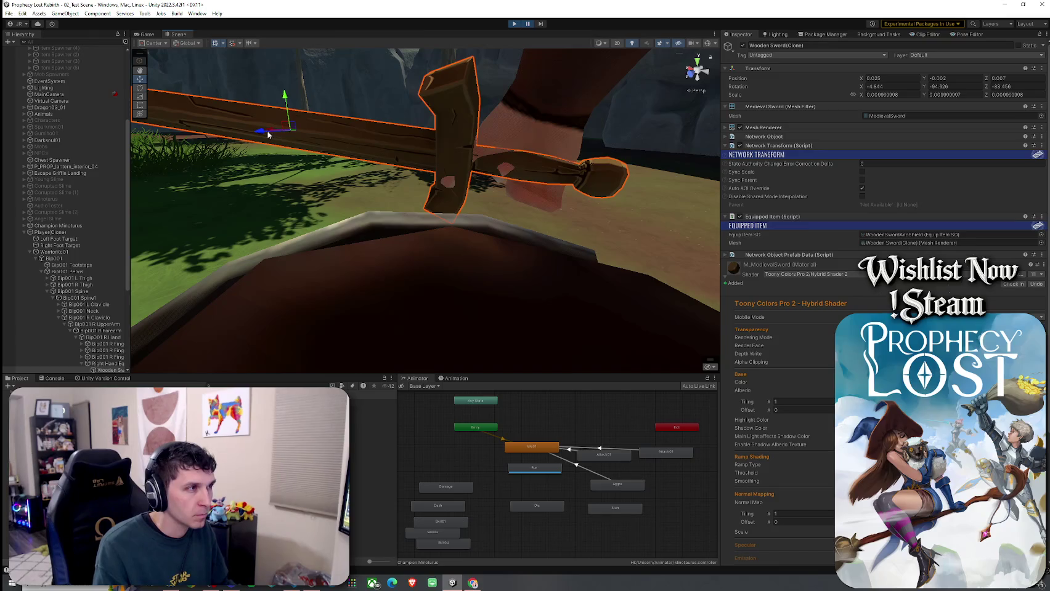
mouse_move(266, 134)
left_mouse_down()
mouse_move(276, 136)
mouse_move(213, 149)
mouse_move(320, 135)
mouse_move(327, 206)
left_mouse_up()
scroll(272, 141, "down", 5)
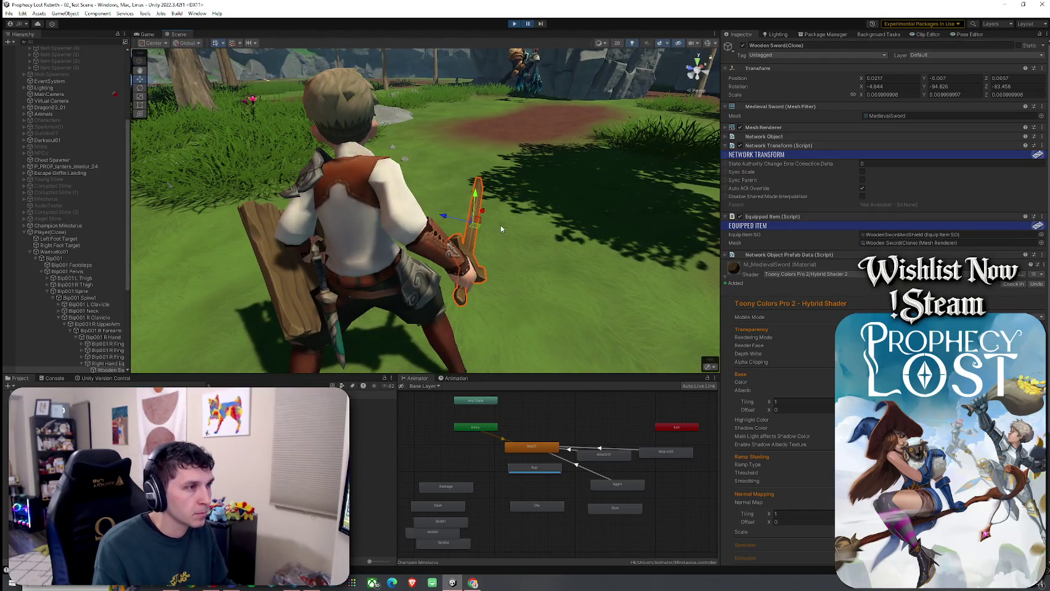
mouse_move(501, 229)
left_mouse_down()
mouse_move(126, 230)
mouse_move(483, 249)
left_mouse_up()
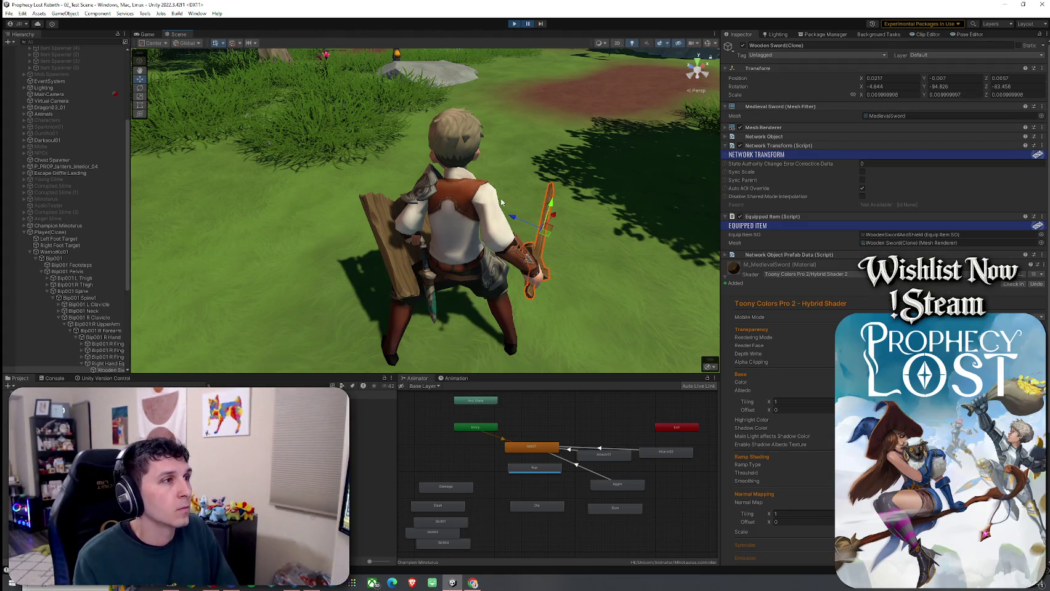
key("ctrl+p")
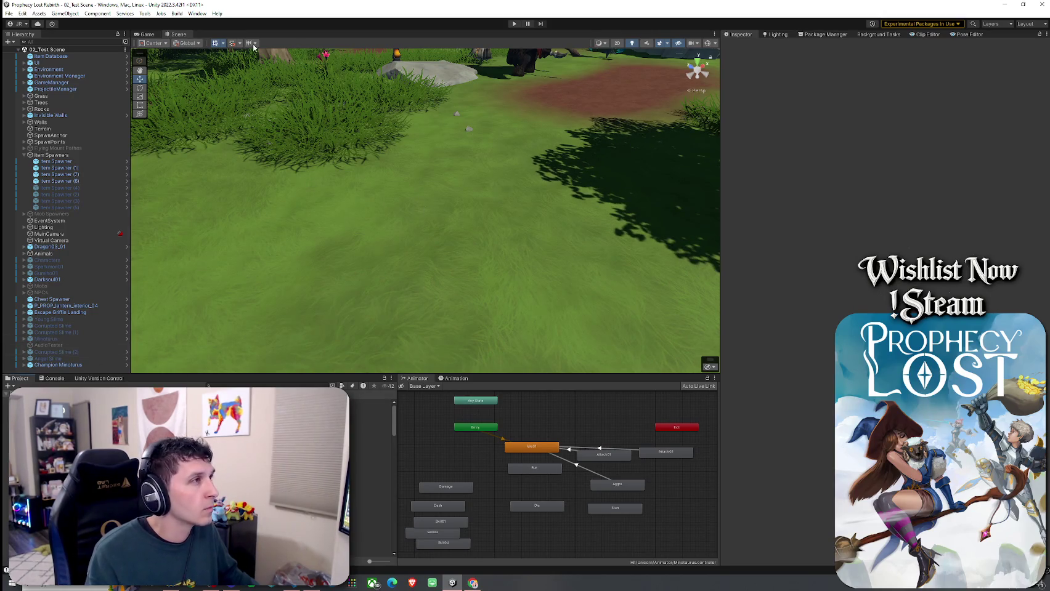
- Search the project assets for 'wooden sword' to select the Wooden Sword and Shield folder
mouse_move(384, 220)
left_mouse_down()
mouse_move(385, 186)
mouse_move(396, 187)
left_mouse_up()
key("alt+f")
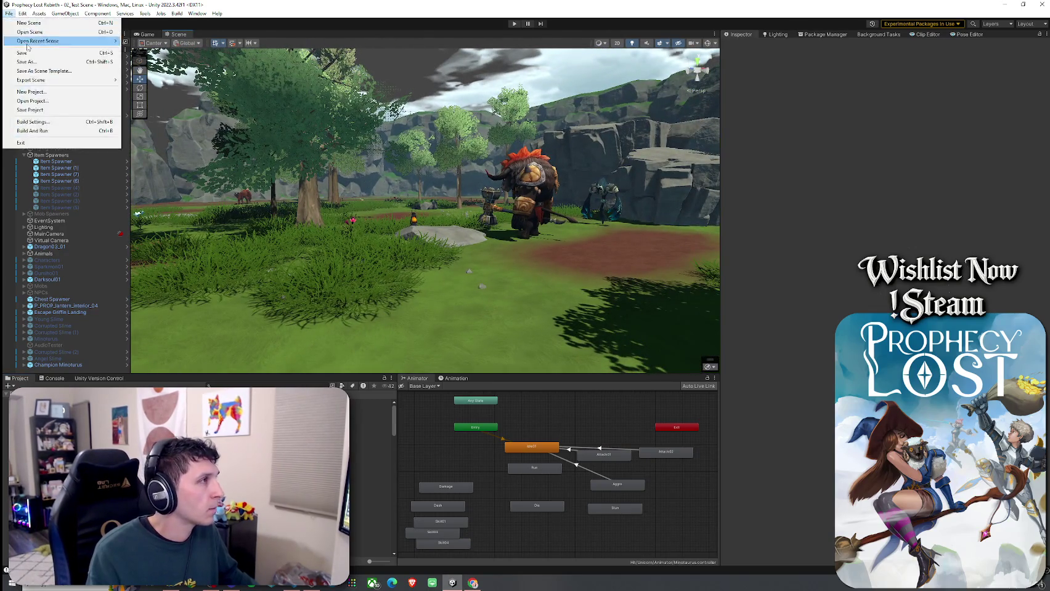
key("Escape")
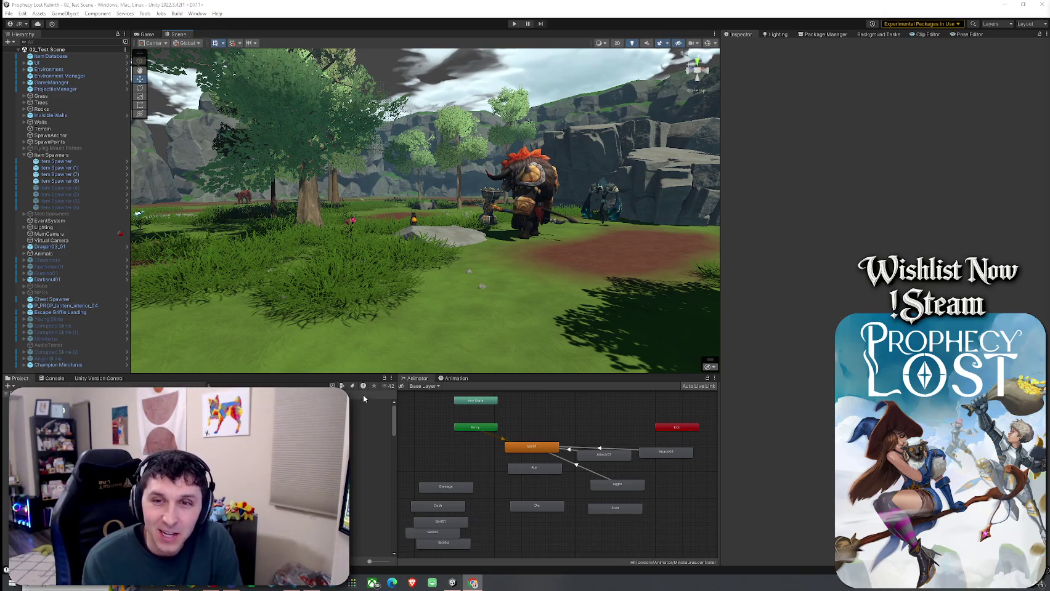
left_click(230, 386)
type("wooden s")
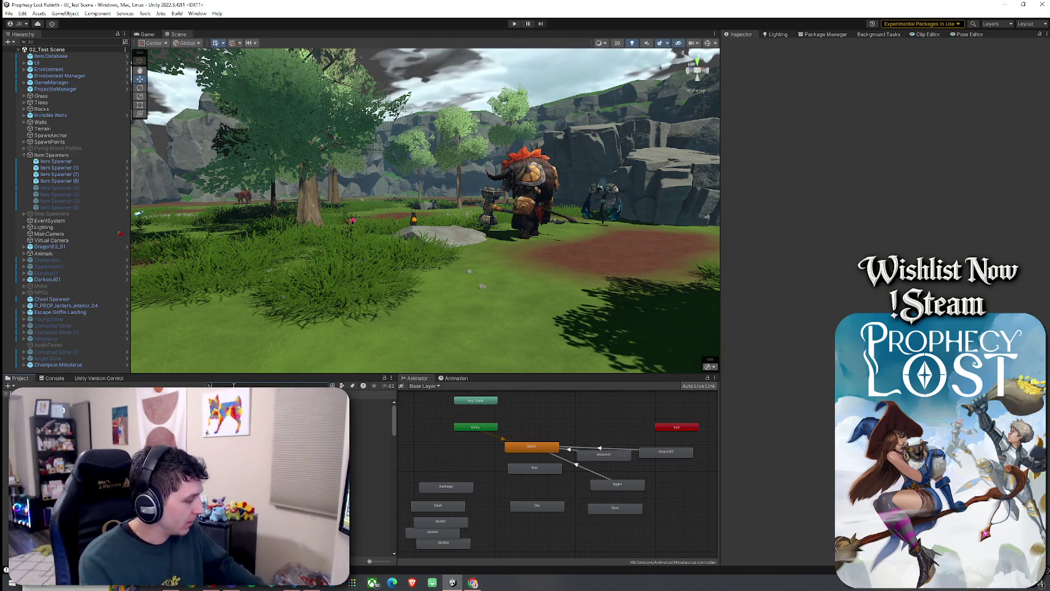
type("word")
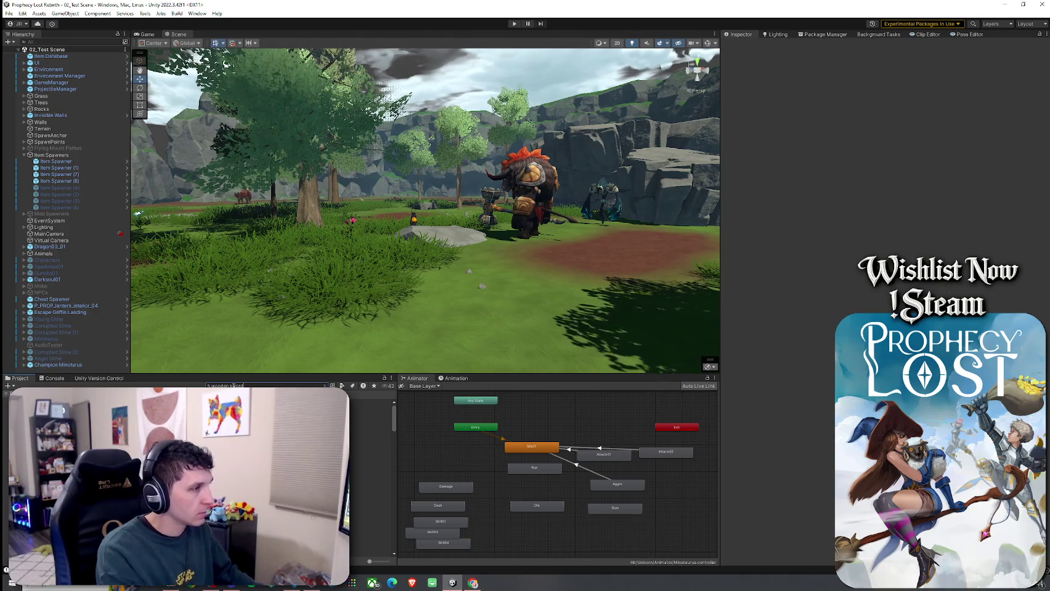
key("Return")
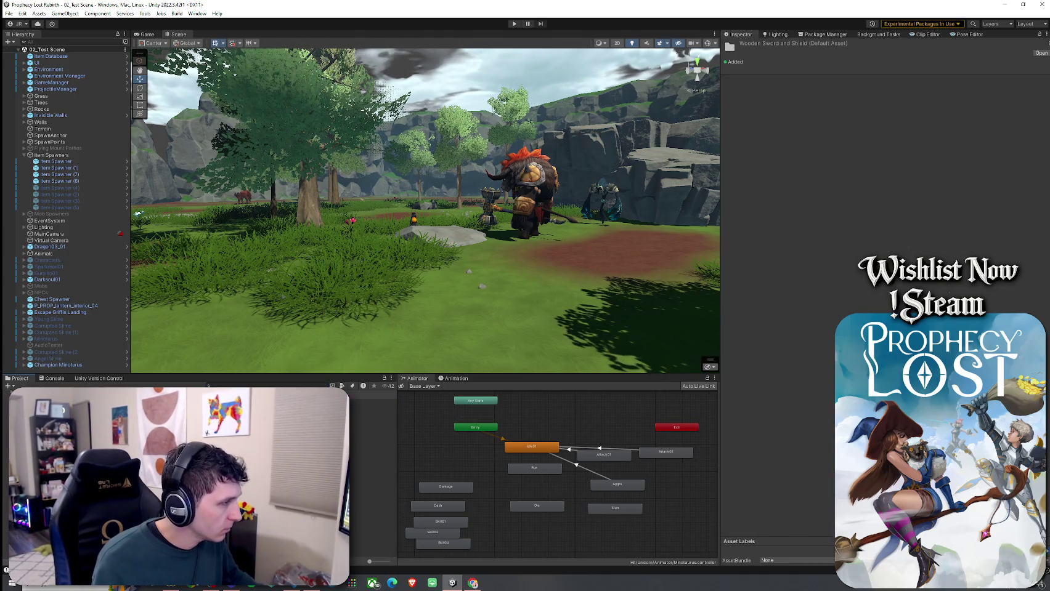
- Open the Wooden Sword And Shield equip item and set equip position to 0.0217, -0.007, 0.0057
left_click(373, 402)
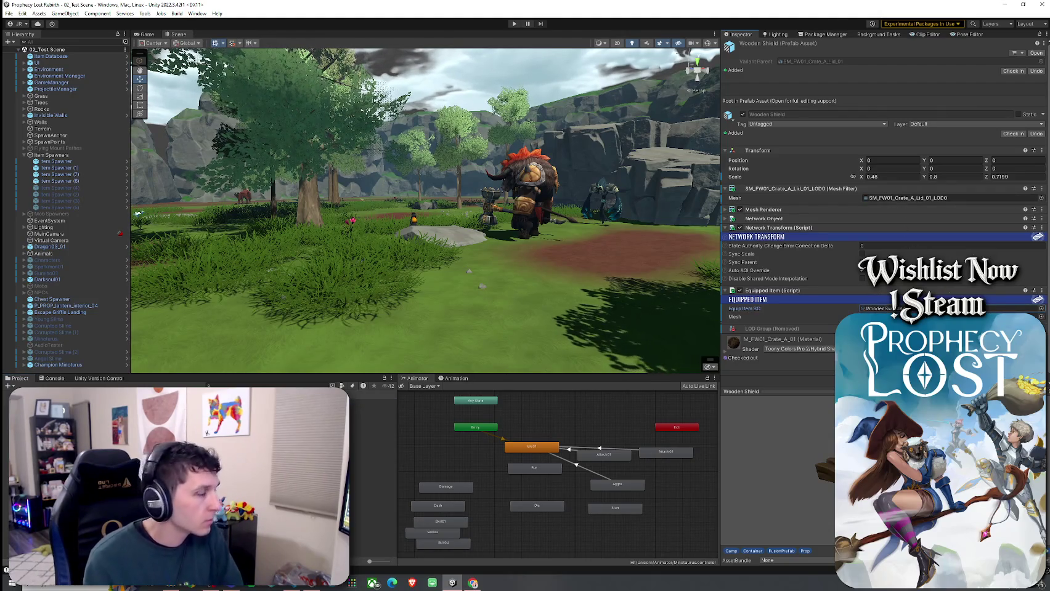
left_click(373, 416)
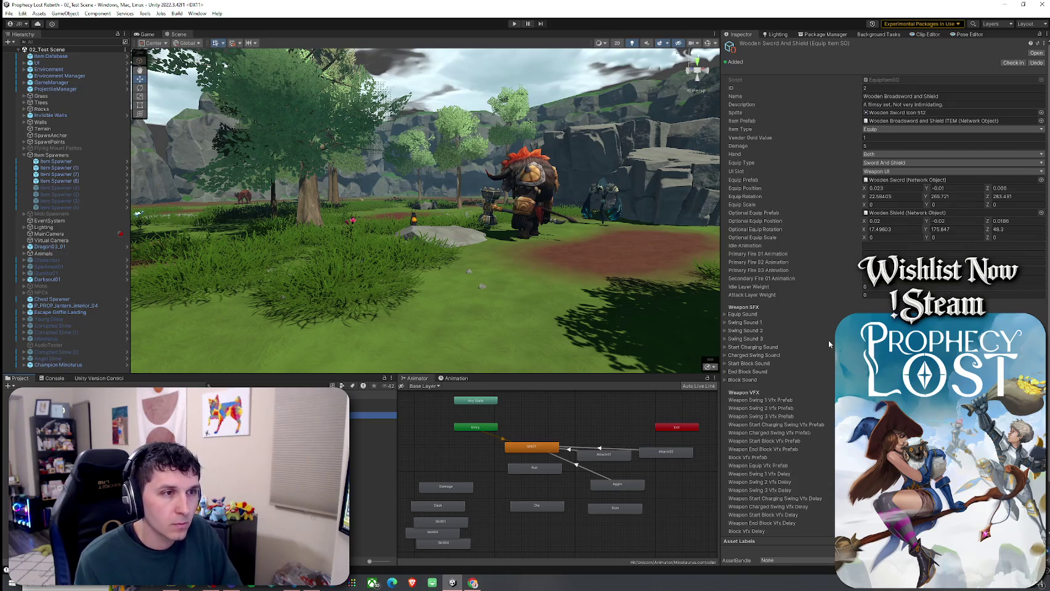
left_click(898, 189)
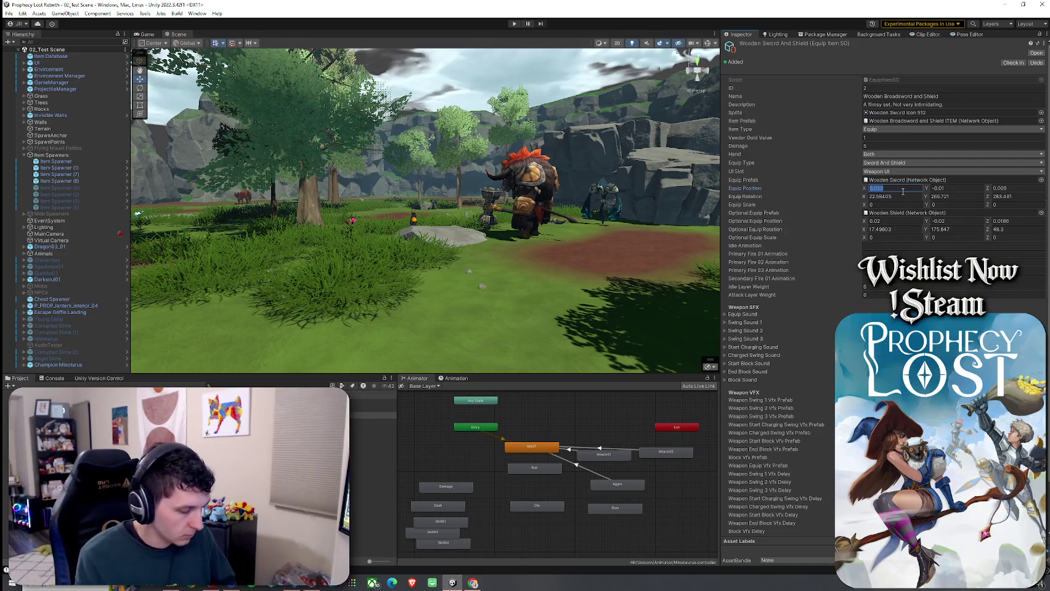
type("0.0217")
key("Return")
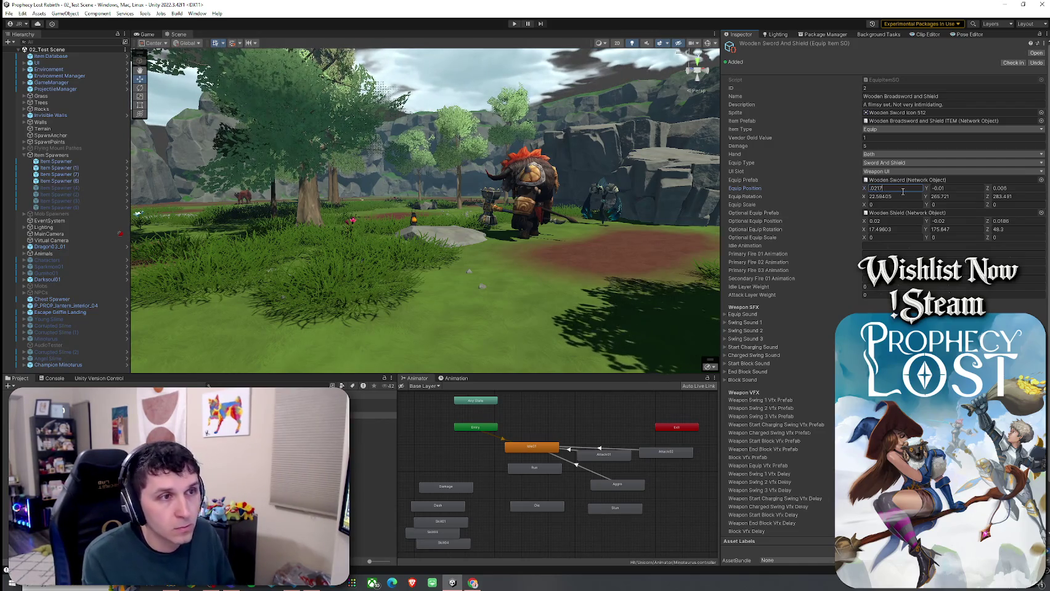
left_click(952, 189)
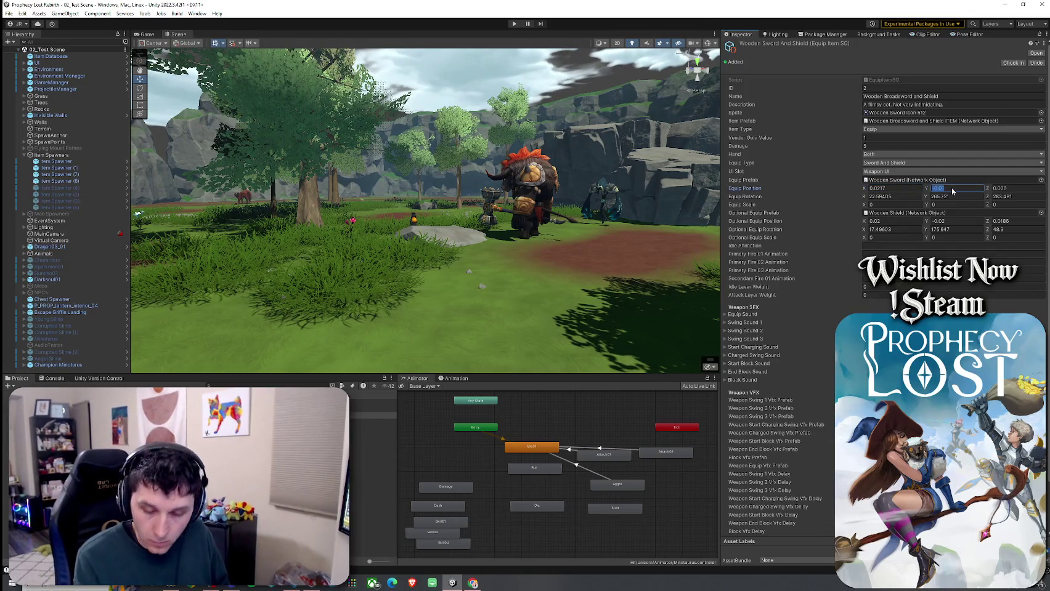
type("-.007")
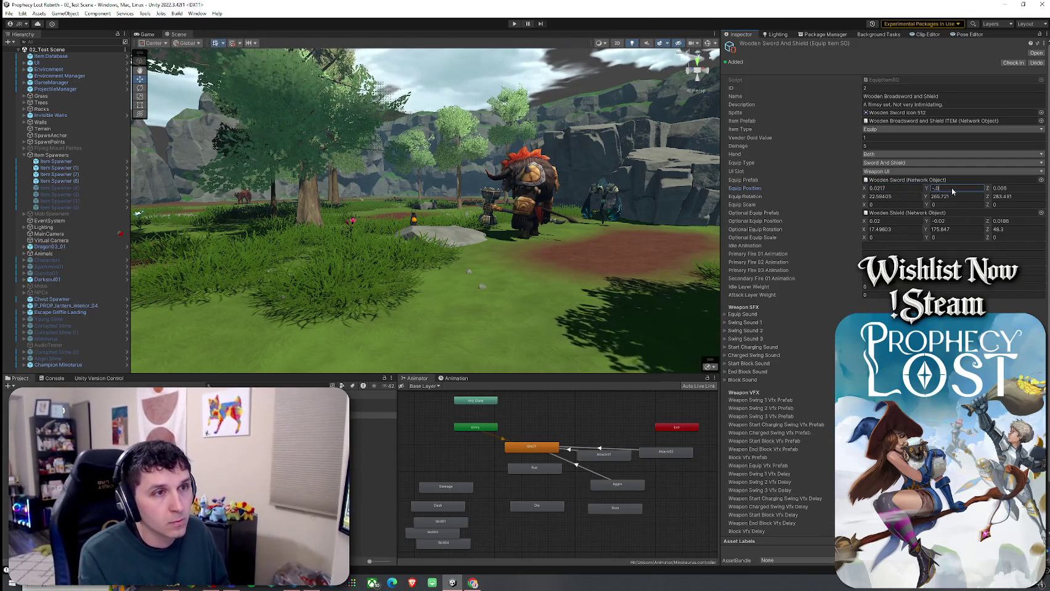
key("Tab")
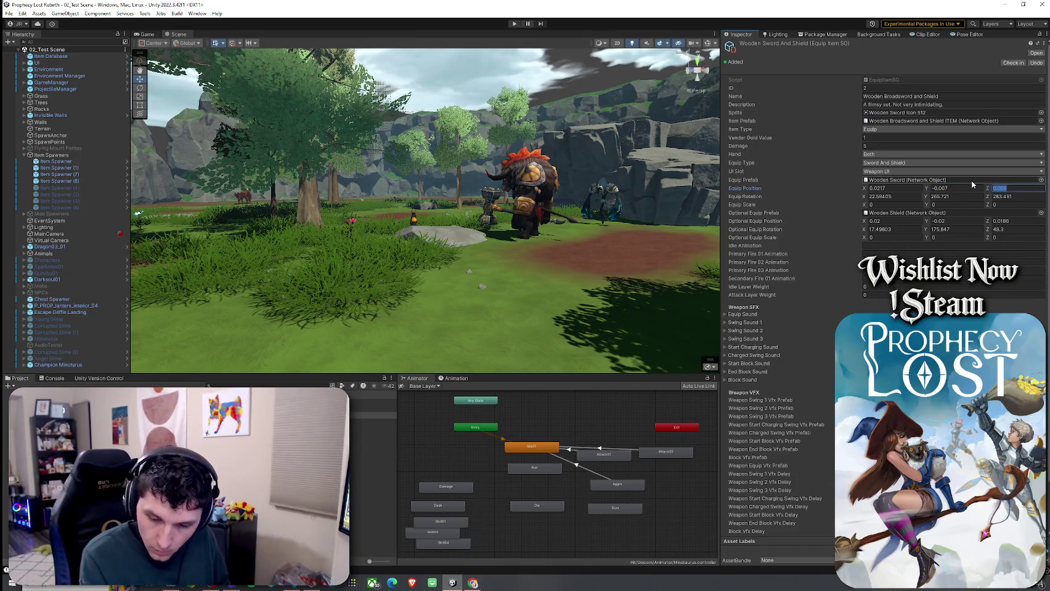
type("0.0057")
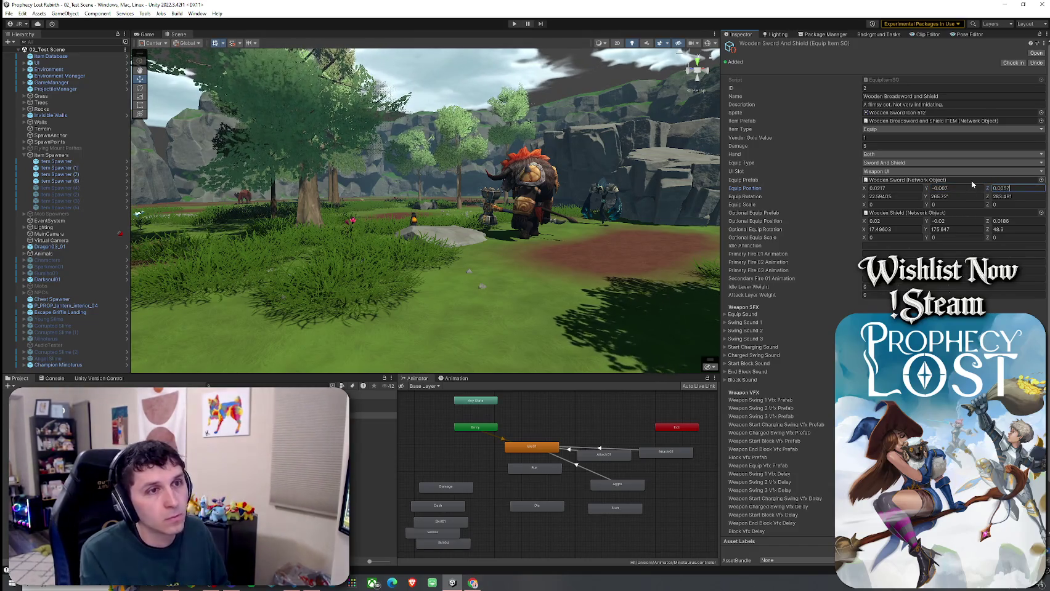
- Enter equip rotation -4.844, -265.375, -83.496 (355.156, 94.625, 276.504) and save the item
left_click(916, 196)
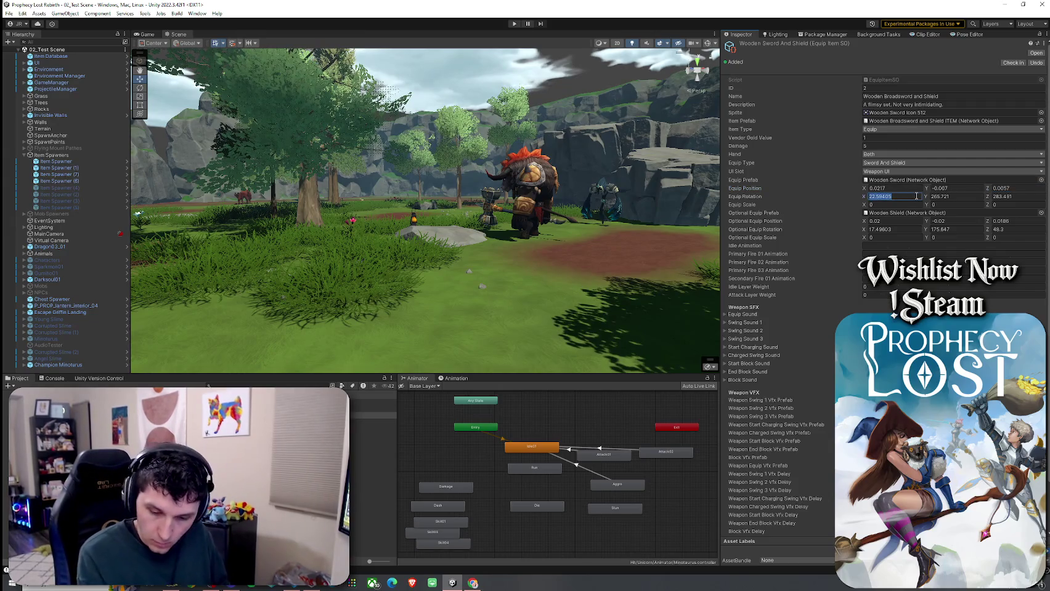
type("-4.844")
left_click(961, 195)
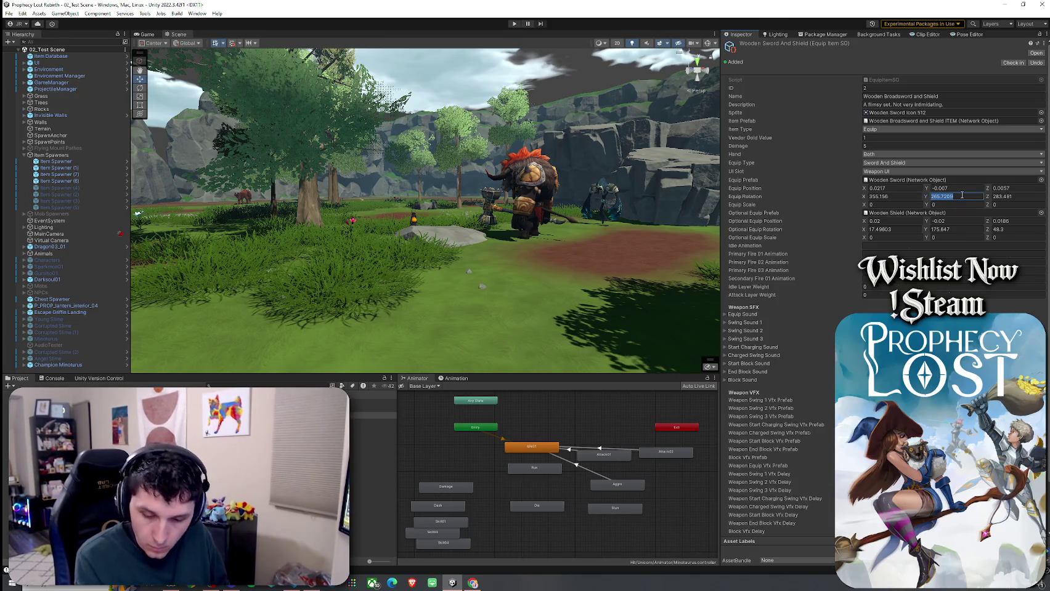
type("-265.375")
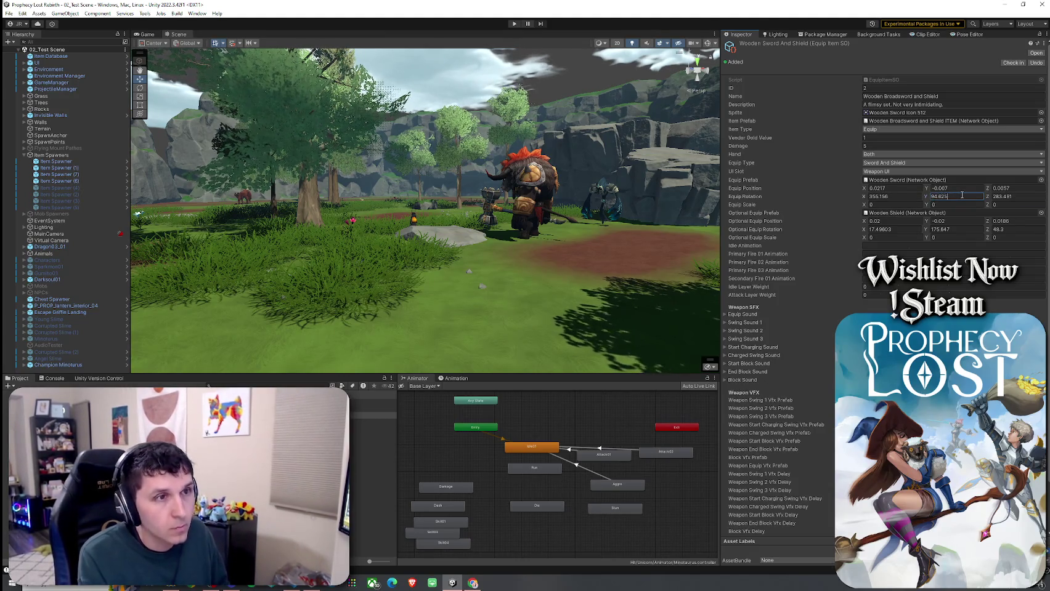
key("Tab")
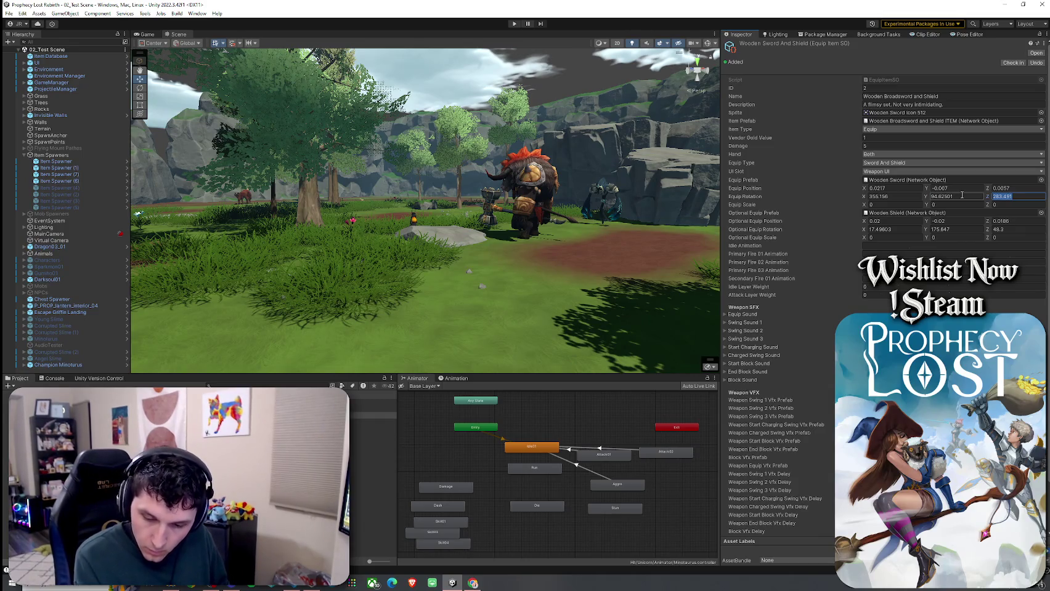
type("-83.496")
key("Return")
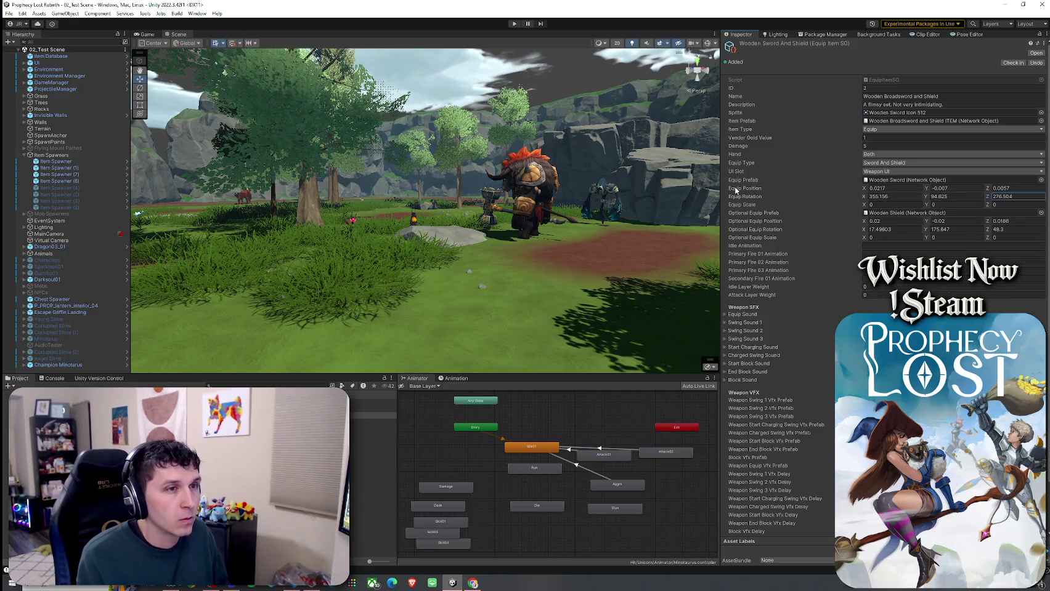
left_click(9, 13)
left_click(31, 54)
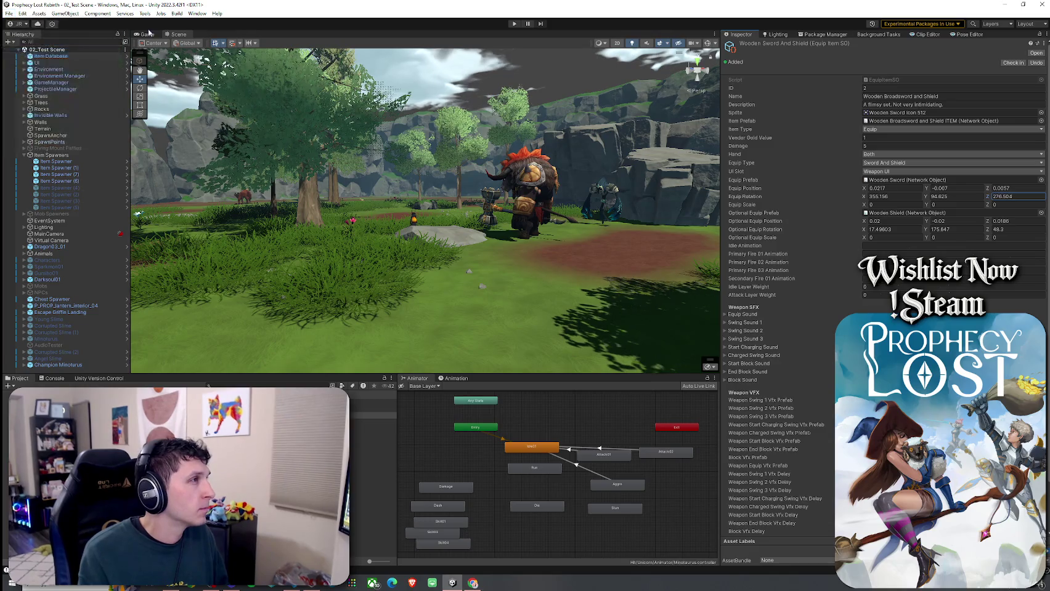
- Enter play mode, start the game and equip the wooden shield from the inventory
left_click(513, 24)
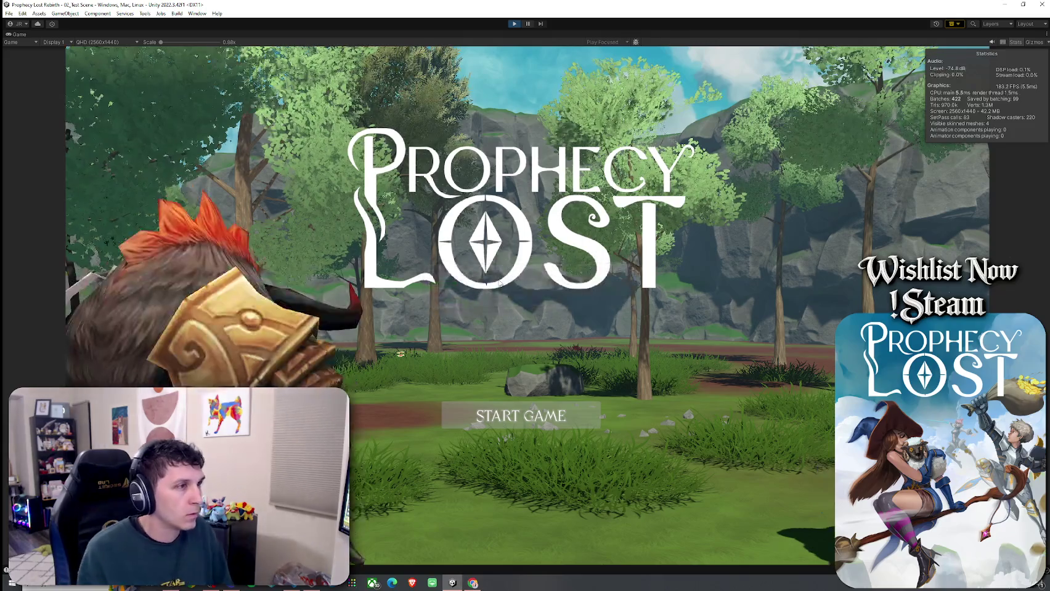
left_click(512, 416)
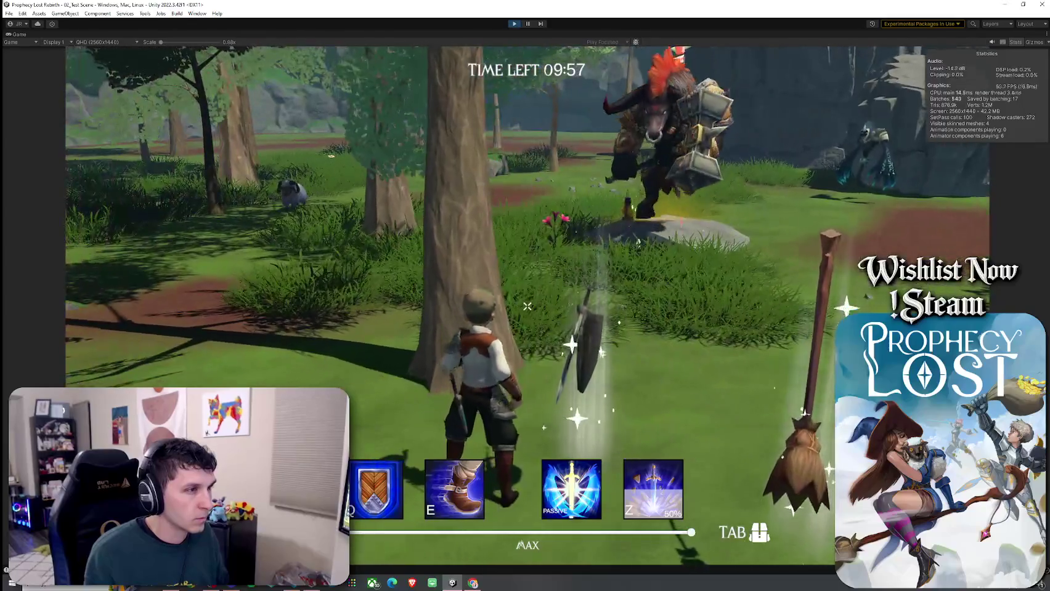
key("Tab")
left_click(730, 249)
key("Tab")
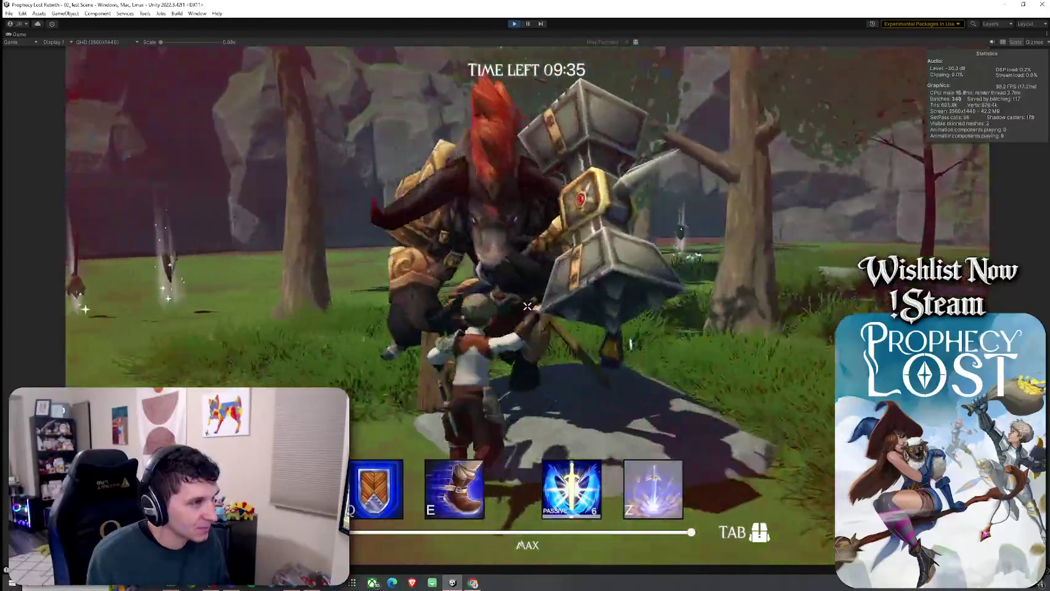
- Attack the minotaur boss, run toward the slope, then pause play and restore the editor layout
left_click(527, 306)
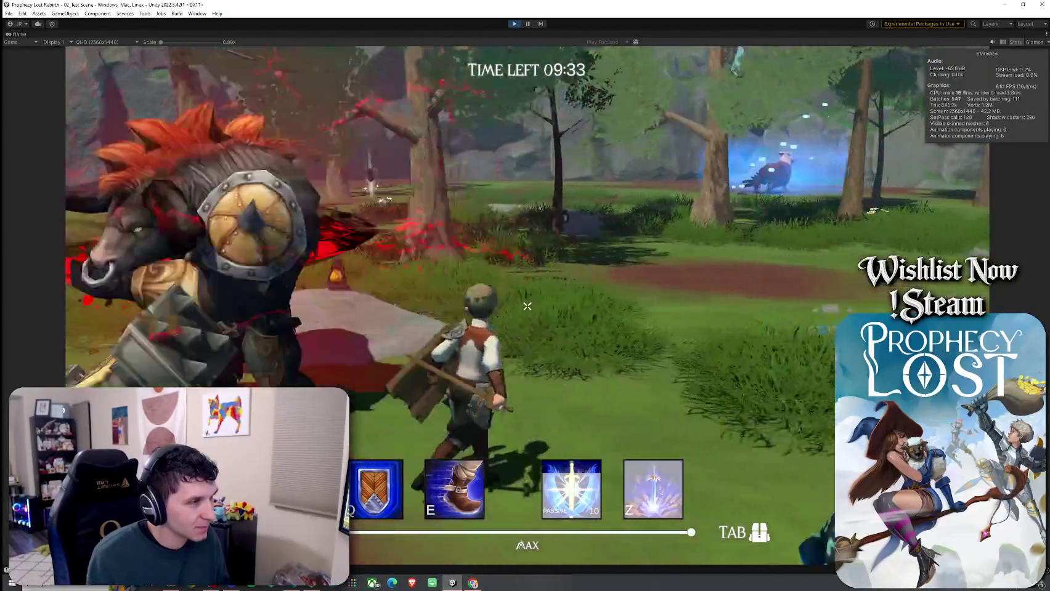
left_click(527, 306)
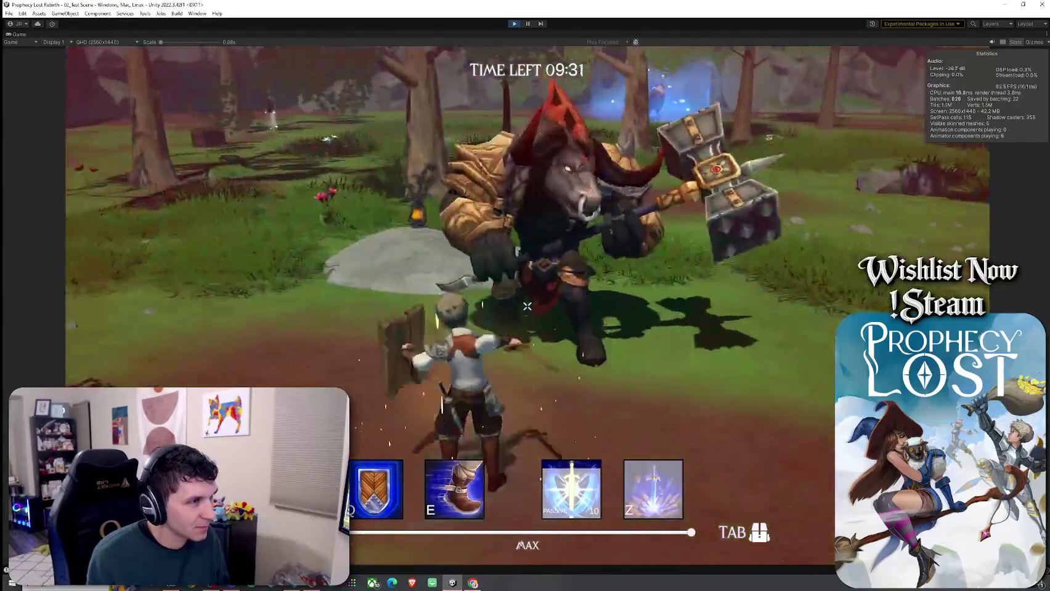
left_click(527, 306)
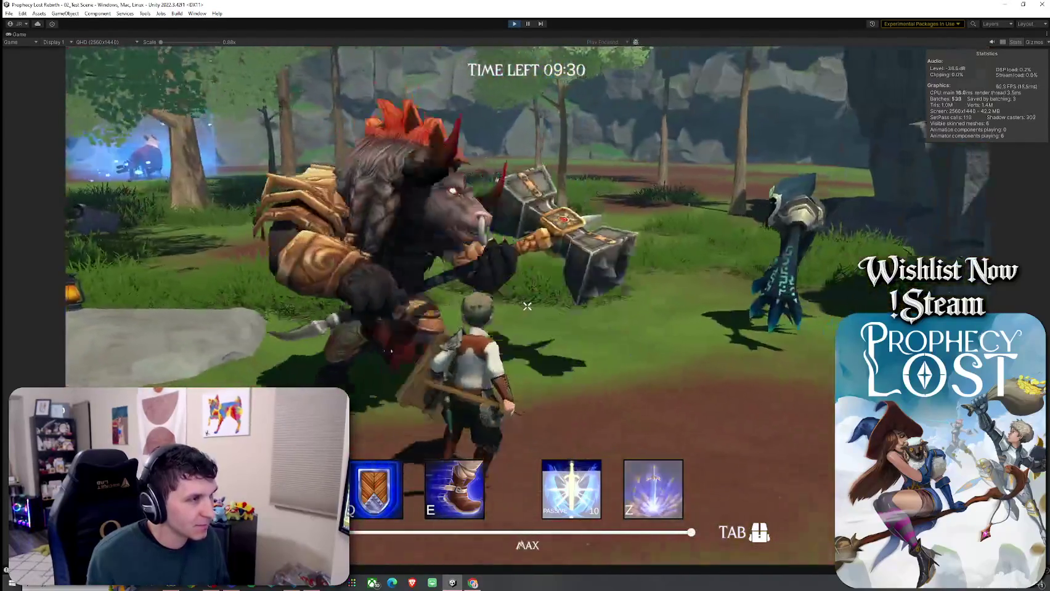
left_click(527, 306)
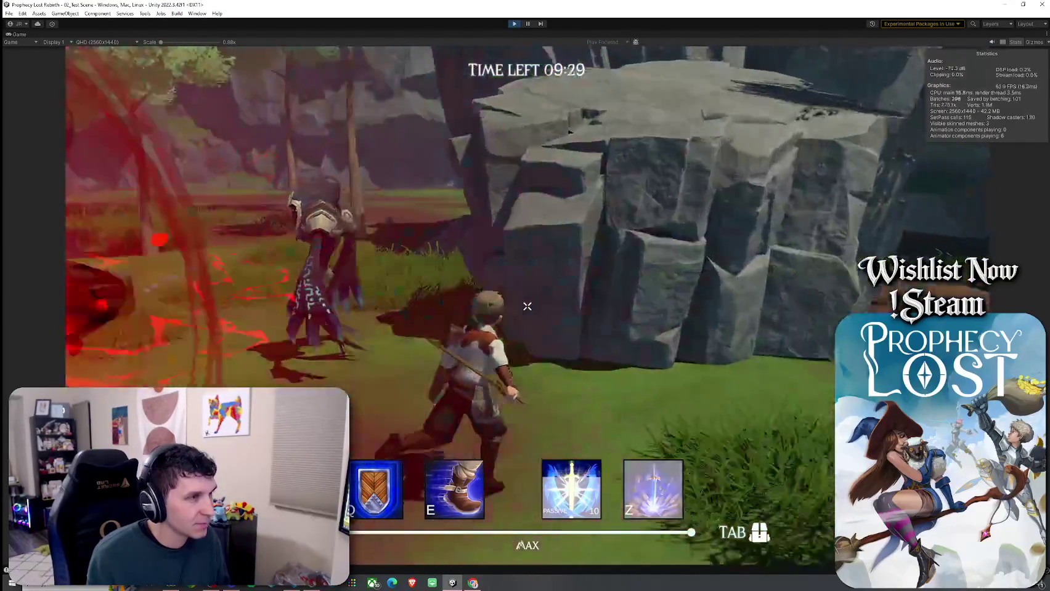
key("w")
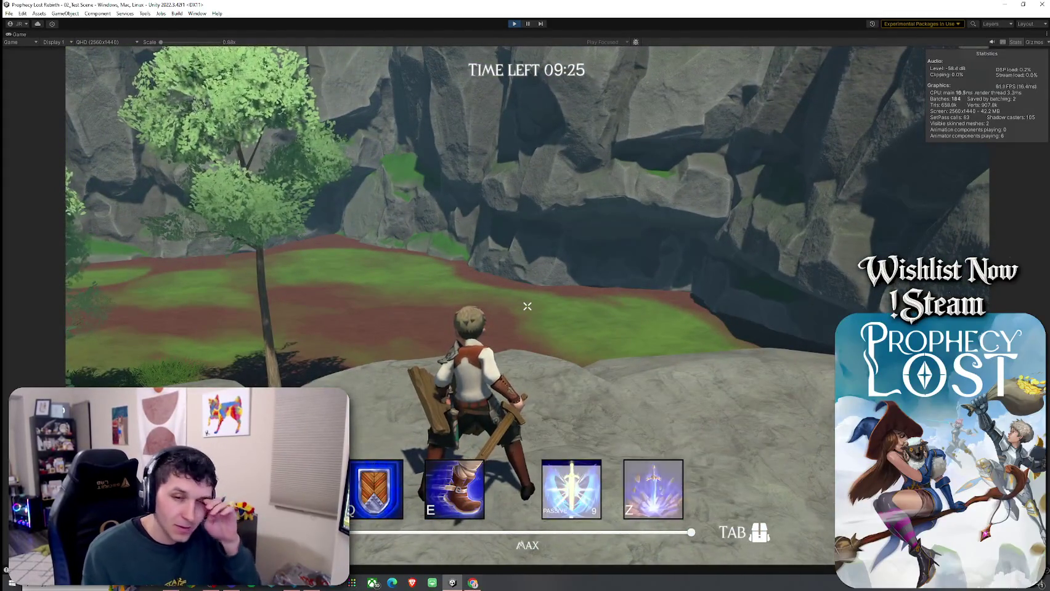
key("super")
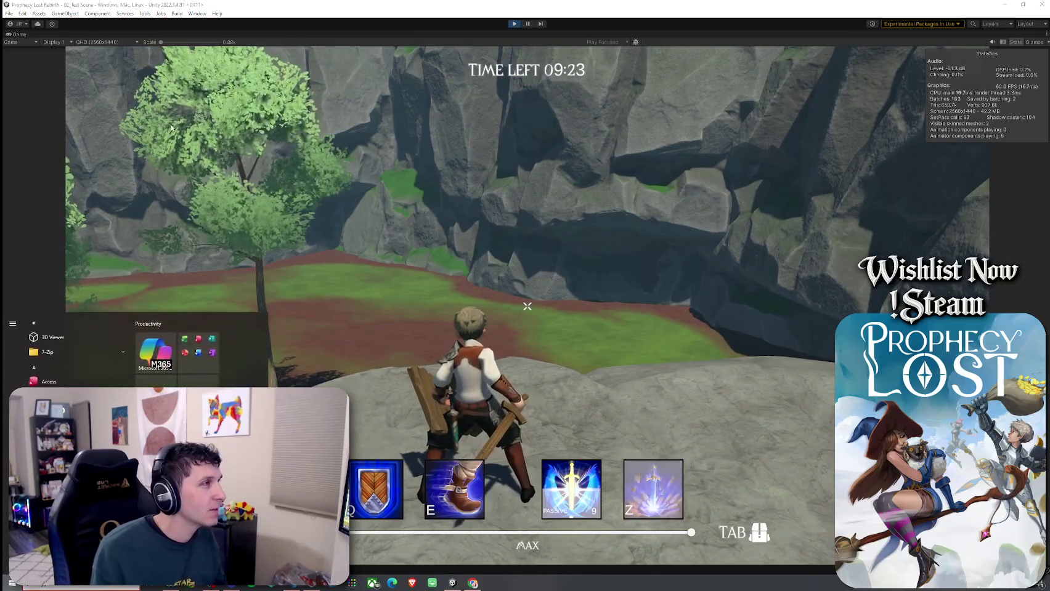
left_click(538, 24)
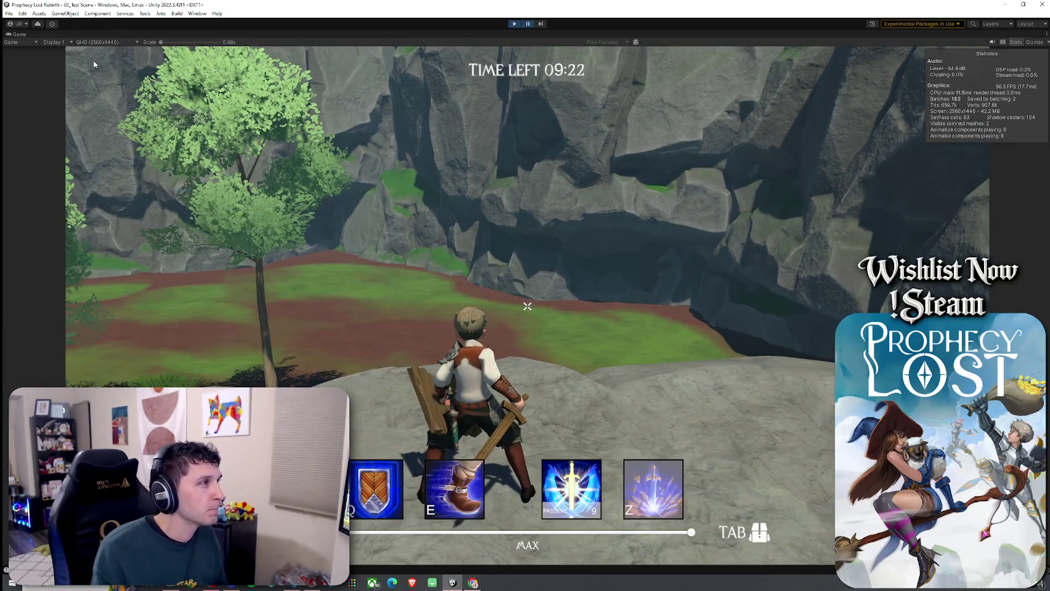
double_click(17, 36)
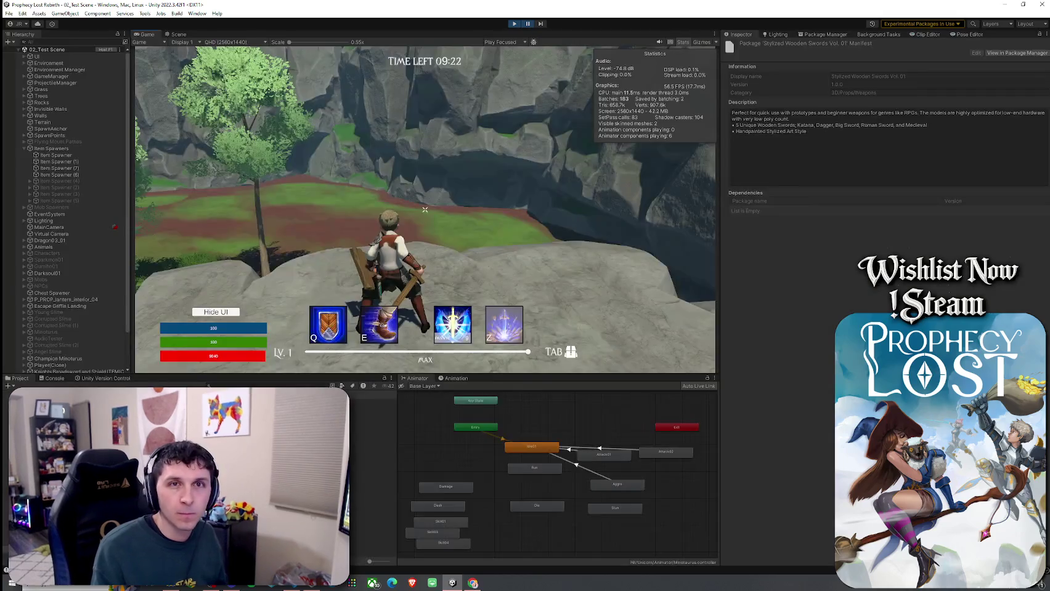